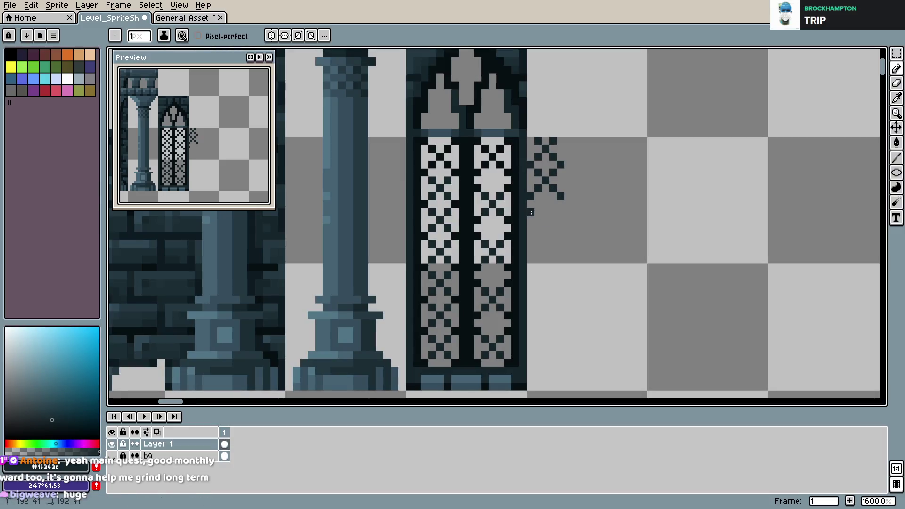
- Draw an X-shaped lattice of dark pixels beside the gothic window, with pixels below it
left_click(553, 221)
left_click_drag(560, 212, 530, 242)
left_click(537, 252)
left_click(536, 259)
left_click(563, 262)
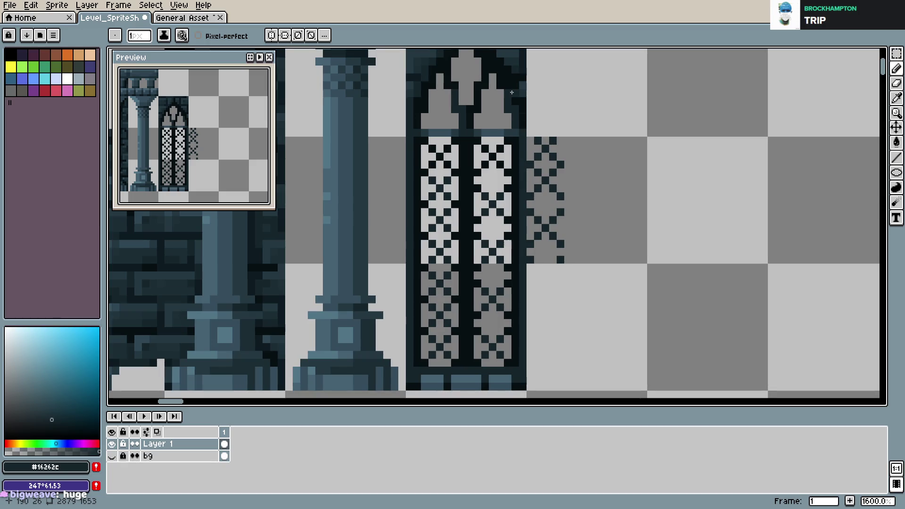
- Select the pattern column beside the window, deselect it, and save the sprite sheet
key("m")
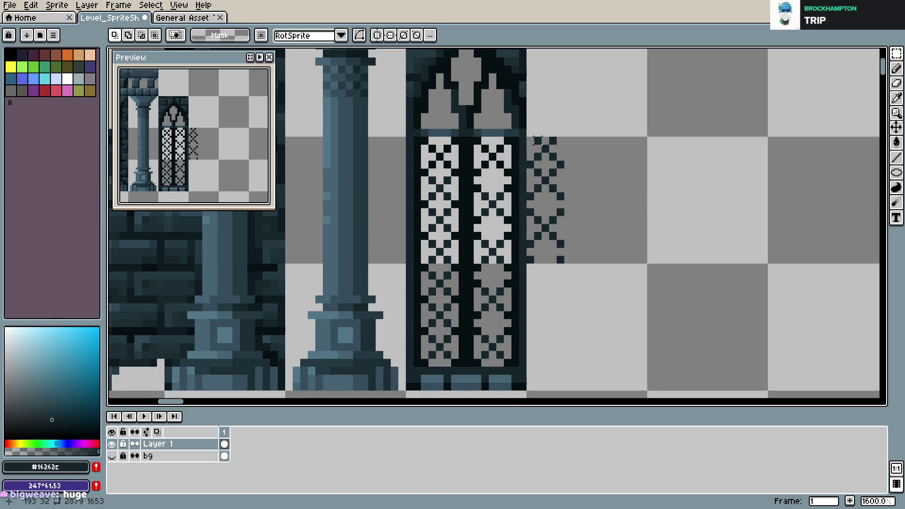
left_click_drag(526, 140, 565, 263)
key("ctrl+d")
key("b")
key("ctrl+s")
key("Return")
- Erase a pixel at the pattern's top right, then undo and redo that edit
key("e")
left_click(558, 147)
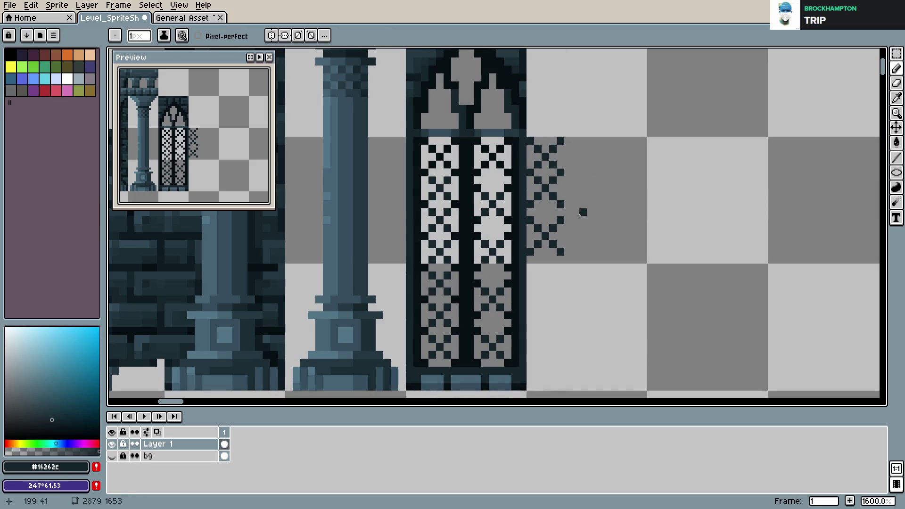
key("v")
key("ctrl+z")
key("b")
key("ctrl+y")
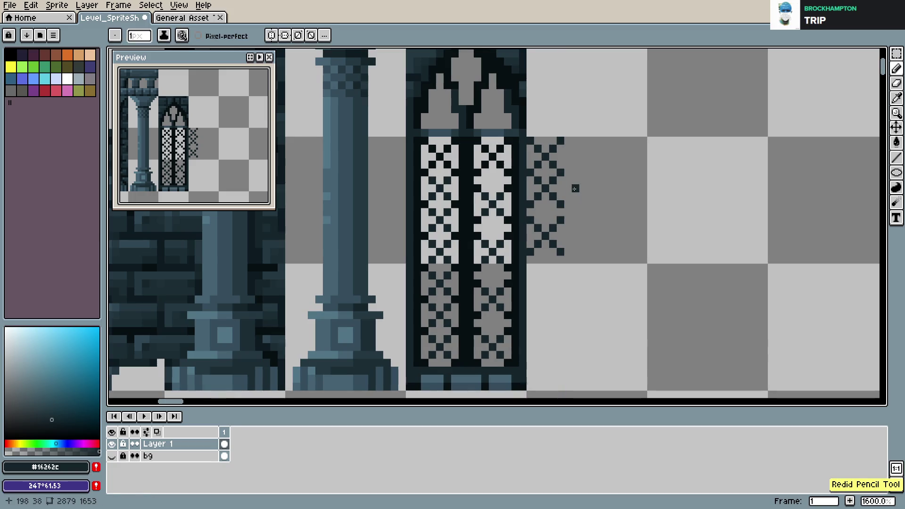
- Move the lower X pattern downward and save the sprite sheet
key("e")
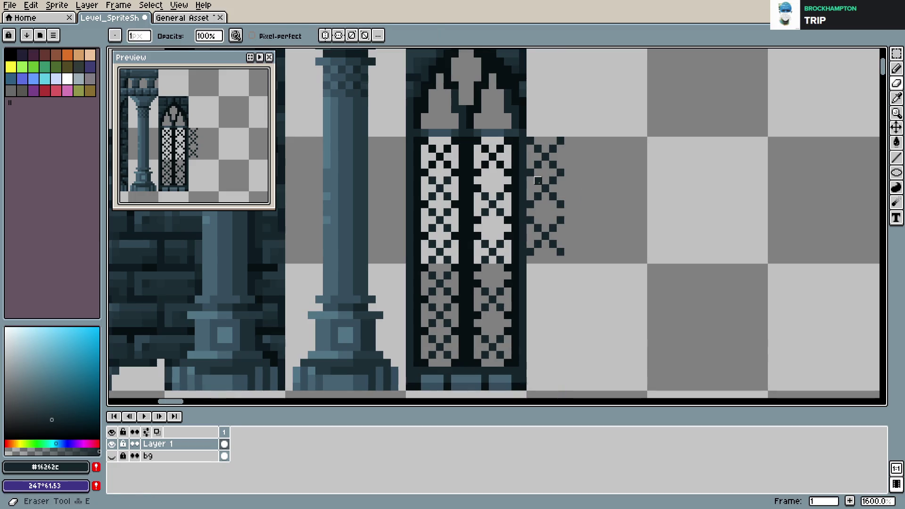
key("m")
left_click_drag(526, 175, 567, 259)
left_click_drag(549, 225, 550, 241)
key("e")
key("ctrl+s")
- Try a short diagonal stroke near the pattern top, undo it, and save
key("b")
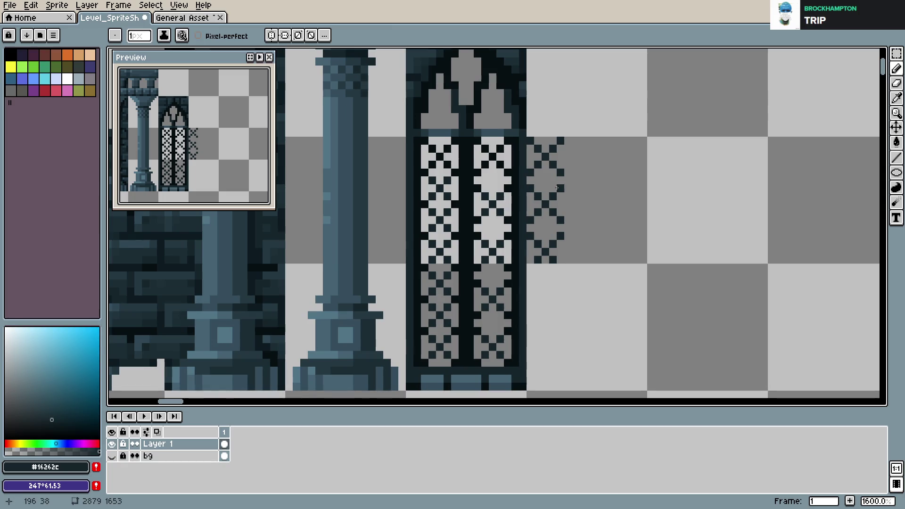
key("ctrl+s")
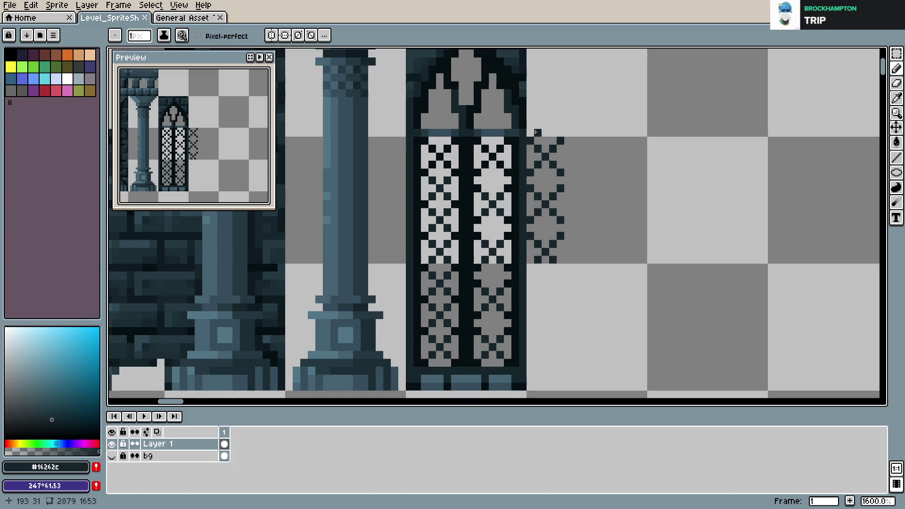
left_click_drag(537, 132, 545, 124)
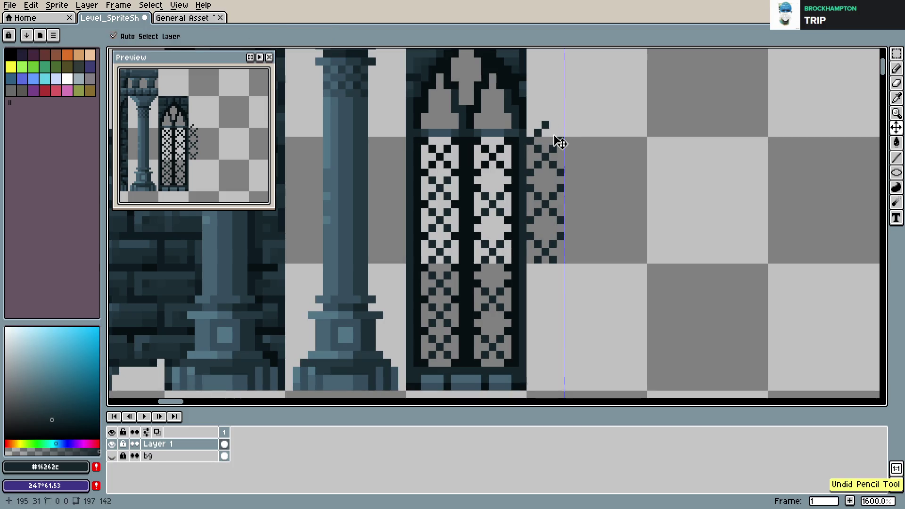
key("ctrl+z")
key("ctrl+z")
key("ctrl+s")
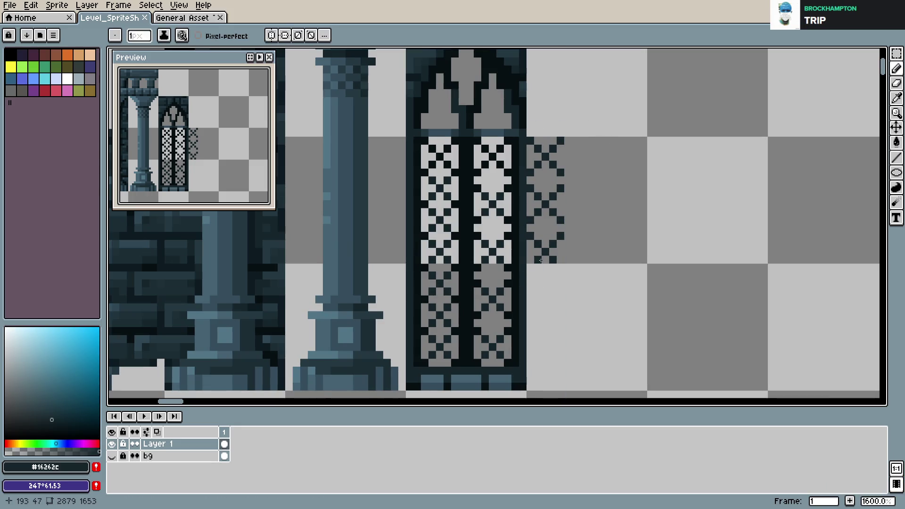
- Shift a block of the lattice down one pixel, trial-erase its bottom rows, then undo
key("m")
mouse_move(524, 182)
left_mouse_down()
mouse_move(574, 266)
mouse_move(538, 244)
mouse_move(584, 278)
mouse_move(552, 273)
left_mouse_up()
left_click(562, 250)
left_click(621, 211)
left_click(644, 220)
key("e")
left_click(553, 272)
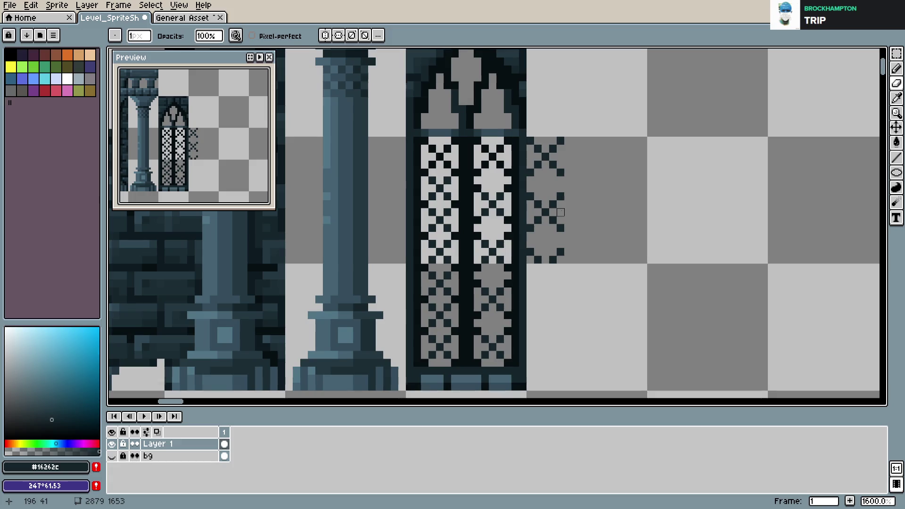
key("ctrl+z")
key("ctrl+z")
key("ctrl+z")
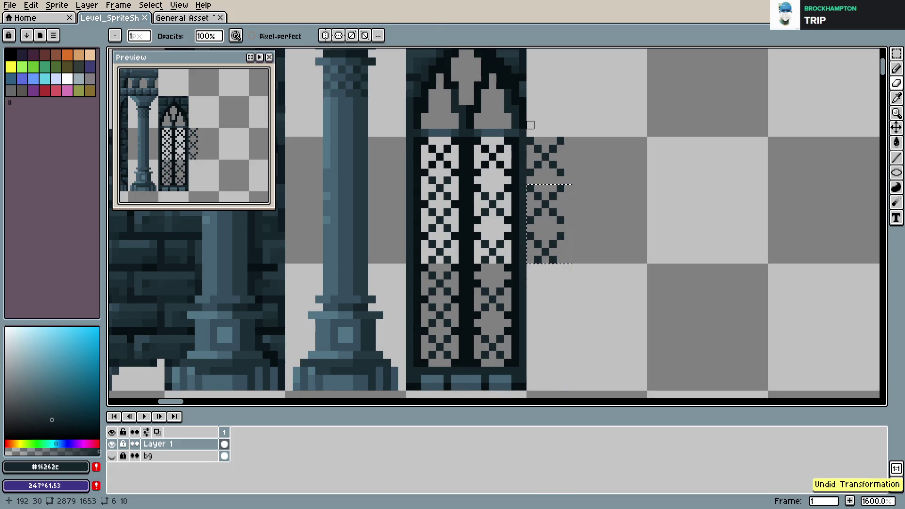
- Select the whole trial pattern beside the window and delete it
key("m")
left_click_drag(527, 118, 565, 289)
key("Delete")
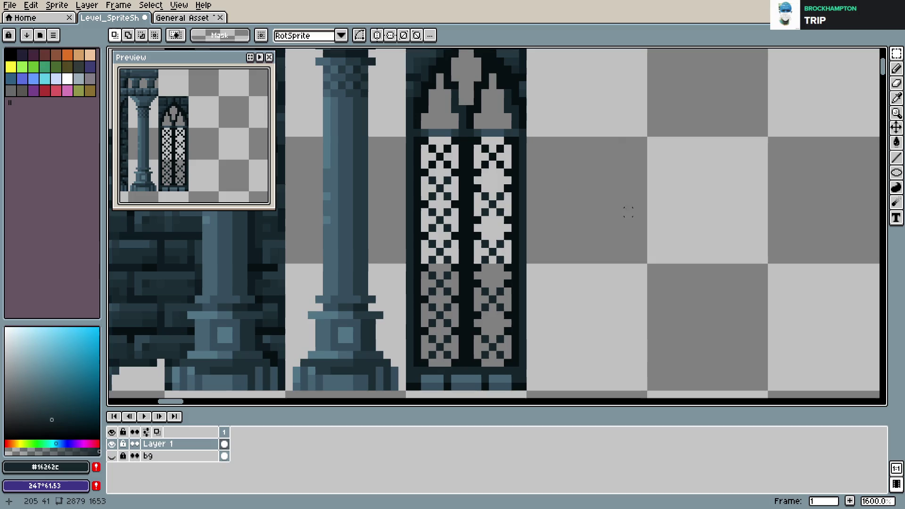
- Save, then select the window's right lattice pane to copy its pattern
key("ctrl+s")
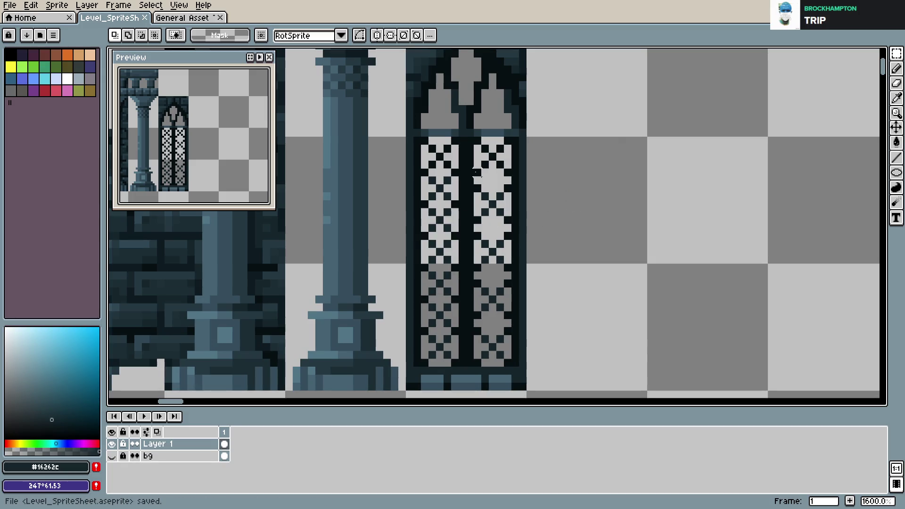
left_click_drag(471, 135, 514, 369)
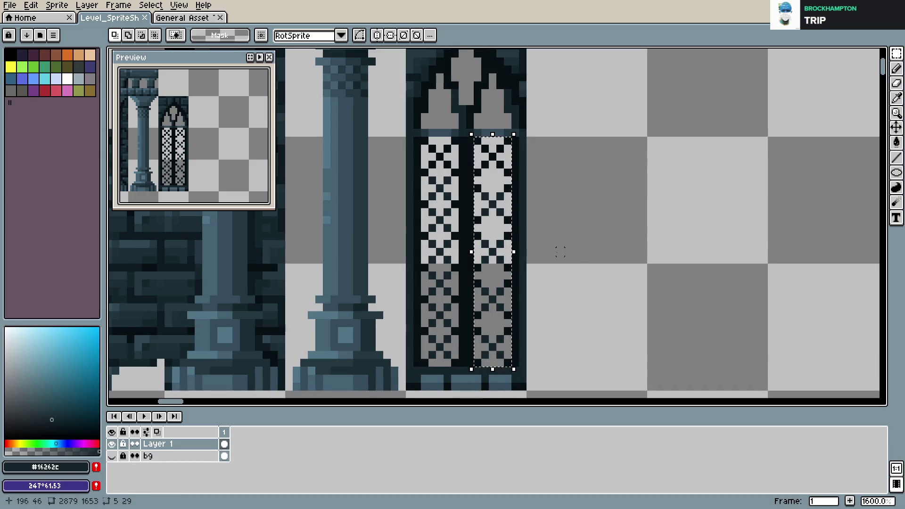
scroll(560, 252, "down", 1)
left_click_drag(560, 278, 621, 221)
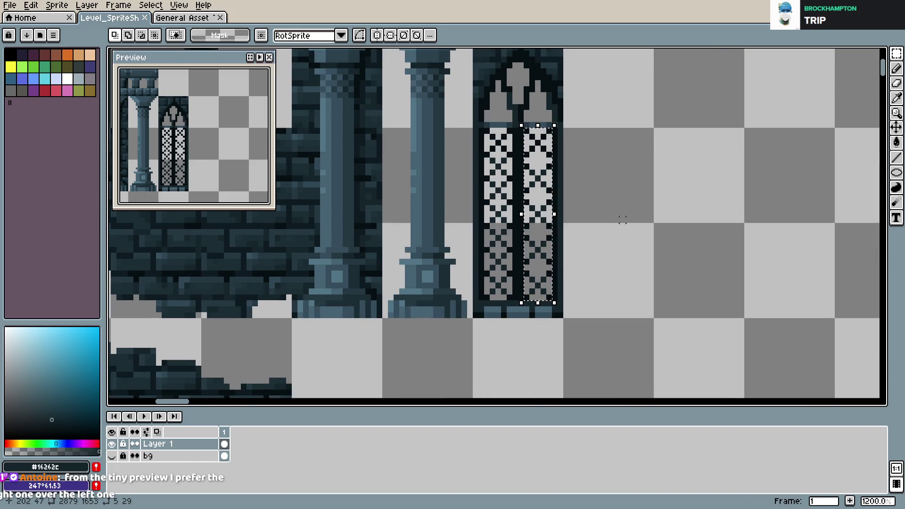
left_click(594, 220)
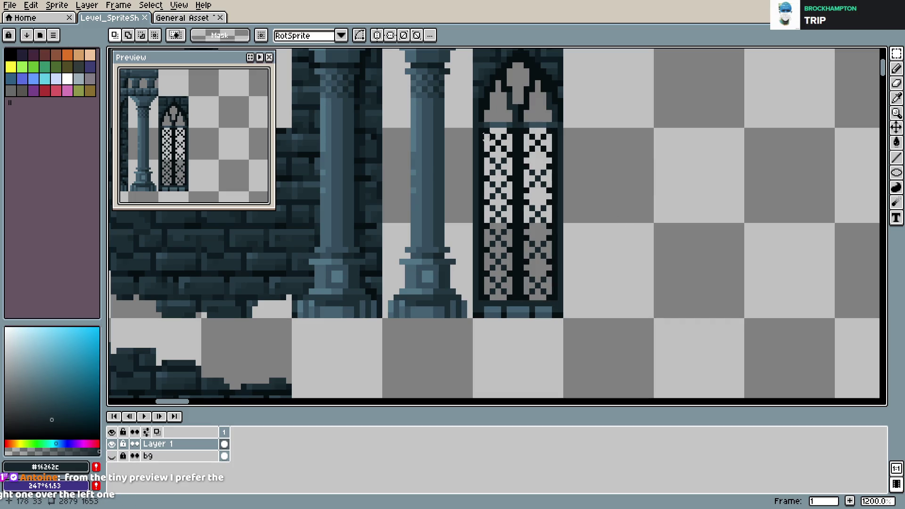
- Clear the left pane's lattice, paste the copied right-pane lattice into it, and save
left_click_drag(483, 127, 514, 300)
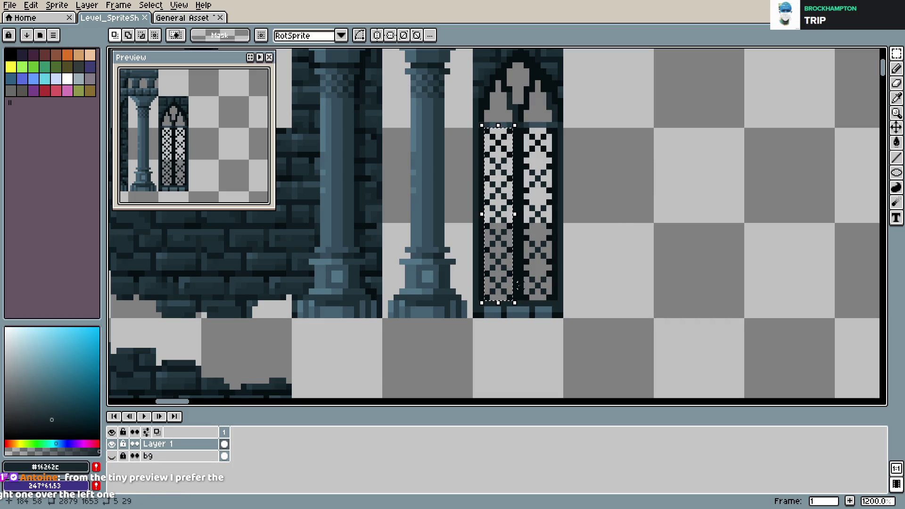
key("Delete")
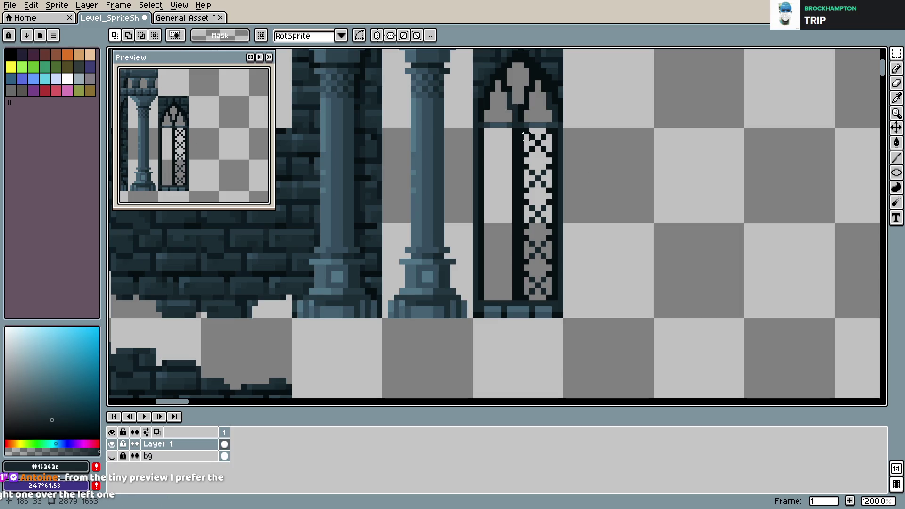
mouse_move(523, 136)
left_mouse_down()
mouse_move(555, 303)
mouse_move(512, 296)
left_mouse_up()
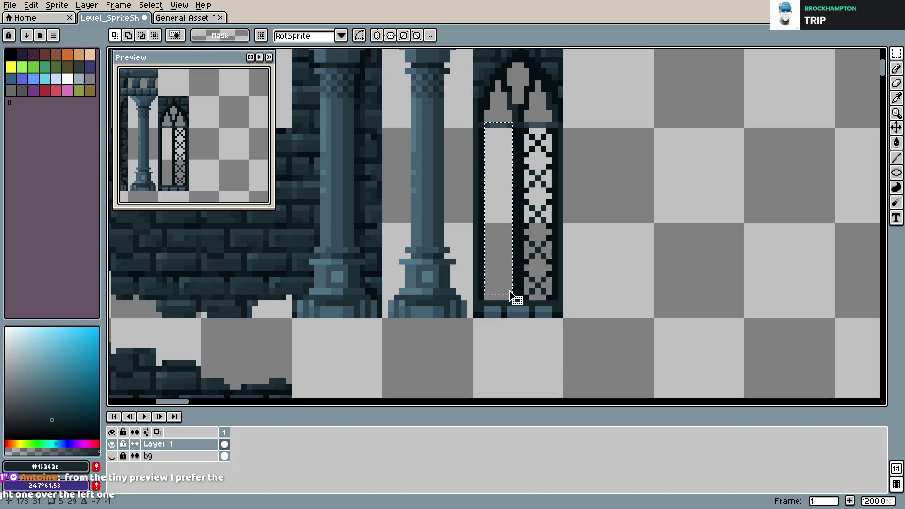
key("ctrl+z")
key("ctrl+v")
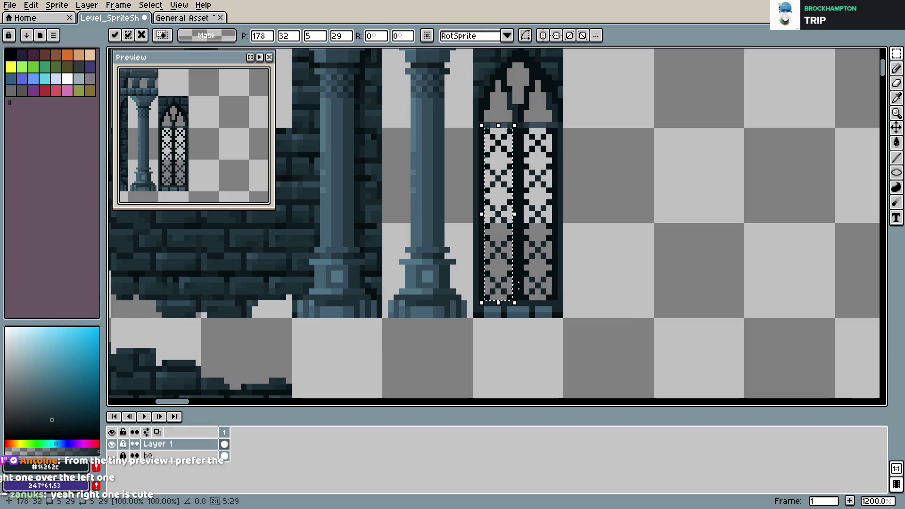
key("ctrl+s")
scroll(629, 254, "down", 3)
left_click_drag(626, 234, 567, 262)
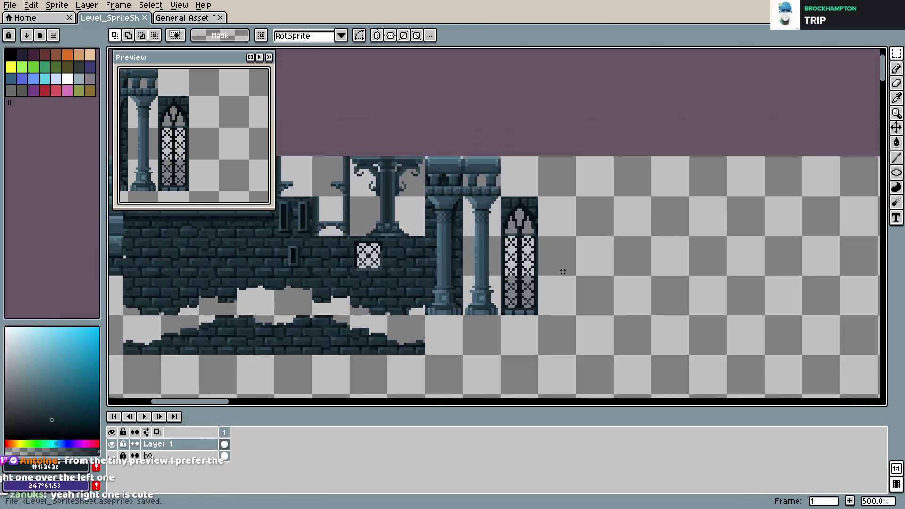
- Move the window sprite's upper section upward and commit the change
scroll(564, 259, "up", 3)
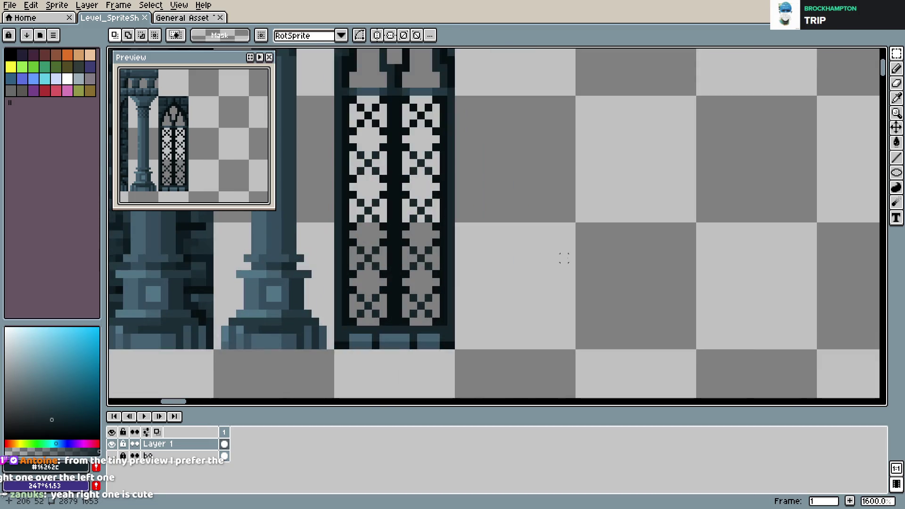
scroll(542, 248, "down", 2)
scroll(521, 238, "down", 1)
scroll(516, 235, "up", 1)
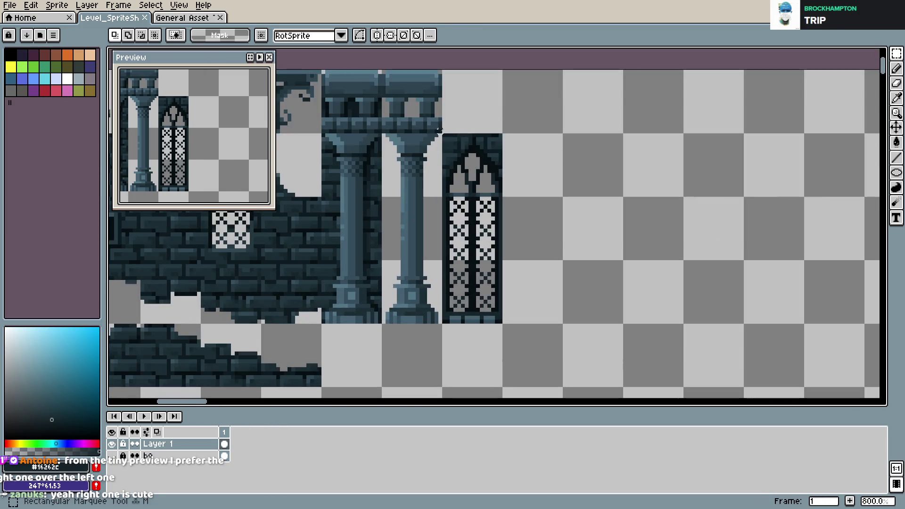
mouse_move(444, 135)
left_mouse_down()
mouse_move(497, 259)
mouse_move(495, 191)
left_mouse_up()
left_click(538, 175)
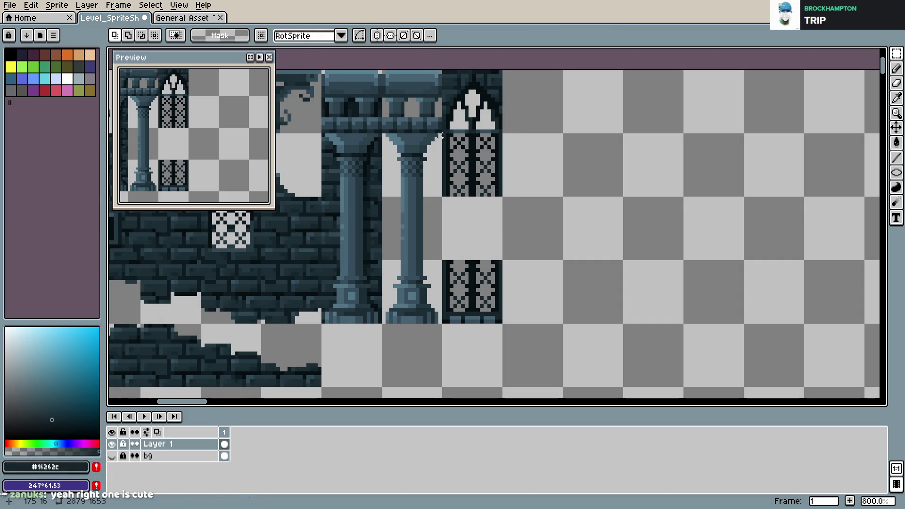
mouse_move(442, 133)
left_mouse_down()
mouse_move(503, 198)
mouse_move(502, 261)
left_mouse_up()
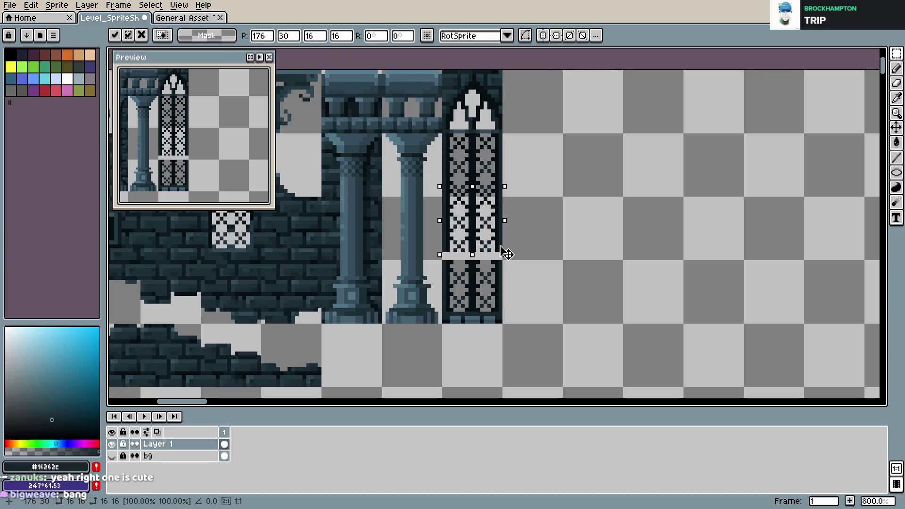
key("ctrl+d")
- Reposition one lattice tile within the window pane and save the sprite sheet
scroll(519, 201, "up", 2)
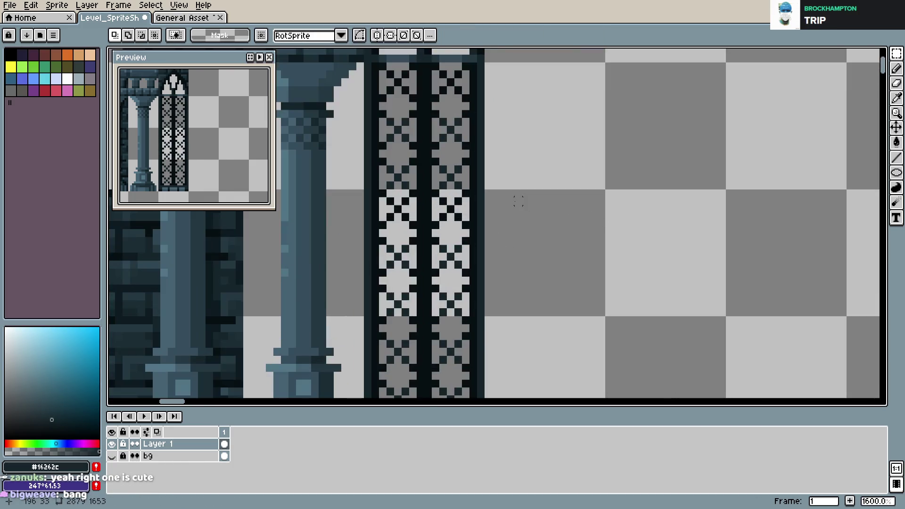
scroll(518, 201, "down", 1)
scroll(517, 208, "down", 1)
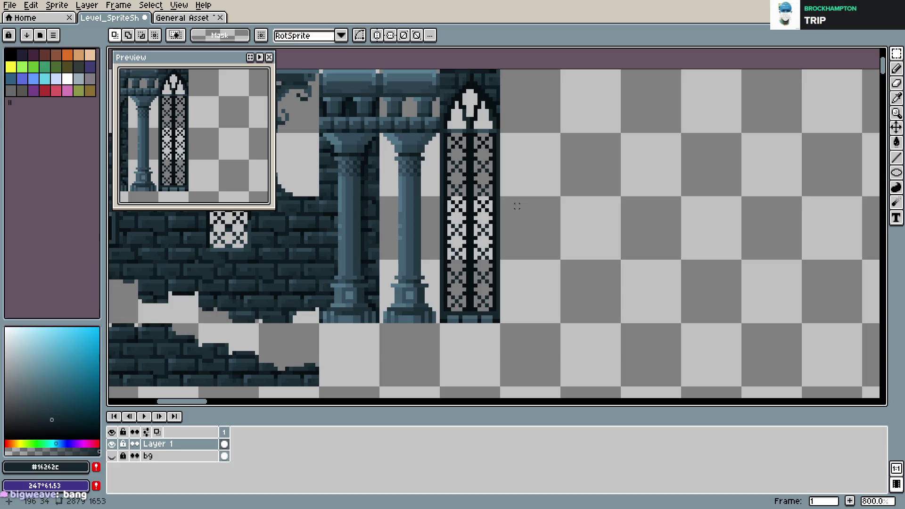
key("m")
left_click_drag(501, 195, 440, 260)
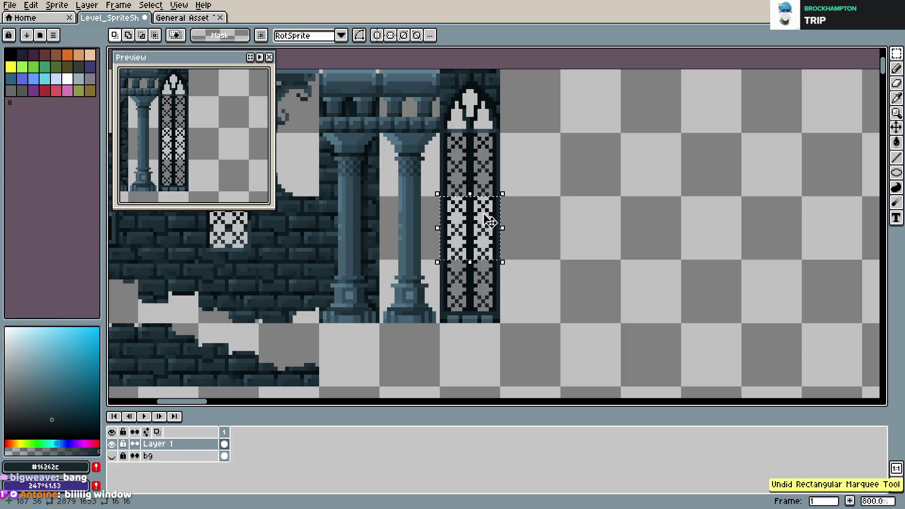
left_click(470, 175)
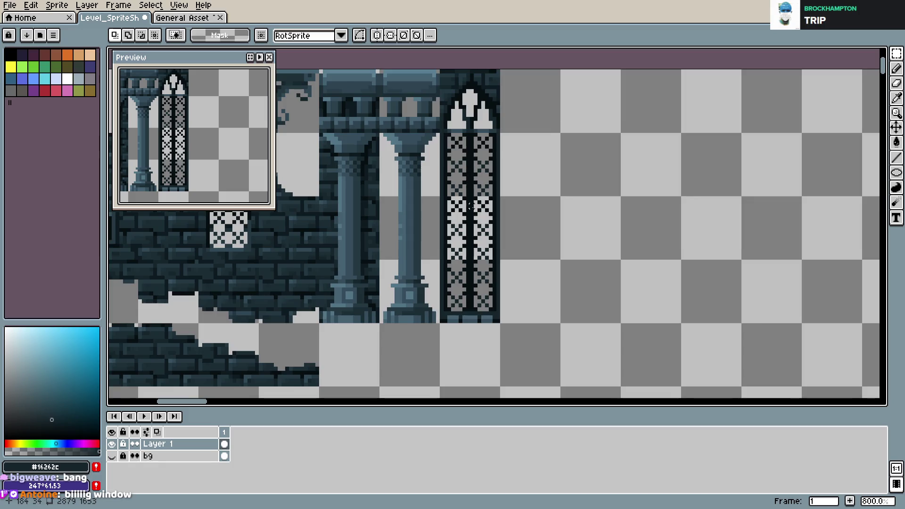
scroll(470, 206, "up", 2)
scroll(453, 226, "up", 1)
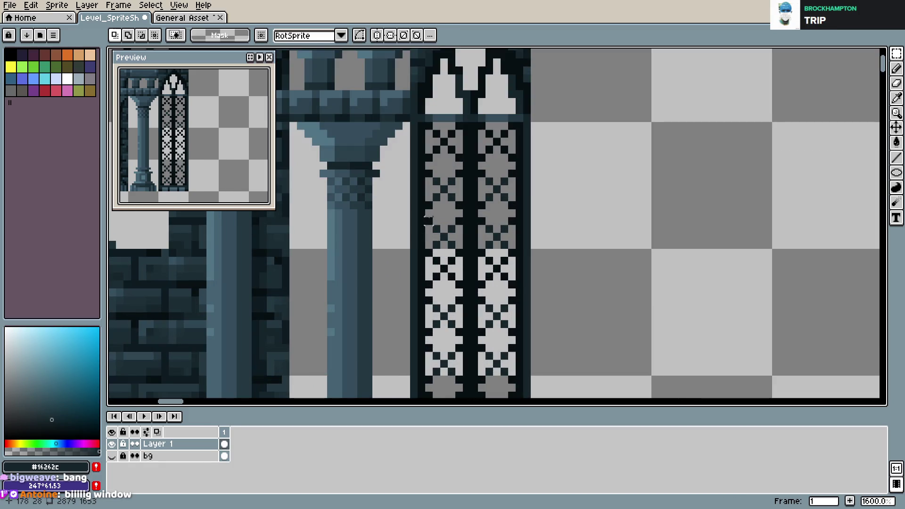
mouse_move(424, 215)
left_mouse_down()
mouse_move(465, 250)
mouse_move(515, 243)
left_mouse_up()
left_click(472, 230)
key("ctrl+s")
- Move the right pane's top lattice tile into the left pane's top section, then save
mouse_move(428, 125)
left_mouse_down()
mouse_move(469, 208)
mouse_move(464, 229)
left_mouse_up()
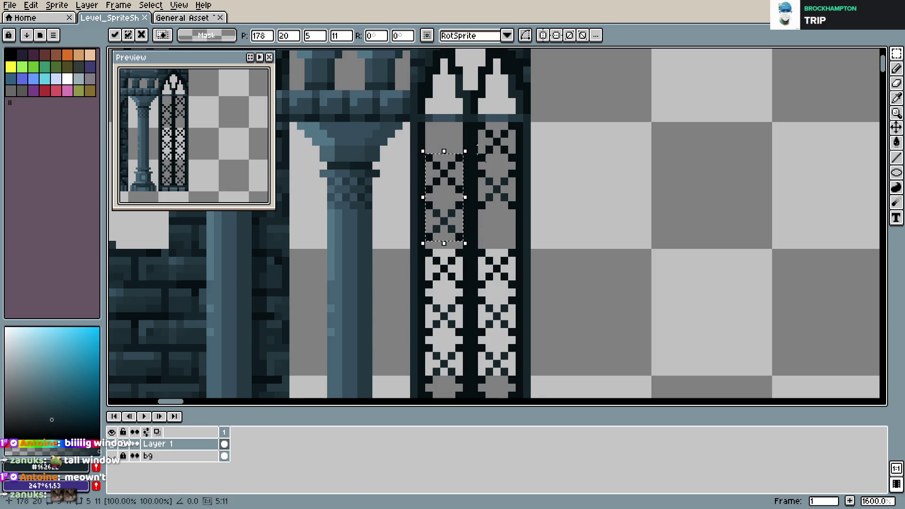
mouse_move(479, 123)
left_mouse_down()
mouse_move(512, 189)
mouse_move(513, 216)
left_mouse_up()
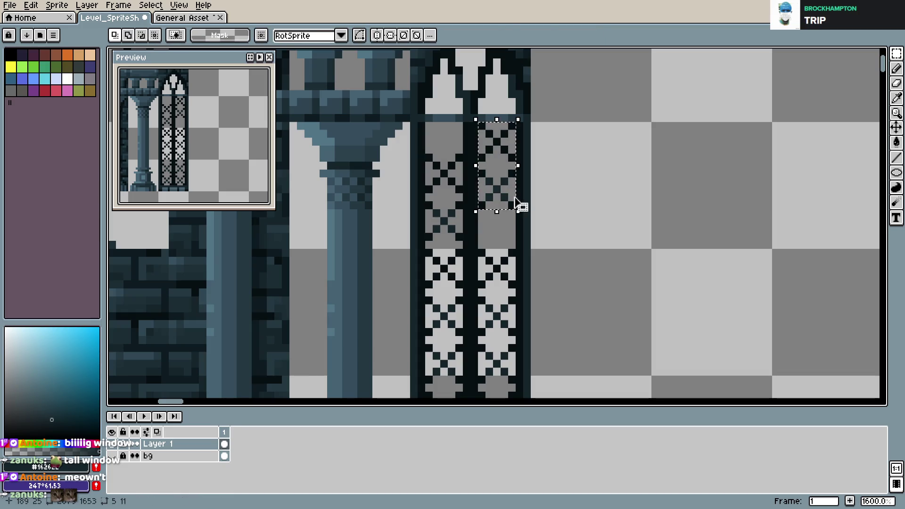
left_click(565, 197)
left_click_drag(600, 322, 600, 234)
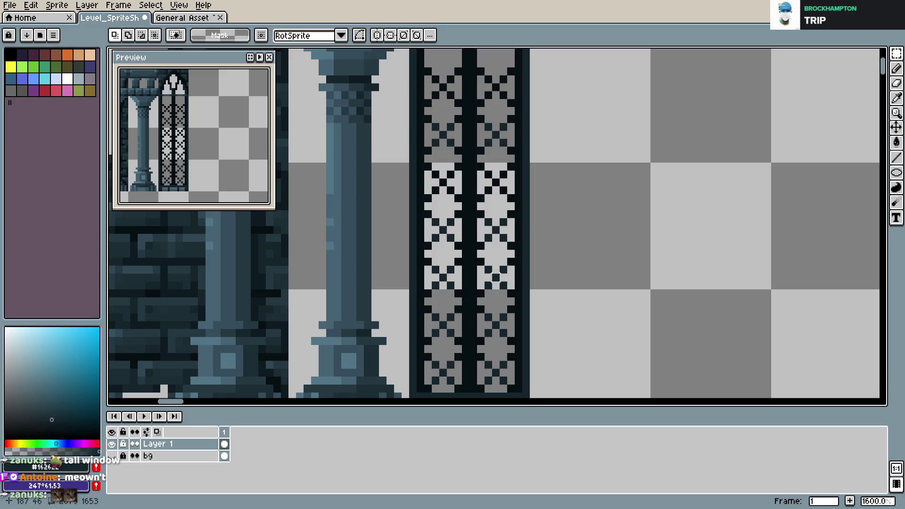
scroll(495, 267, "down", 1)
key("ctrl+s")
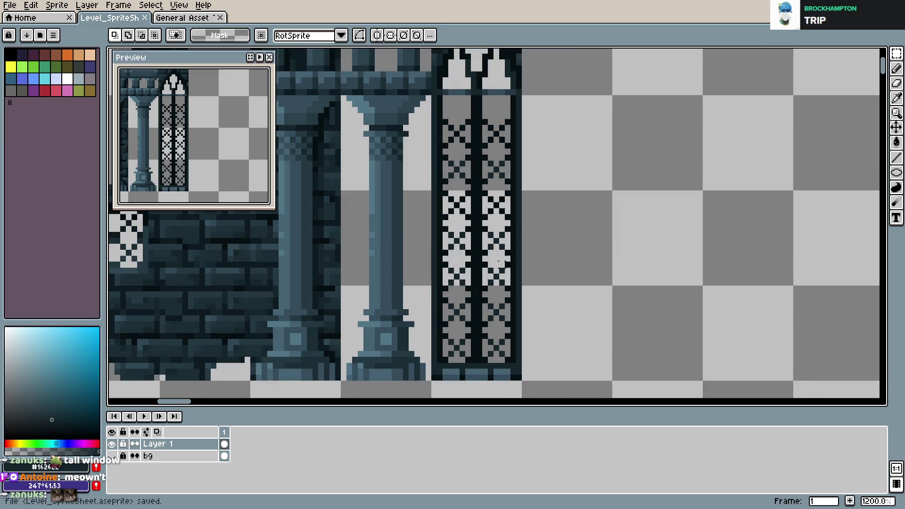
scroll(523, 250, "down", 2)
scroll(523, 250, "up", 1)
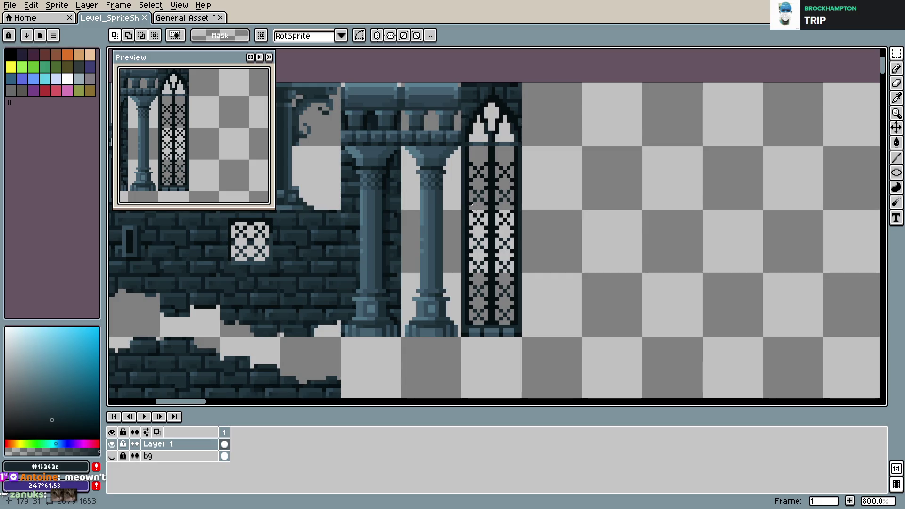
key("ctrl+z")
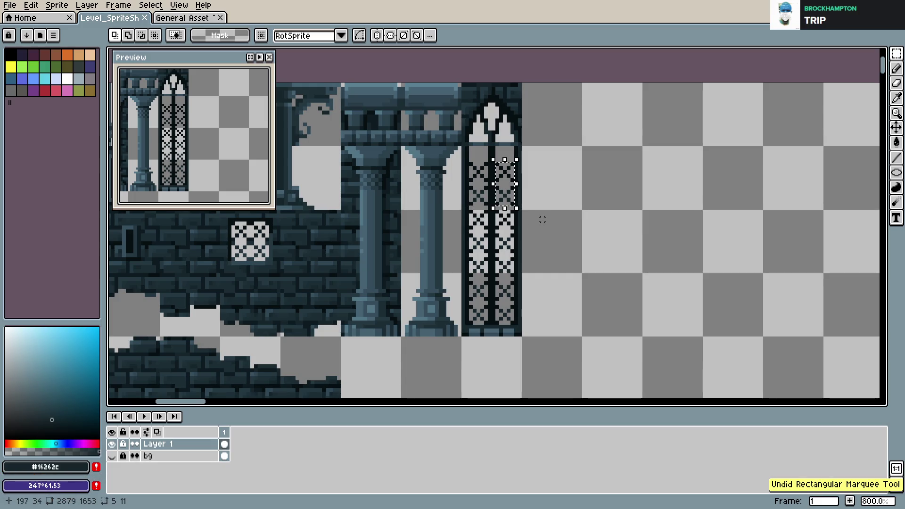
key("ctrl+y")
key("ctrl+y")
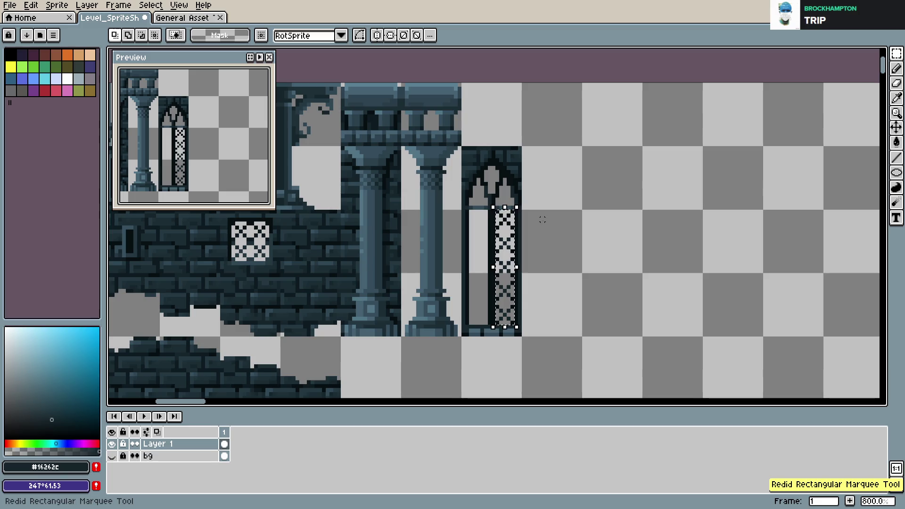
key("ctrl+y")
key("ctrl+d")
key("ctrl+s")
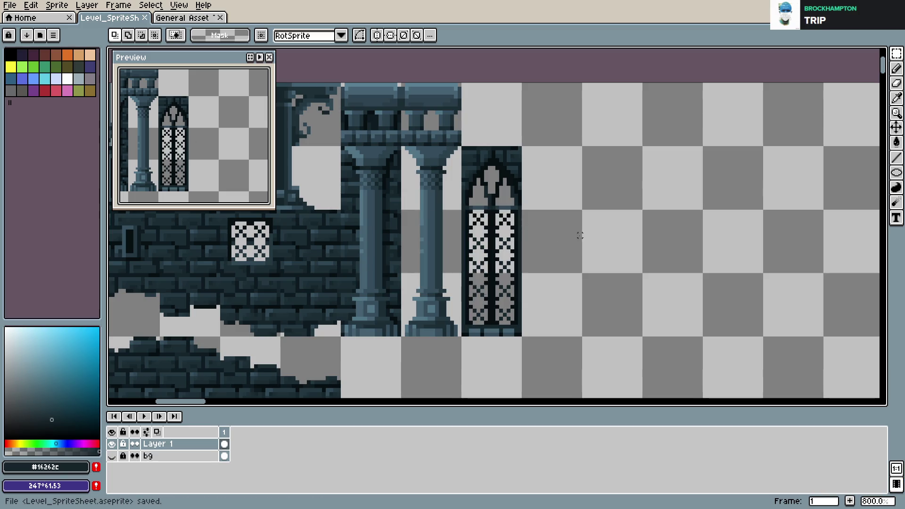
key("b")
scroll(535, 215, "down", 2)
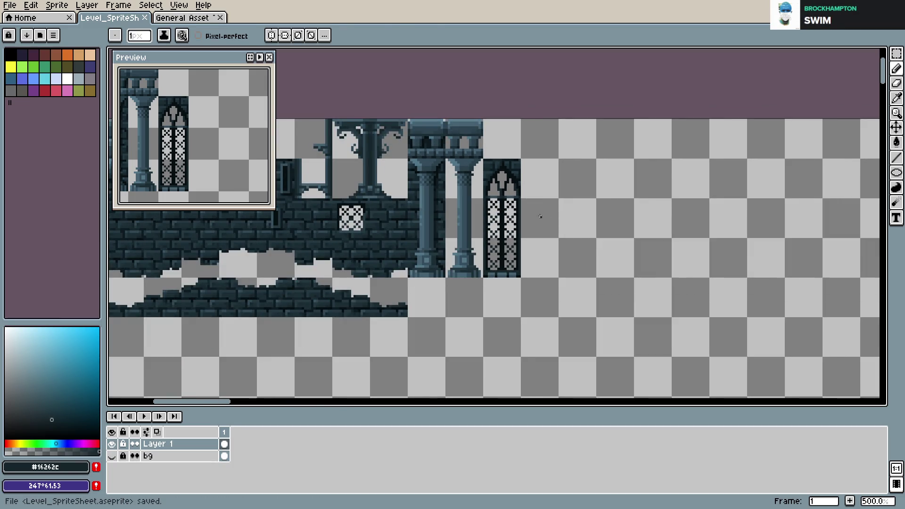
key("m")
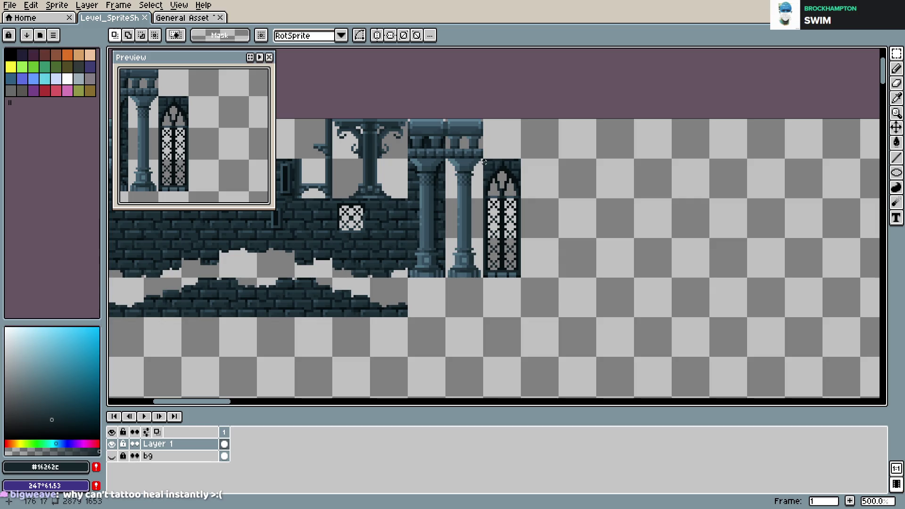
mouse_move(483, 160)
left_mouse_down()
mouse_move(519, 274)
mouse_move(550, 257)
mouse_move(506, 247)
mouse_move(544, 247)
left_mouse_up()
- Drop a copy of the gothic window one tile to the right of the original and save
key("Escape")
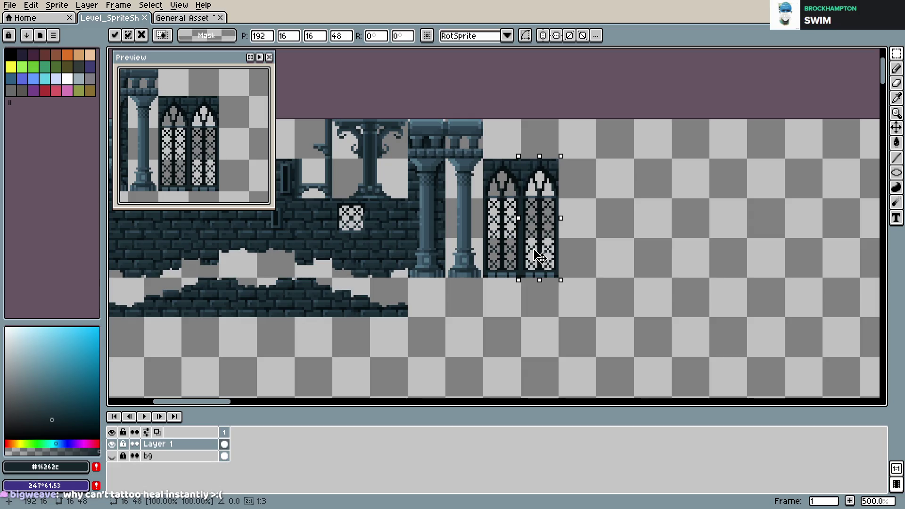
left_click(593, 243)
key("ctrl+s")
scroll(589, 241, "up", 2)
scroll(586, 239, "up", 2)
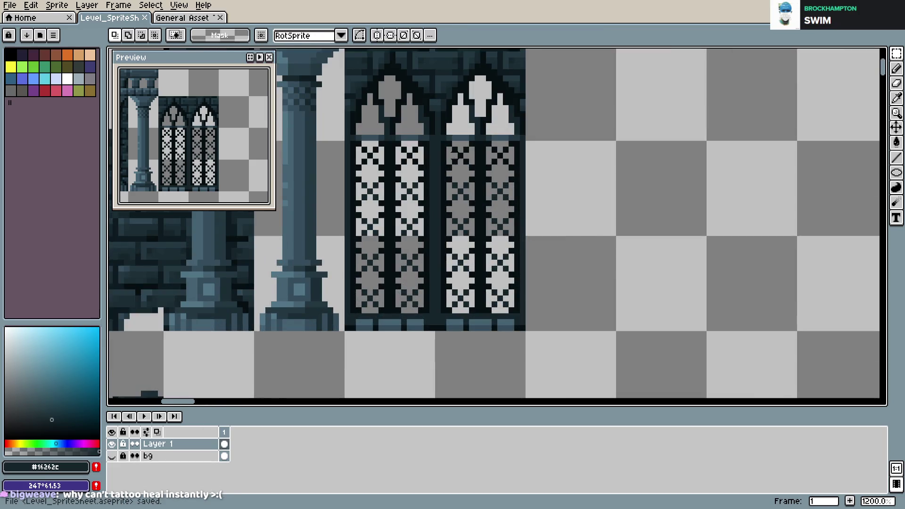
- Select and delete the lattice pixels in the copied window's left and right panes
left_click_drag(446, 141, 472, 310)
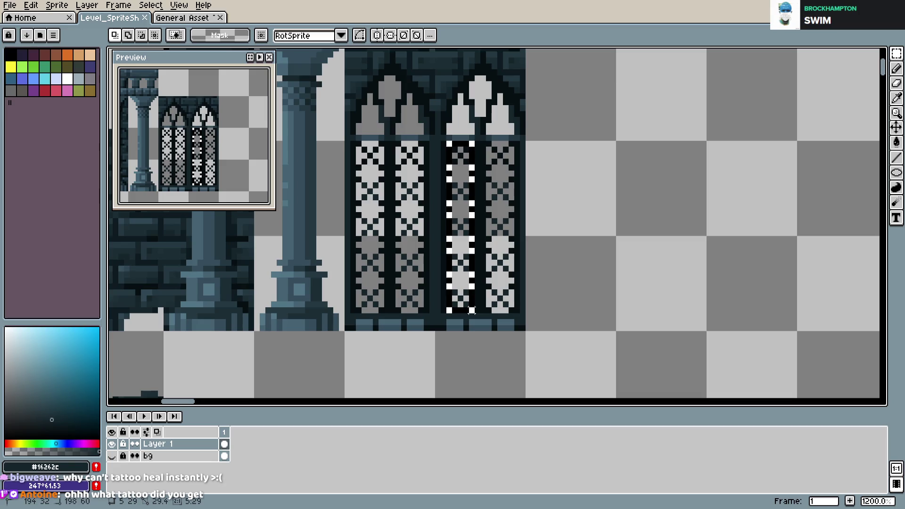
key("Delete")
left_click_drag(486, 135, 526, 310)
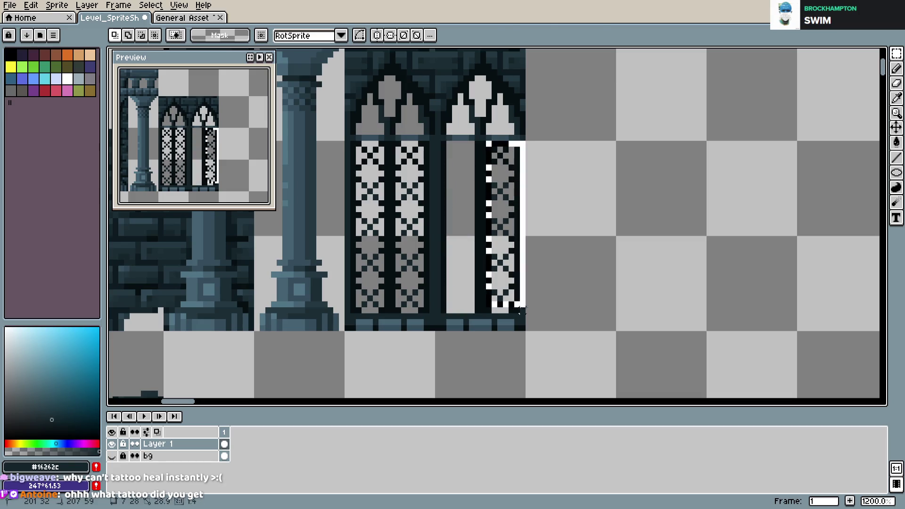
left_click(540, 269)
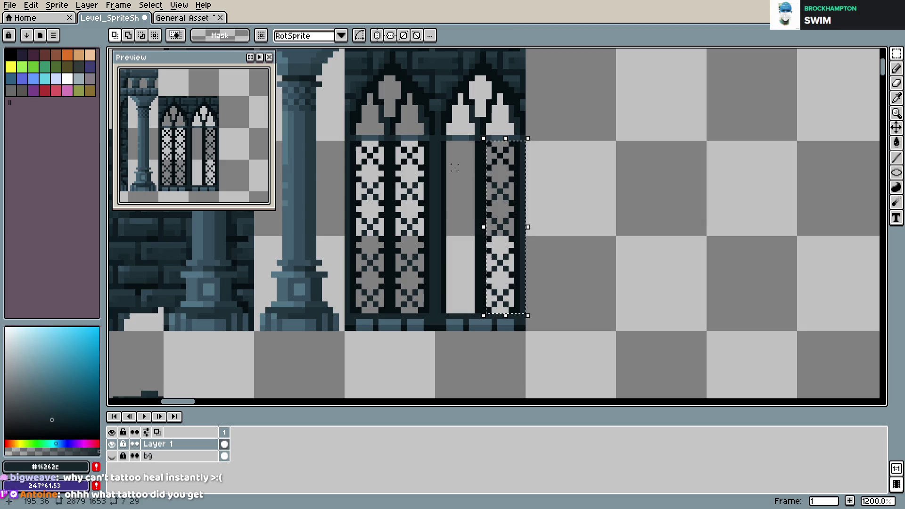
mouse_move(475, 142)
left_mouse_down()
mouse_move(524, 309)
mouse_move(517, 315)
left_mouse_up()
key("Delete")
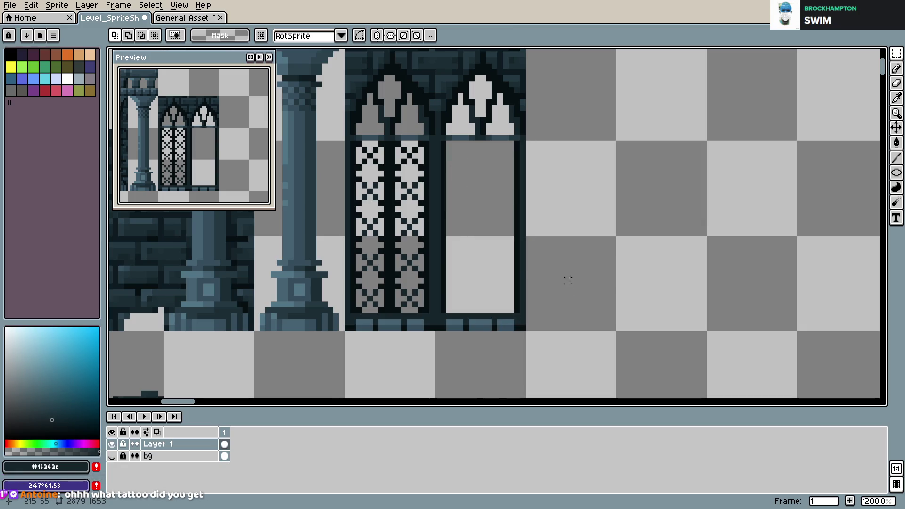
- Draw dark vertical pencil bars down the copied window's left pane, undoing one too-long bar
key("b")
left_click(460, 144)
left_click_drag(461, 144, 461, 312)
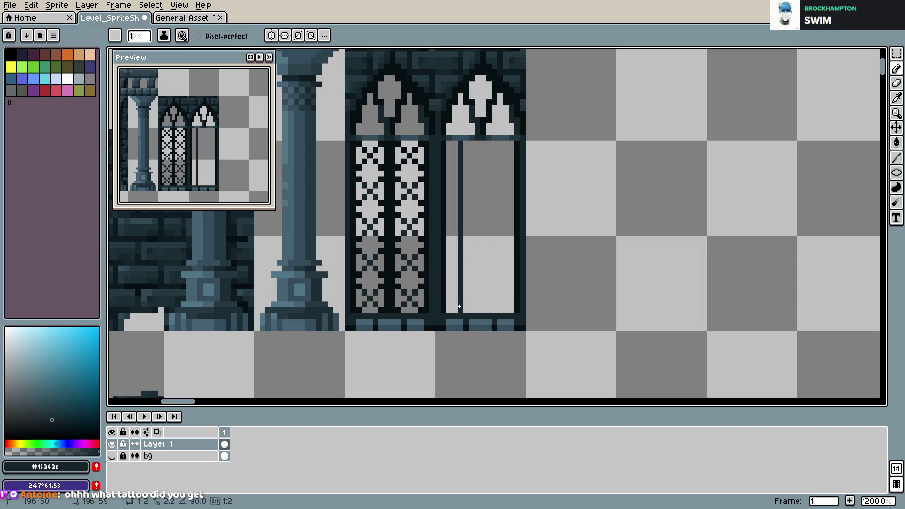
left_click_drag(477, 143, 477, 314)
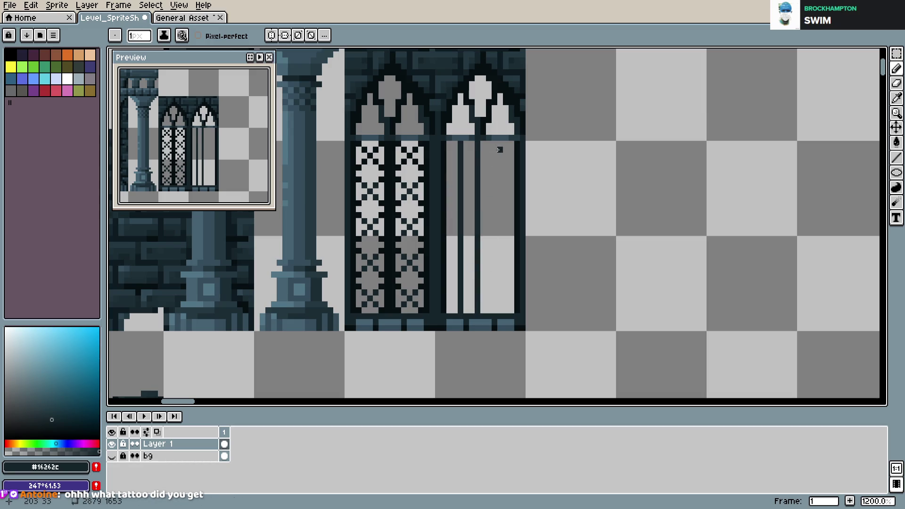
key("ctrl+z")
- Add bars from the arch and down the right pane, save, then undo the bars
left_click_drag(483, 140, 483, 312)
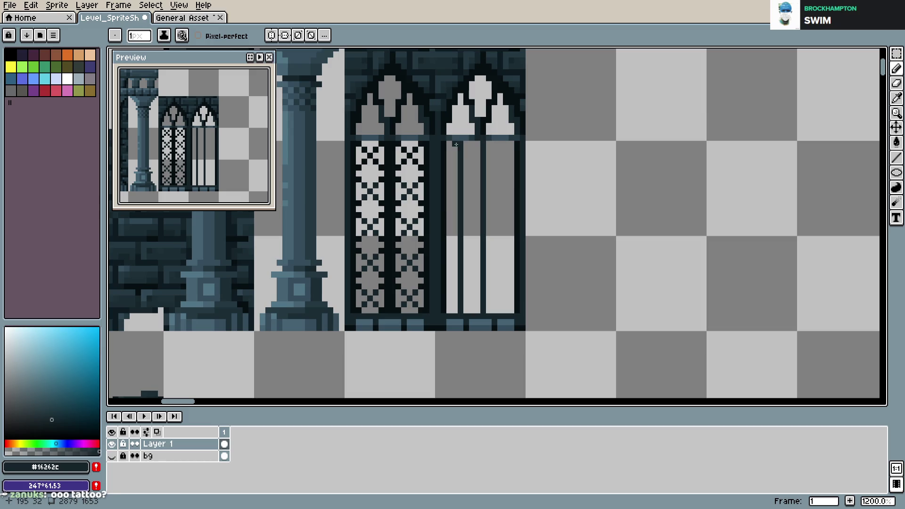
left_click_drag(505, 149, 505, 312)
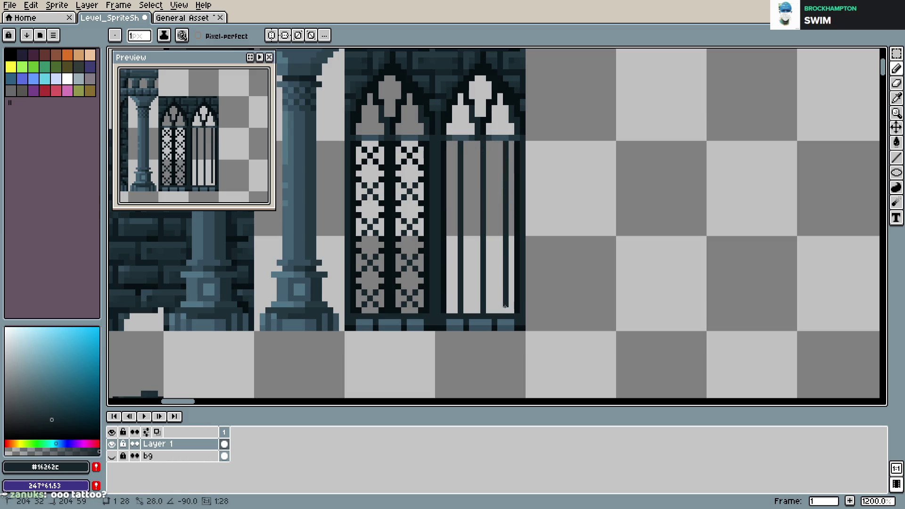
key("v")
key("ctrl+s")
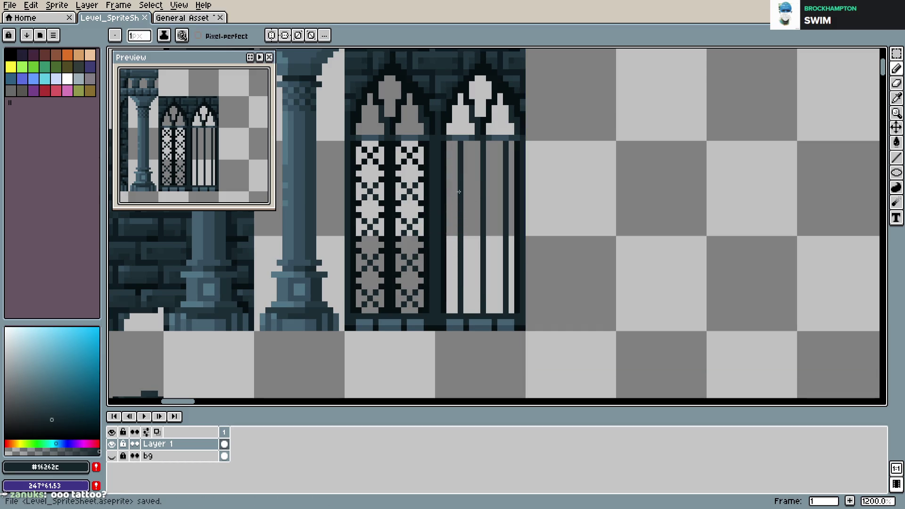
key("ctrl+z")
key("ctrl+z")
key("ctrl+z")
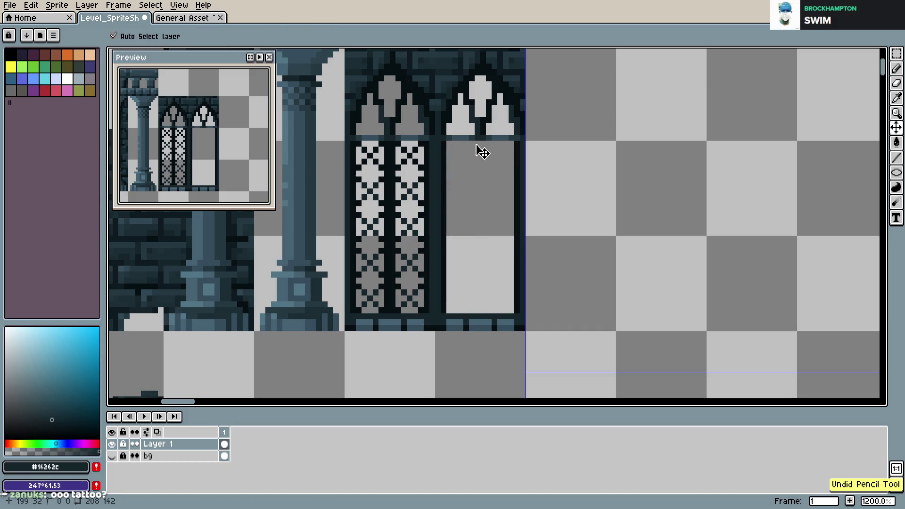
- Redraw four vertical mullion bars down the copied window's panes
left_click_drag(484, 144, 483, 311)
left_click_drag(500, 144, 501, 309)
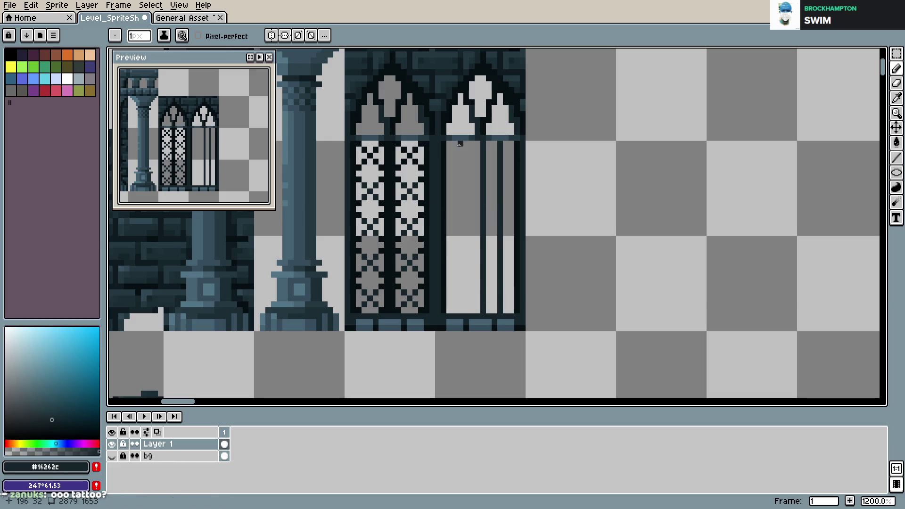
left_click_drag(464, 142, 466, 312)
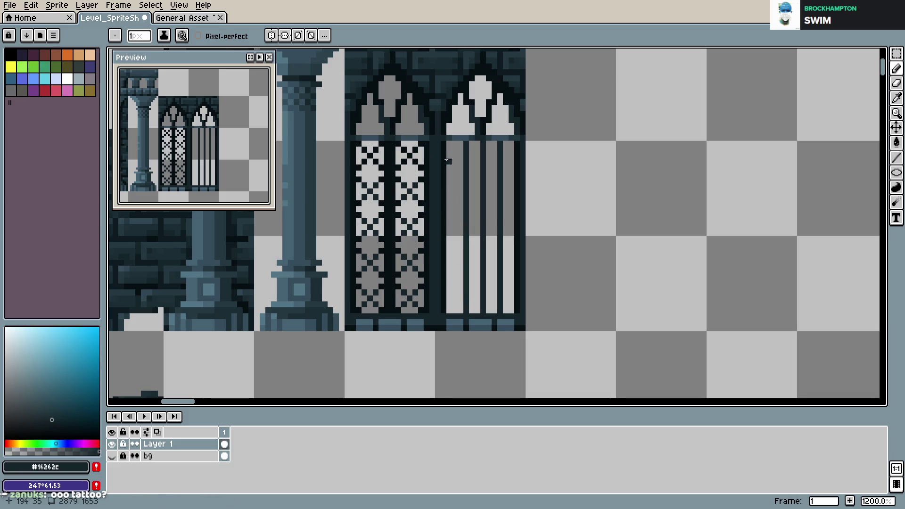
left_click_drag(448, 142, 449, 312)
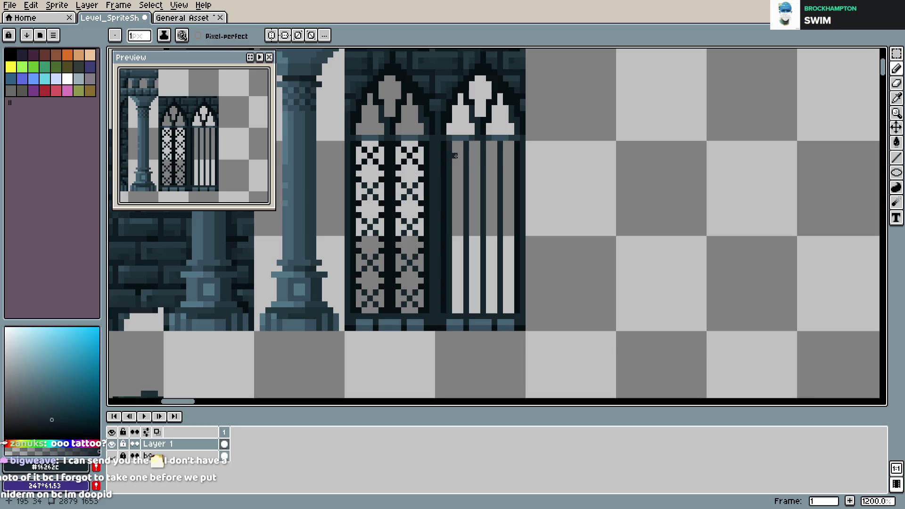
- Try horizontal crossbars across the bars at several heights, then undo them
left_click_drag(455, 167, 510, 170)
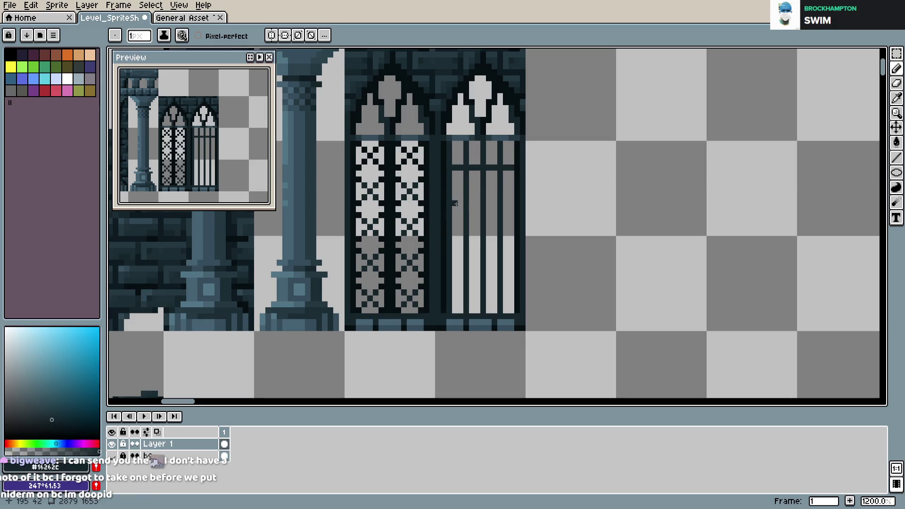
key("ctrl+z")
left_click_drag(454, 173, 516, 174)
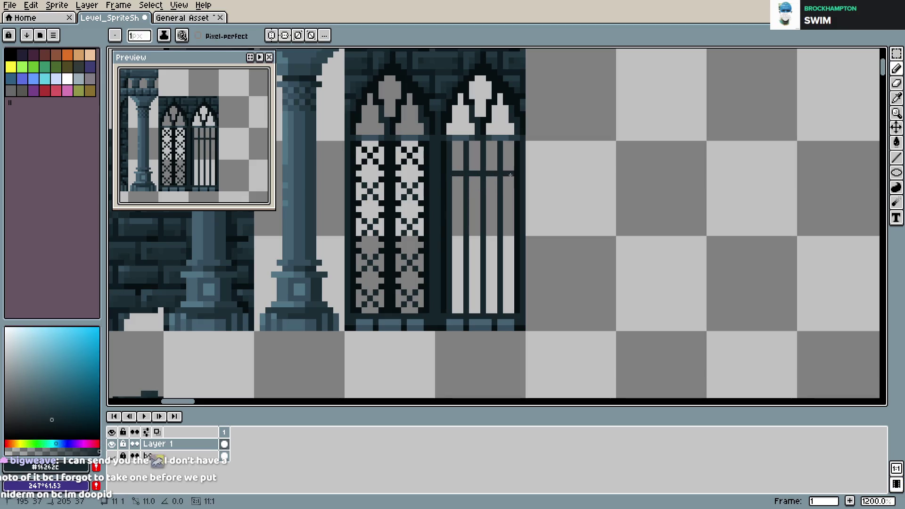
left_click_drag(452, 210, 517, 210)
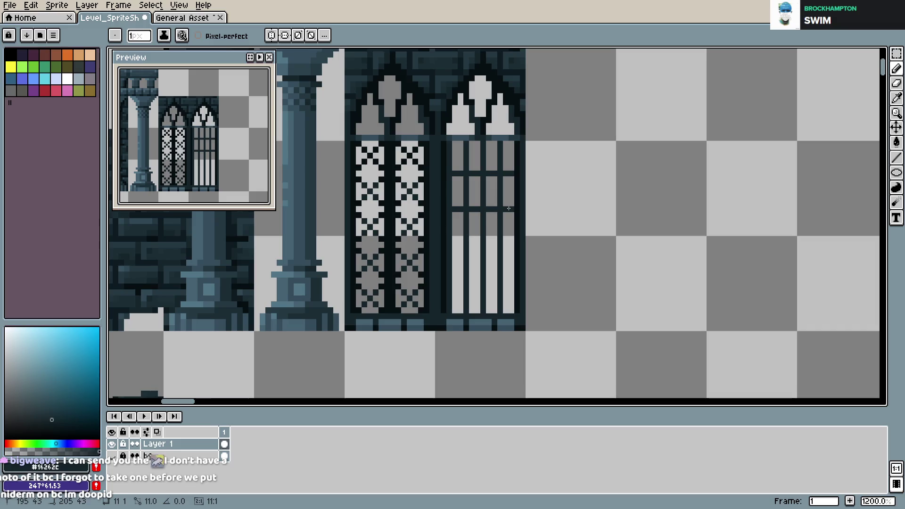
key("ctrl+z")
key("ctrl+z")
left_click_drag(454, 168, 510, 169)
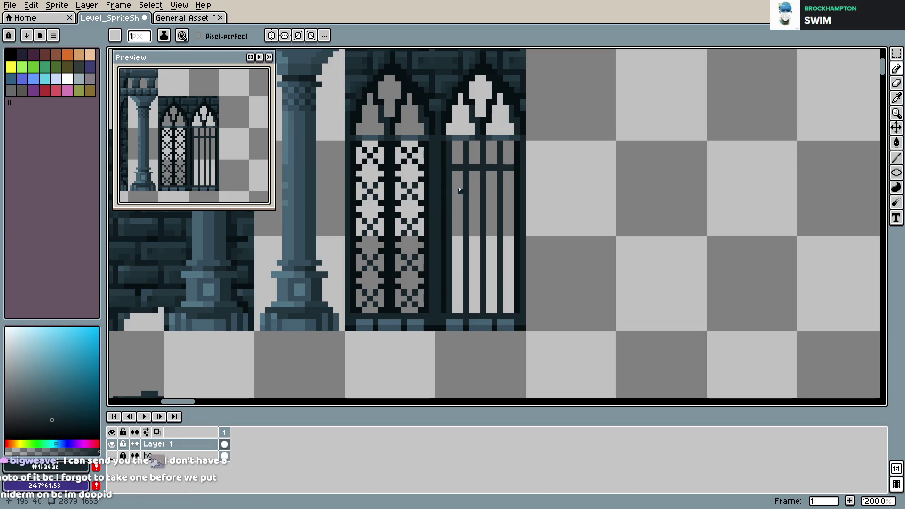
left_click_drag(454, 202, 510, 202)
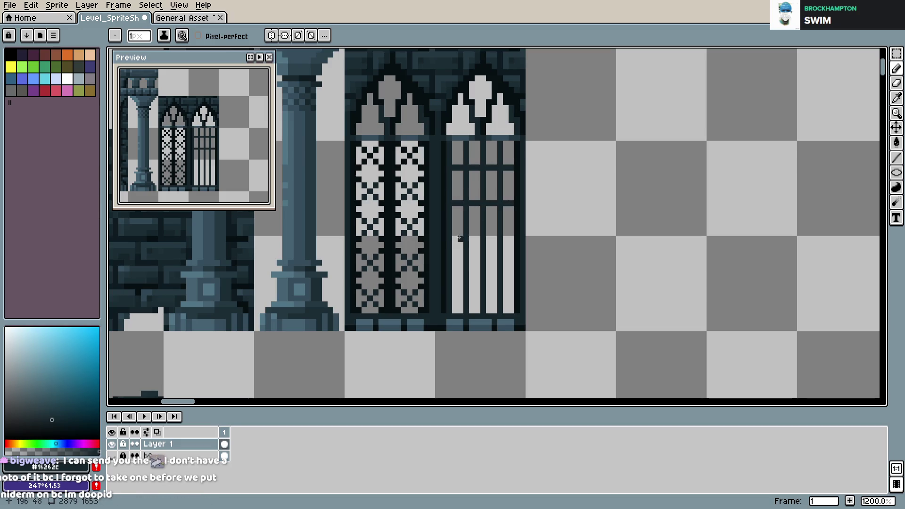
left_click_drag(454, 238, 510, 237)
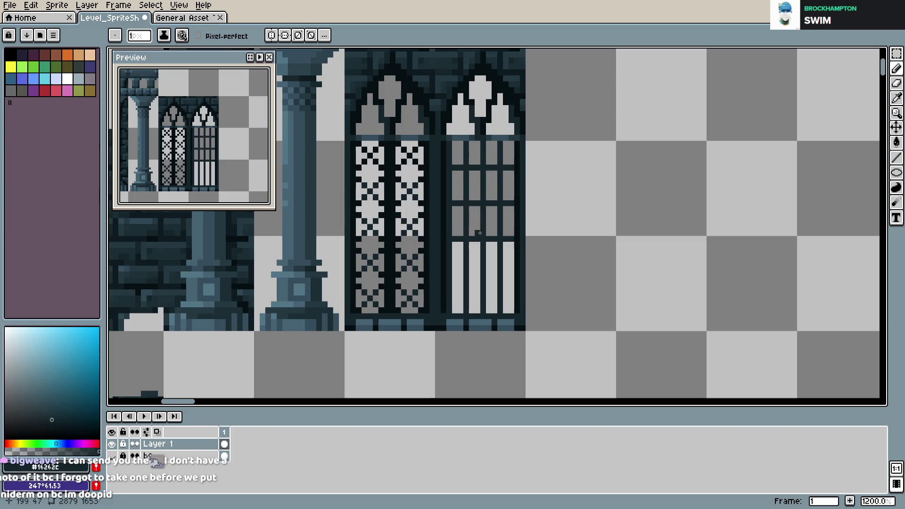
key("v")
key("ctrl+z")
key("ctrl+z")
key("ctrl+z")
- Restore a crossbar and draw another across the right window's bars, then save
key("b")
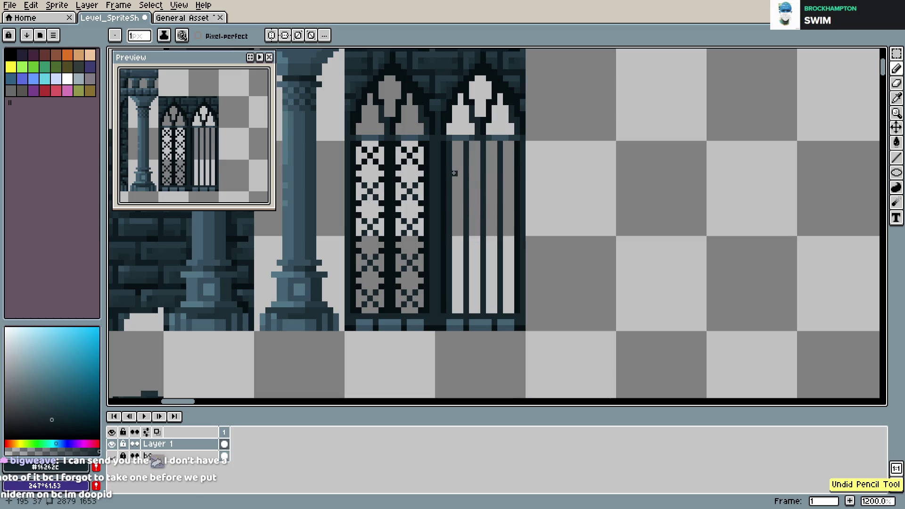
key("ctrl+y")
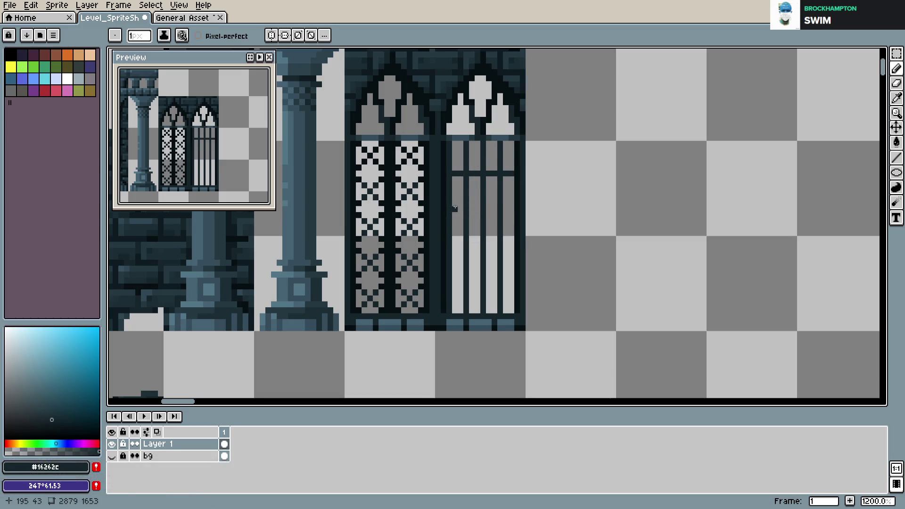
left_click_drag(454, 201, 510, 203)
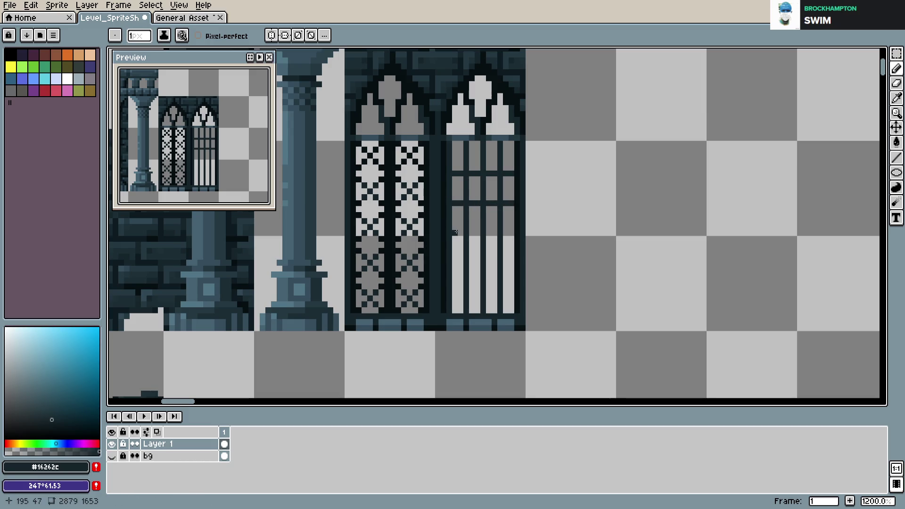
key("ctrl+s")
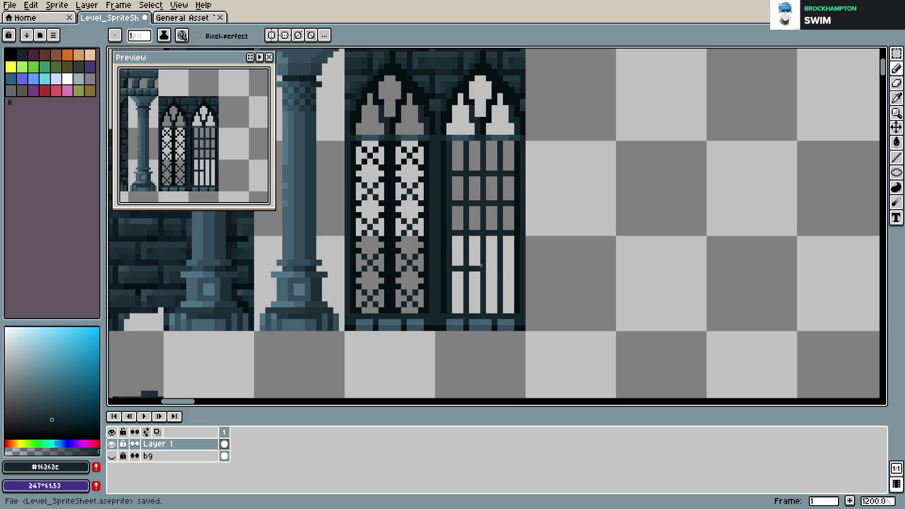
- Try crossbars near the window's bottom, undoing and restoring until one is placed
left_click_drag(454, 268, 510, 267)
left_click_drag(453, 298, 510, 297)
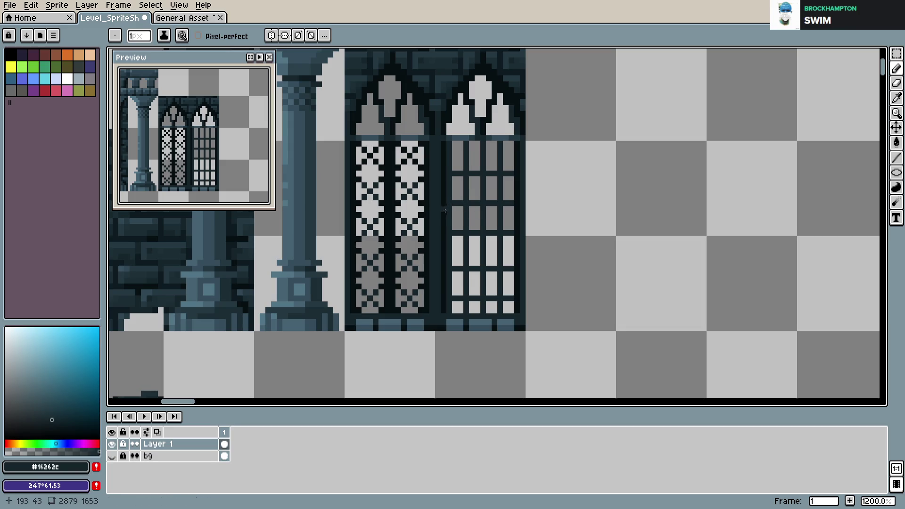
key("v")
key("ctrl+z")
key("ctrl+z")
key("ctrl+z")
key("b")
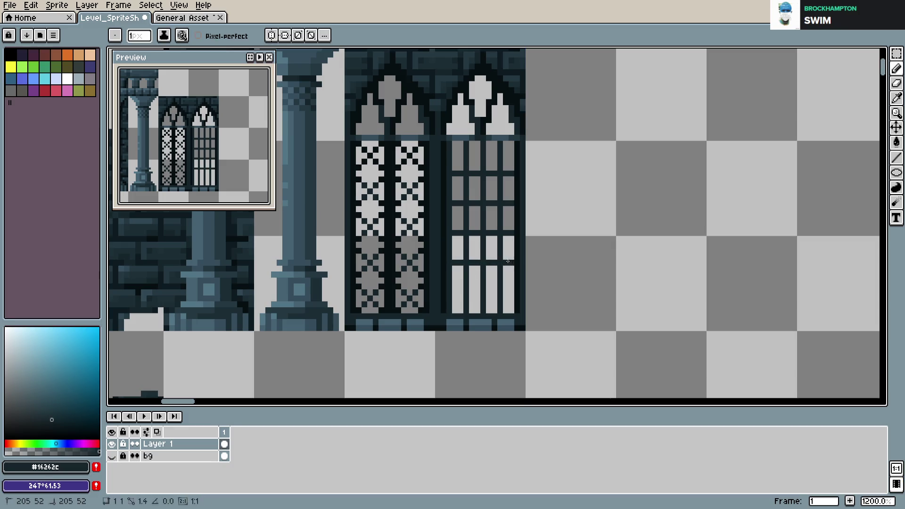
left_click_drag(454, 292, 515, 292)
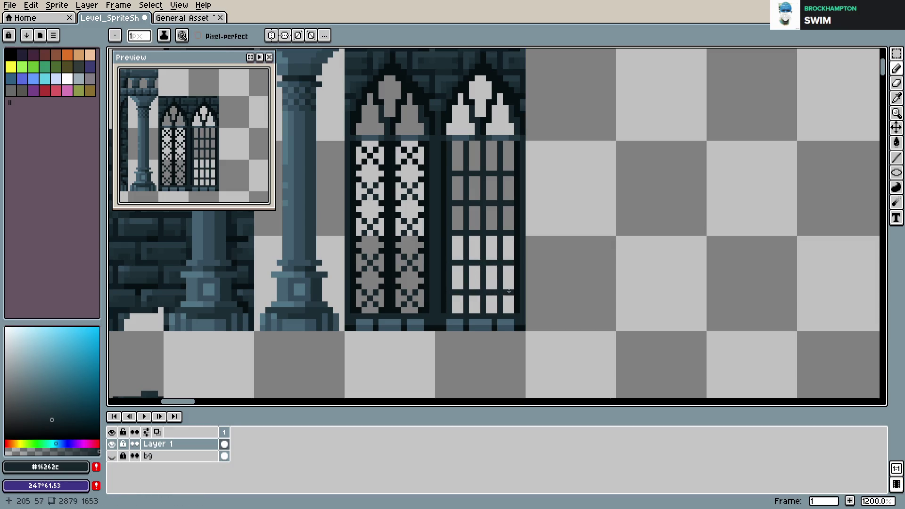
key("v")
key("ctrl+z")
key("ctrl+z")
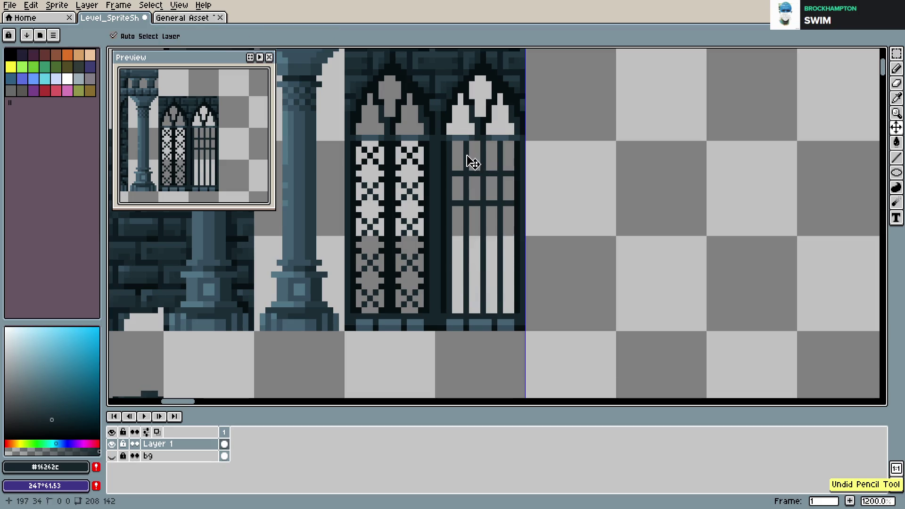
key("ctrl+y")
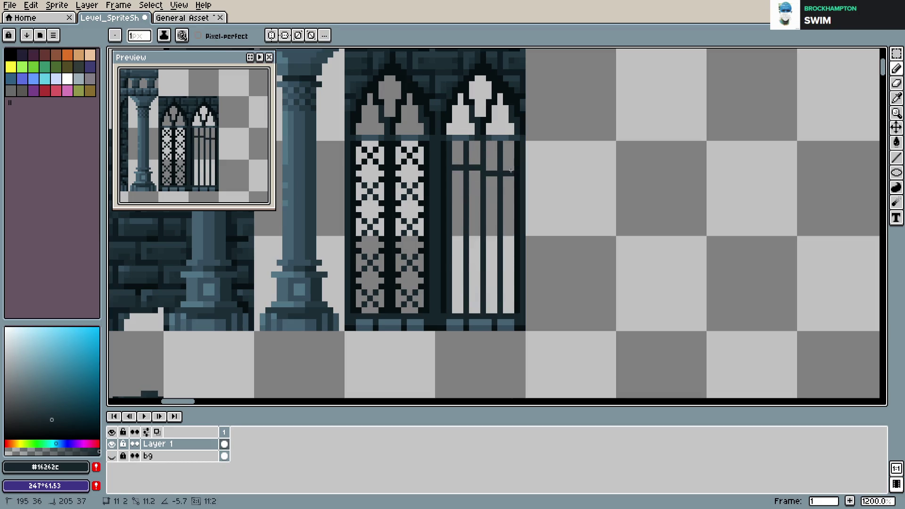
key("z")
- Draw four evenly spaced straight crossbars across the right window with the Pencil, and save
key("b")
left_click(455, 197)
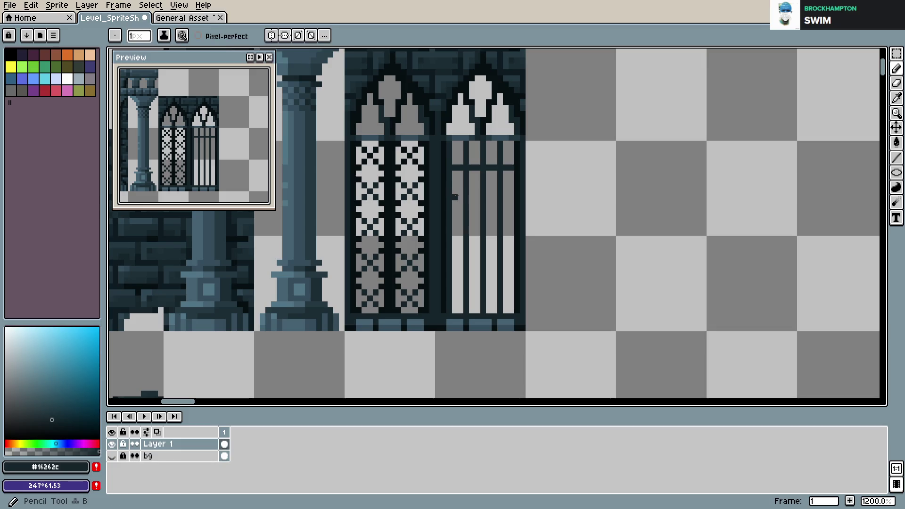
left_click(509, 199, "shift")
left_click(454, 228)
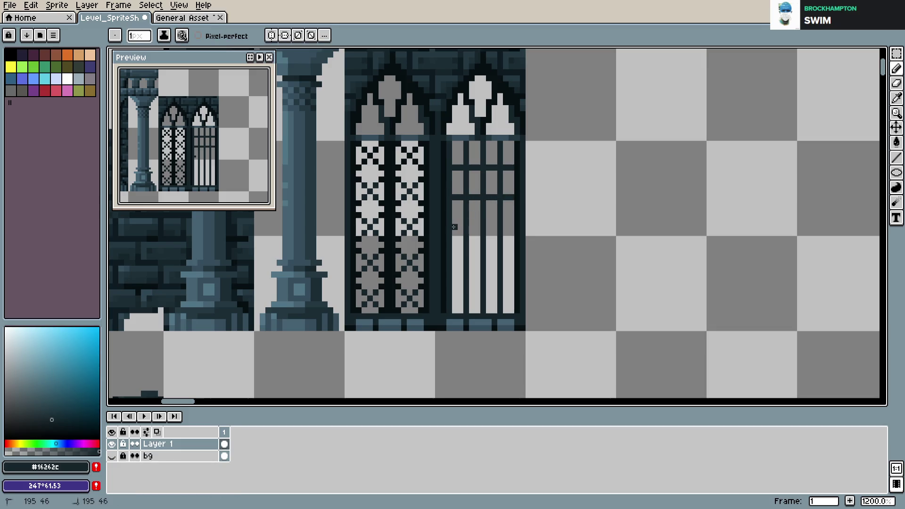
left_click(512, 229, "shift")
left_click(454, 258)
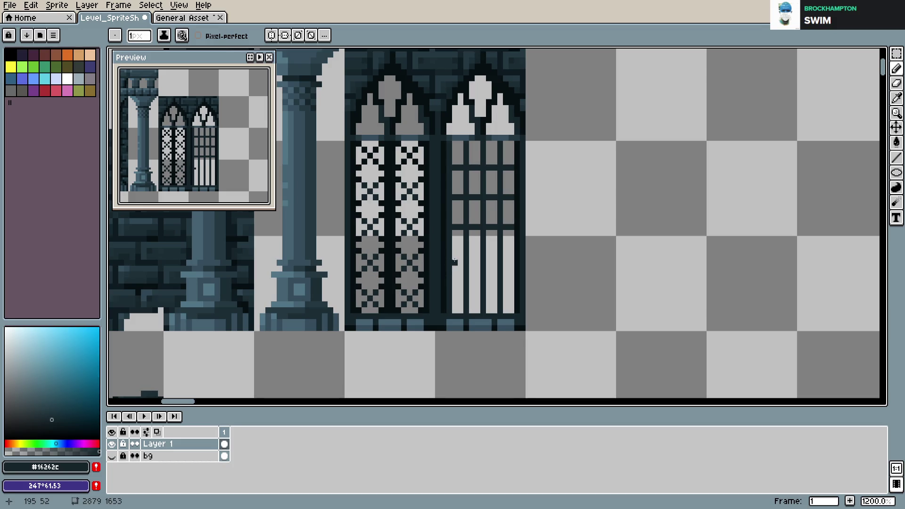
left_click(510, 258, "shift")
left_click(454, 286)
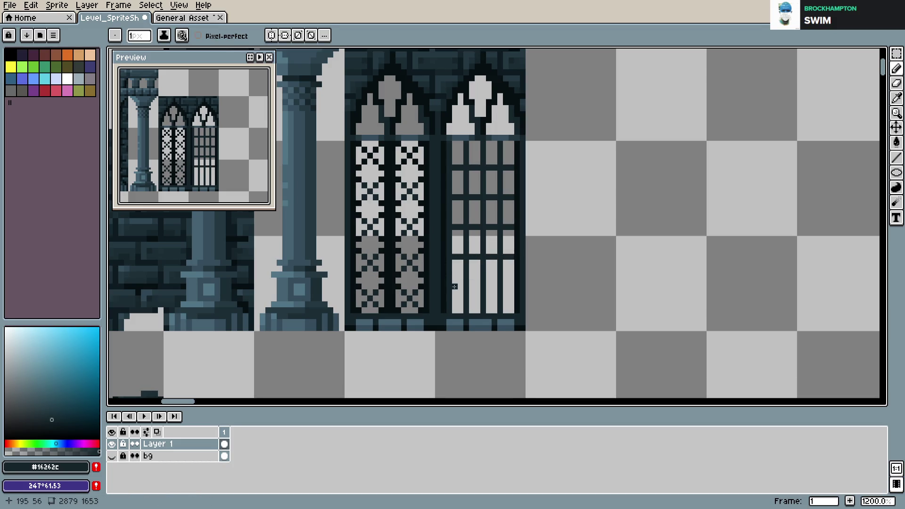
left_click(511, 285, "shift")
key("ctrl+s")
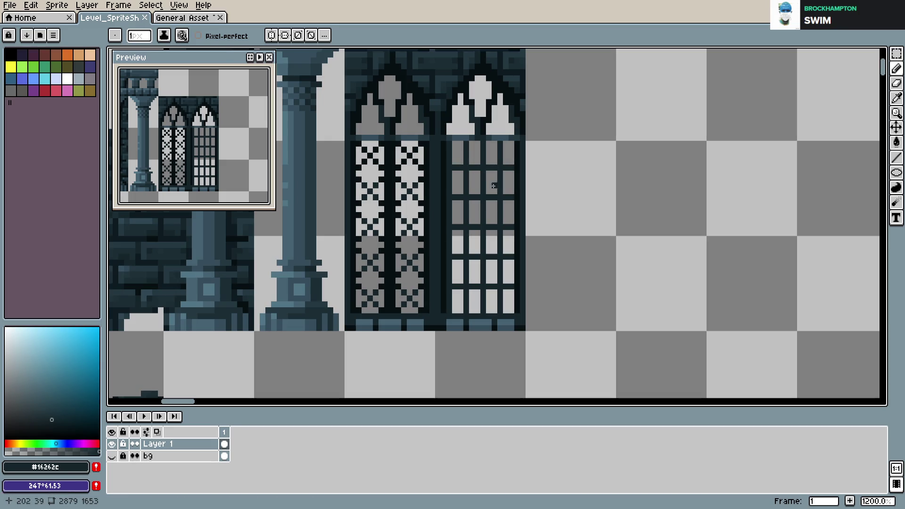
- Sample the window's blue-greys and redraw two of the right window's crossbars as straight lines
left_click(452, 166, "alt")
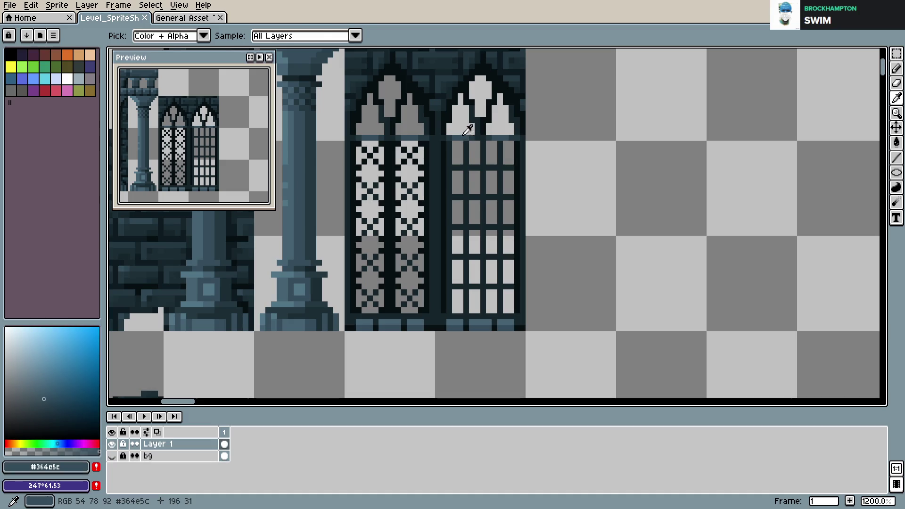
left_click(446, 165)
left_click(465, 161, "alt")
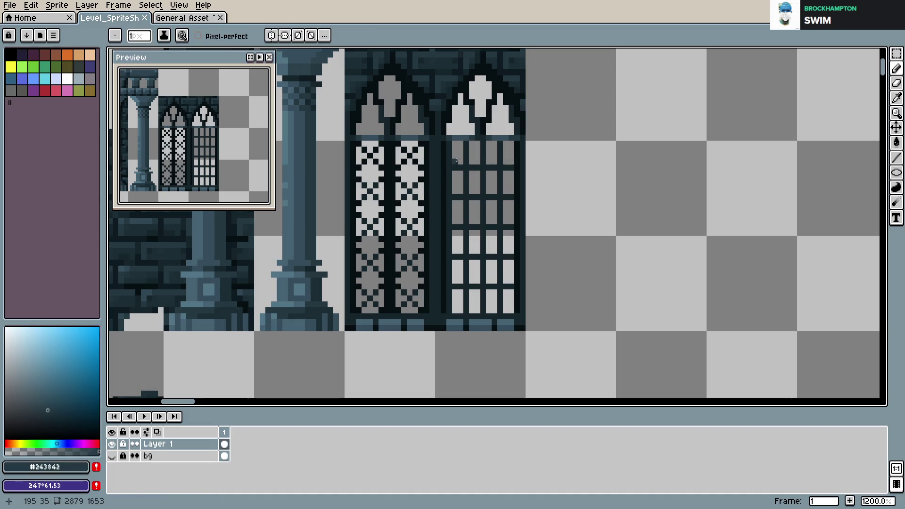
key("ctrl+z")
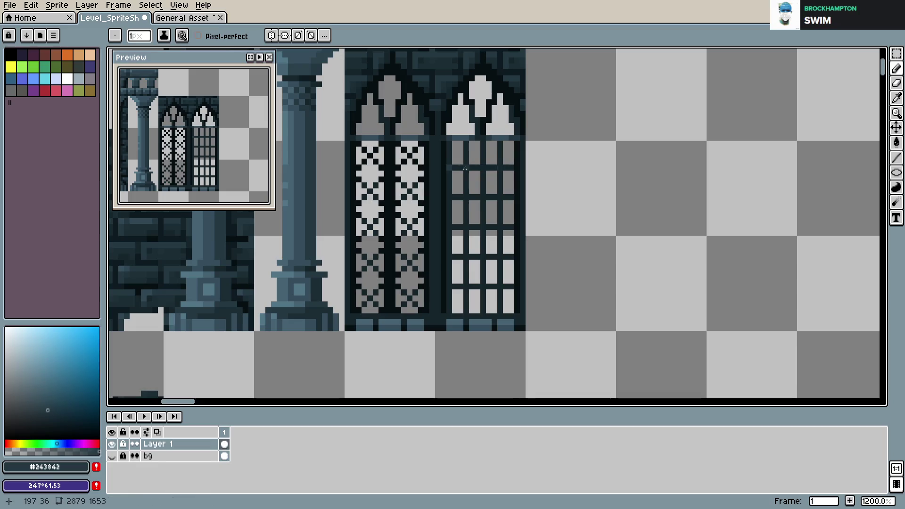
left_click(454, 197)
left_click(504, 197, "shift")
left_click(504, 228)
left_click(456, 228, "shift")
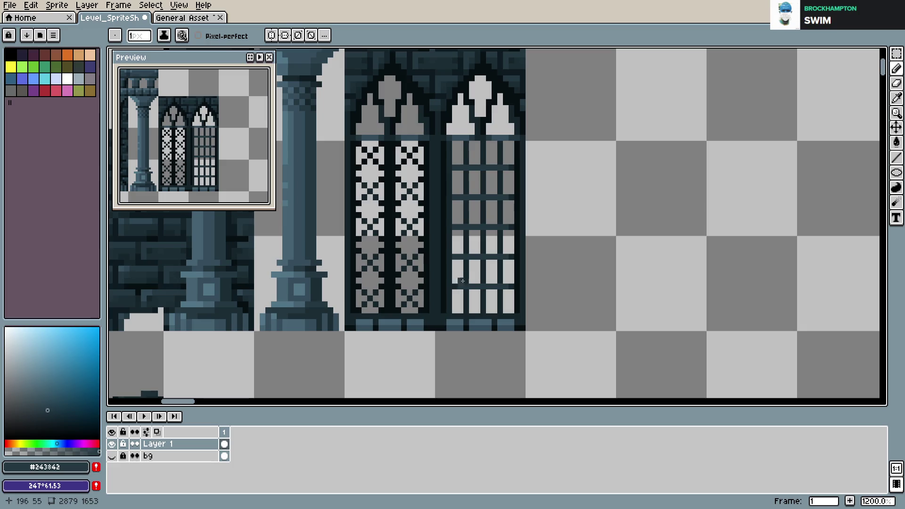
- Recolour the right window's crossbars in the lighter blue-grey and save
left_click(455, 253, "alt")
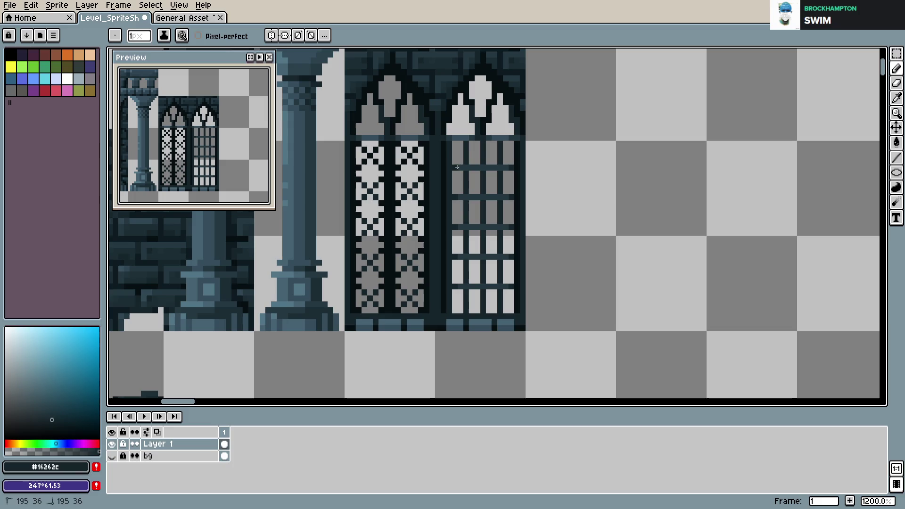
left_click(466, 150, "alt")
left_click_drag(472, 167, 494, 168)
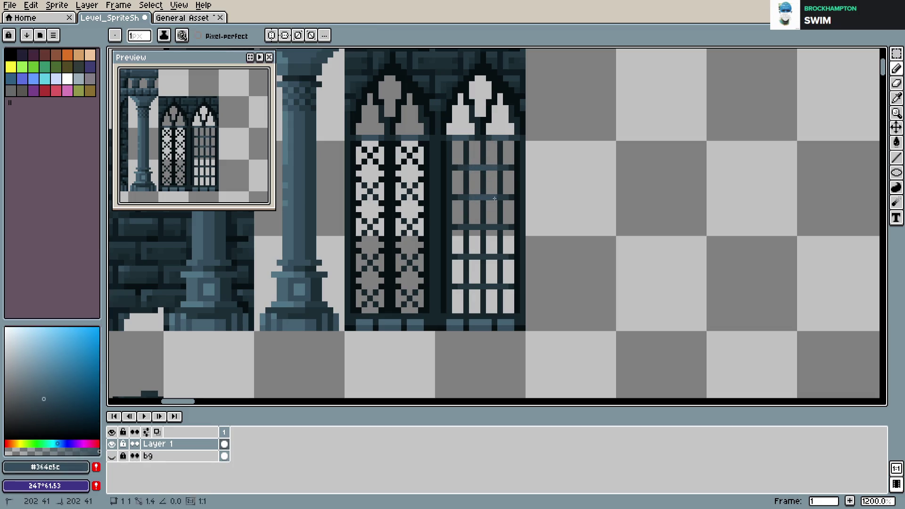
left_click_drag(470, 227, 496, 228)
left_click_drag(470, 257, 498, 257)
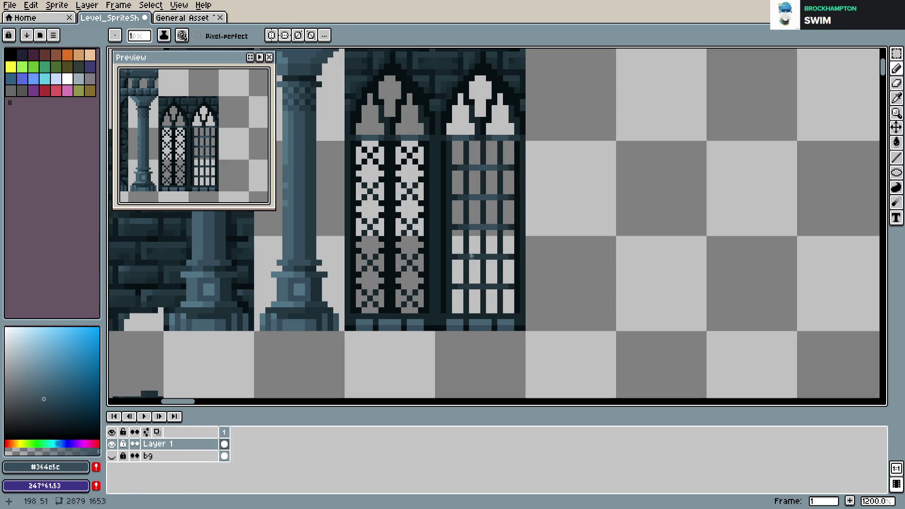
left_click(470, 285)
key("ctrl+s")
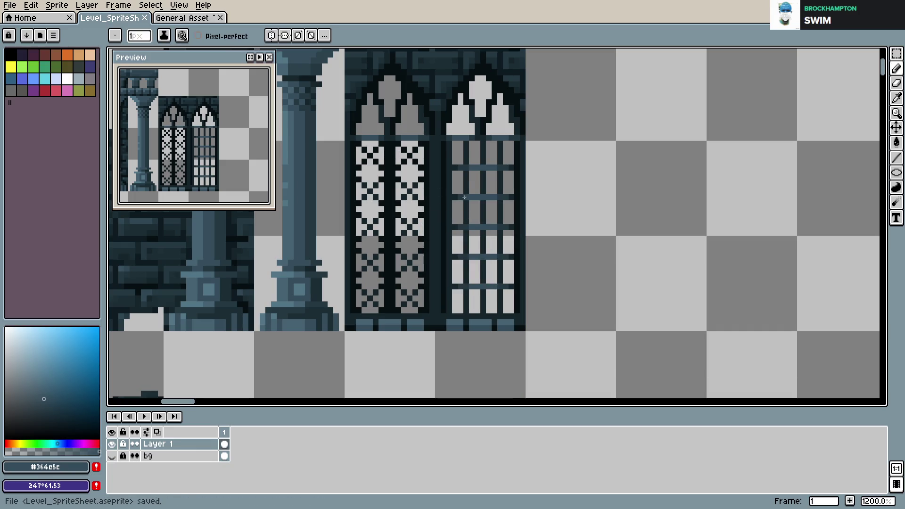
- Try a near-black shadow stroke along a crossbar, undo it, and save
left_click(514, 234, "alt")
left_click_drag(499, 232, 477, 233)
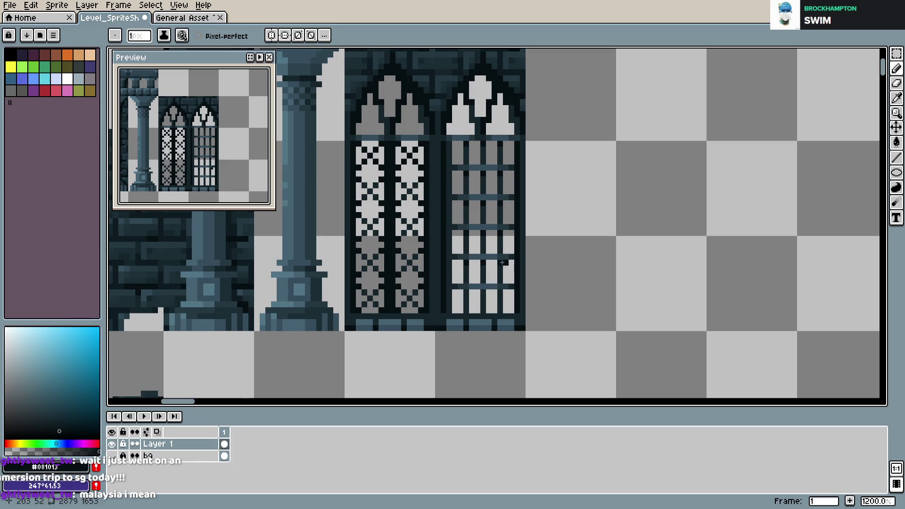
key("ctrl+z")
key("ctrl+s")
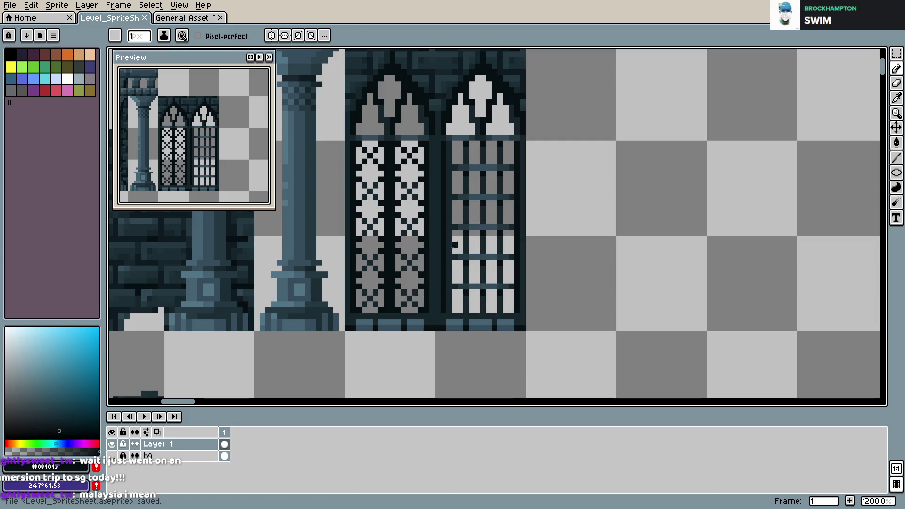
- Touch up pixels near the window base with the mid-dark blue-grey, saving after each
left_click(482, 273, "alt")
left_click(481, 317)
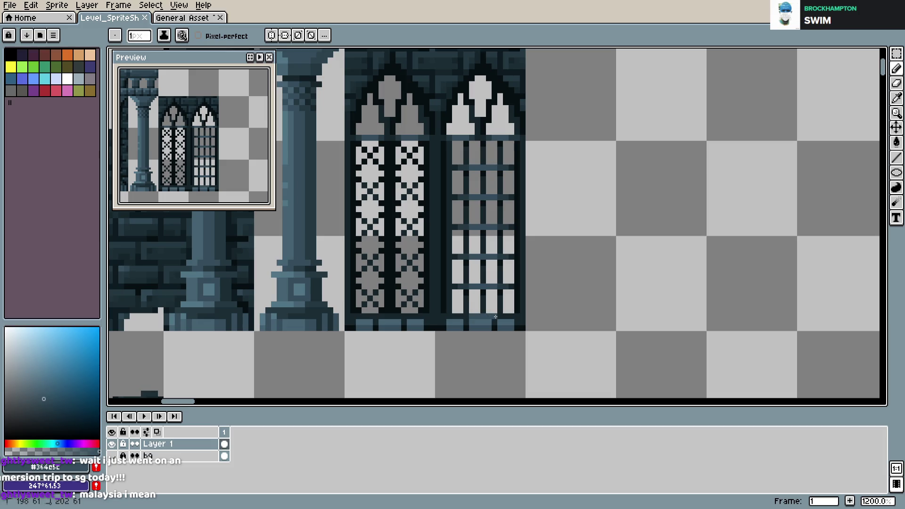
left_click(500, 313, "alt")
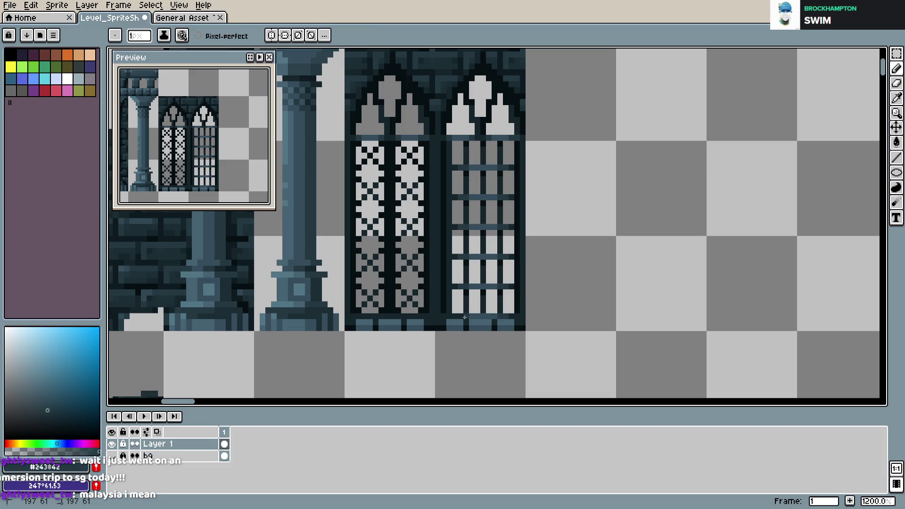
key("ctrl+s")
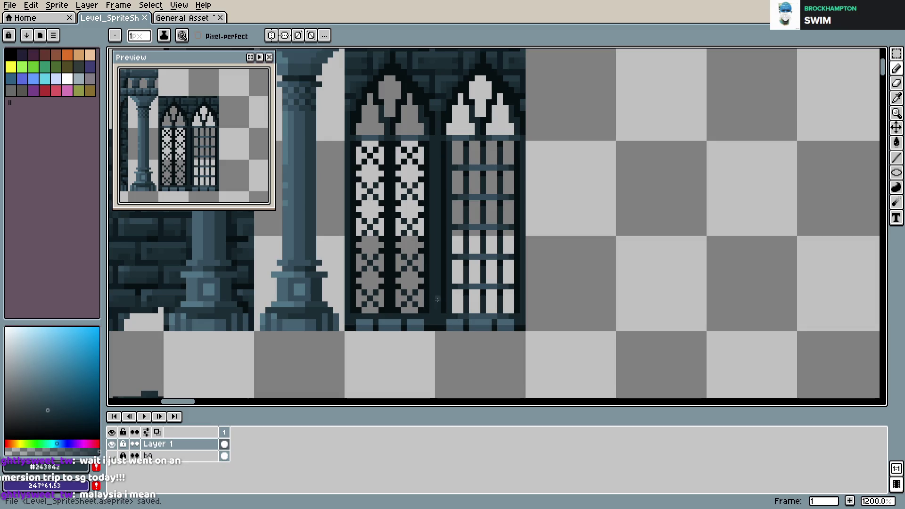
left_click(498, 322)
left_click(500, 315, "alt")
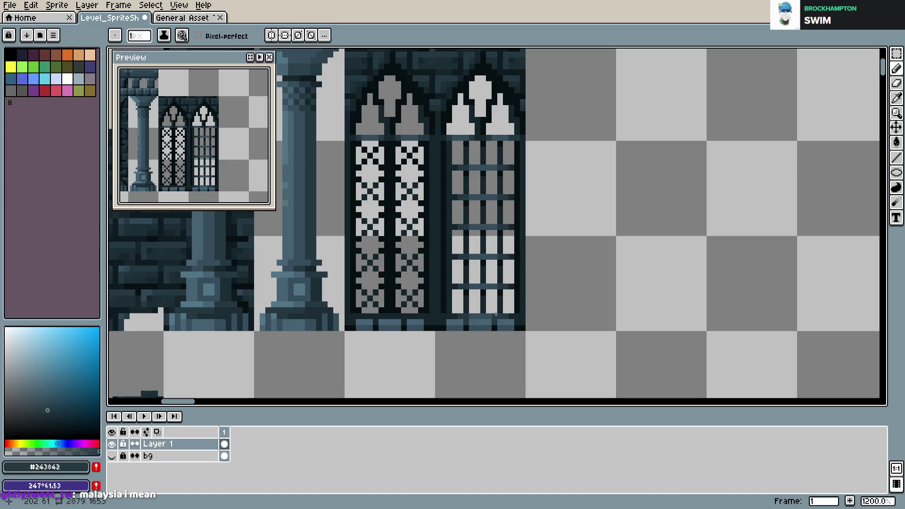
key("ctrl+s")
scroll(540, 291, "down", 2)
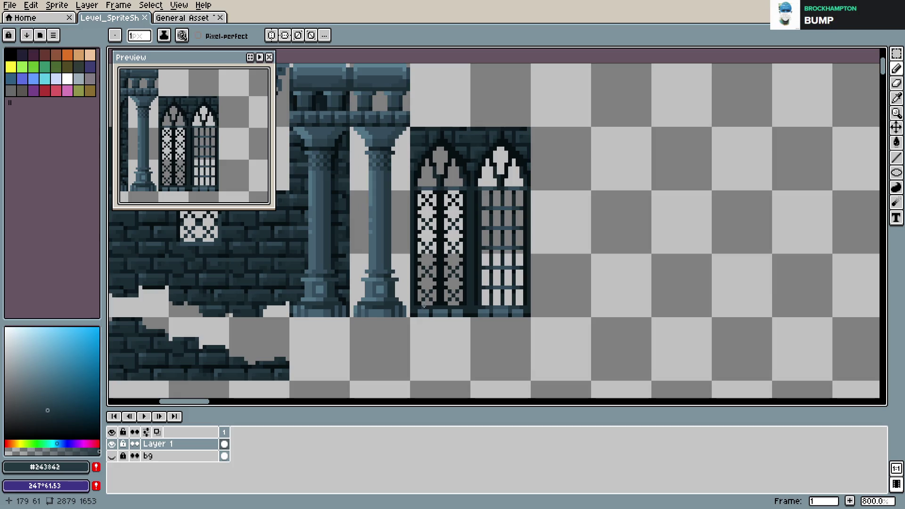
- Save the sprite sheet twice, then undo the last edit
scroll(566, 285, "down", 1)
scroll(548, 285, "up", 1)
key("ctrl+s")
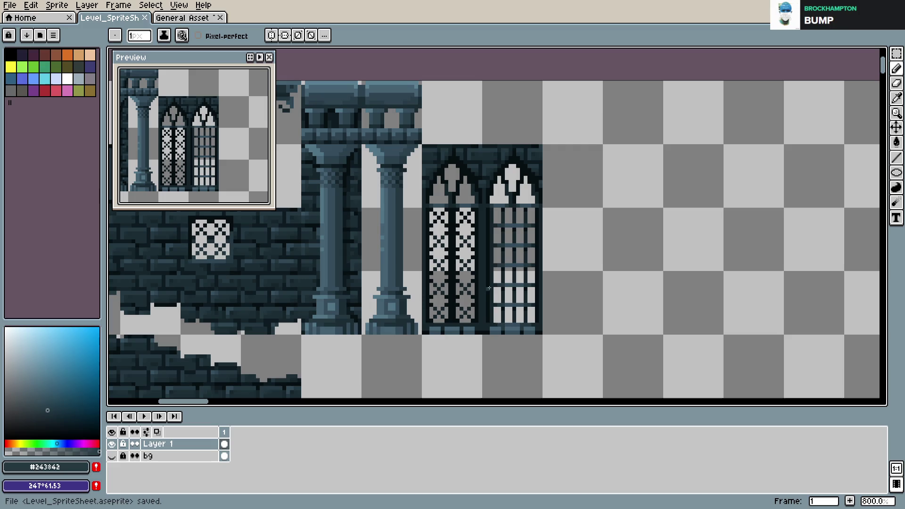
scroll(489, 284, "up", 1)
scroll(495, 271, "down", 1)
scroll(501, 260, "up", 1)
scroll(499, 255, "down", 1)
key("ctrl+s")
key("ctrl+z")
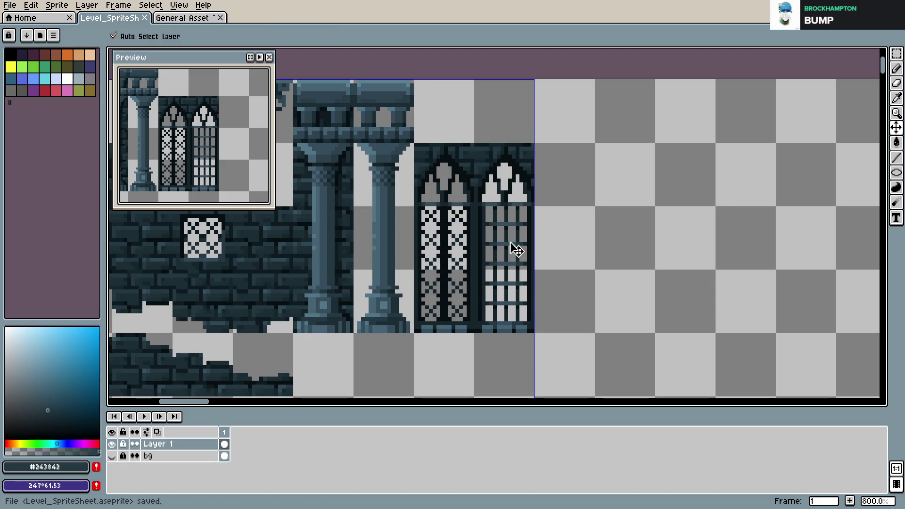
- Draw a long vertical and a short dark #1c3038 stroke beside the windows, then save
left_click(475, 187, "alt")
left_click_drag(475, 188, 478, 331)
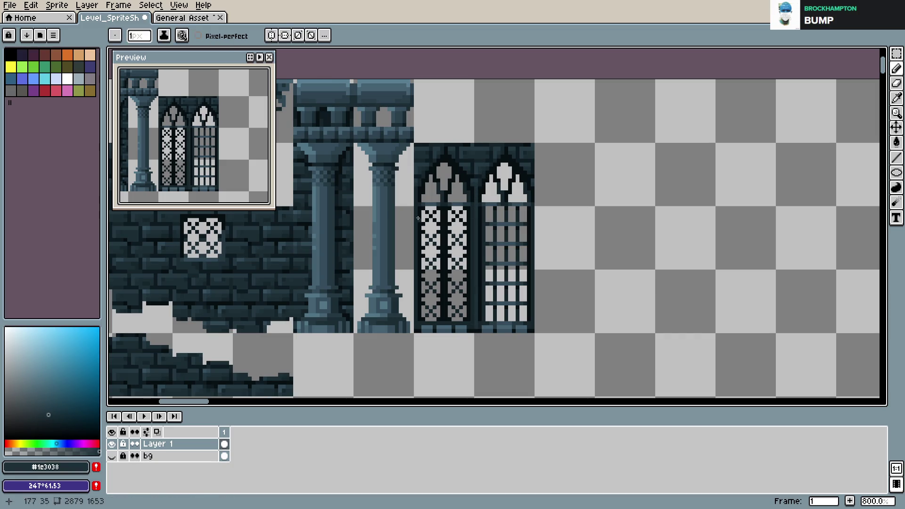
left_click_drag(417, 194, 421, 232)
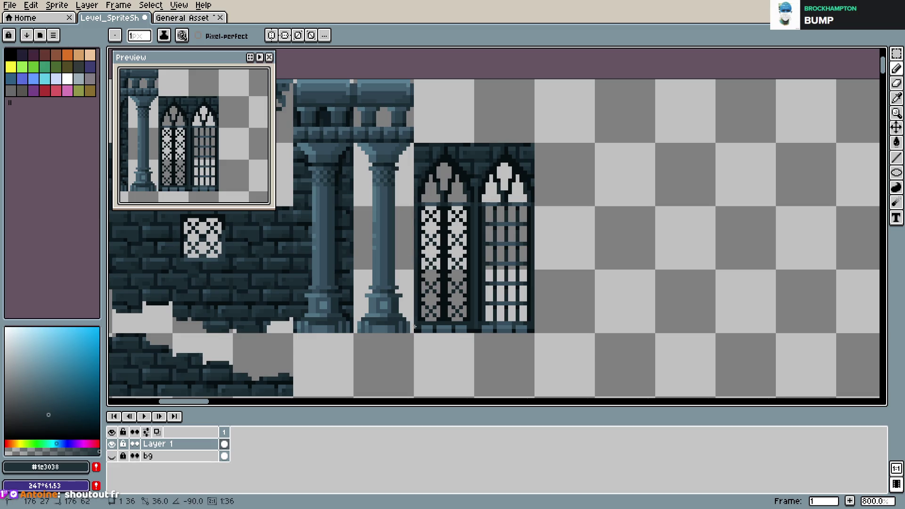
key("ctrl+s")
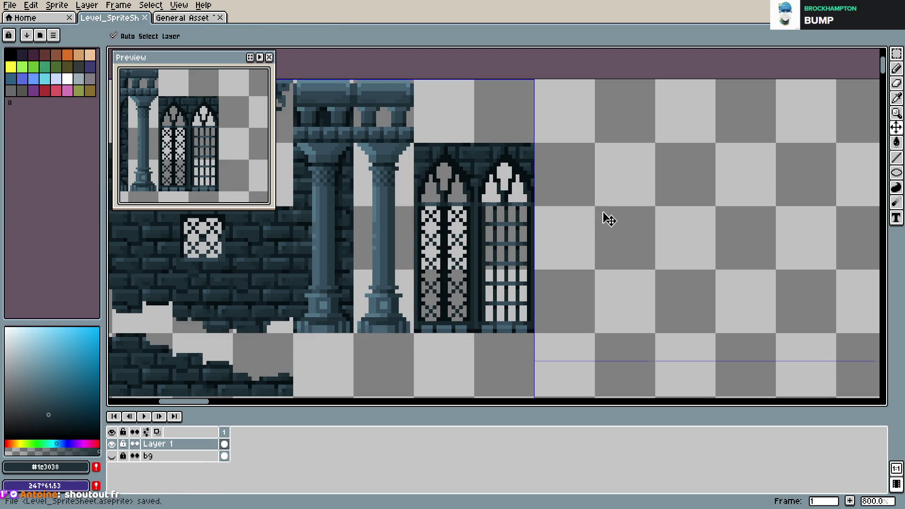
- Marquee the left cross-latticed window to copy it rightward
scroll(509, 225, "up", 5)
scroll(509, 224, "down", 1)
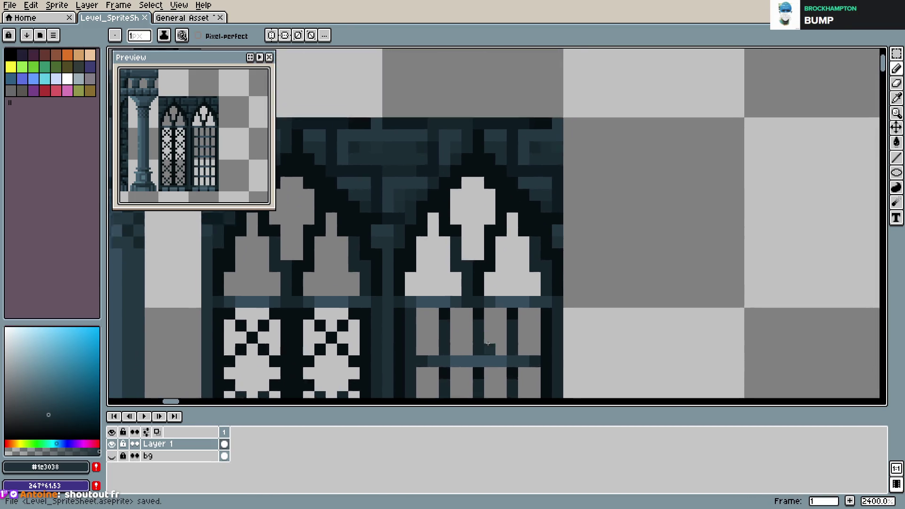
scroll(510, 225, "down", 1)
scroll(575, 281, "down", 1)
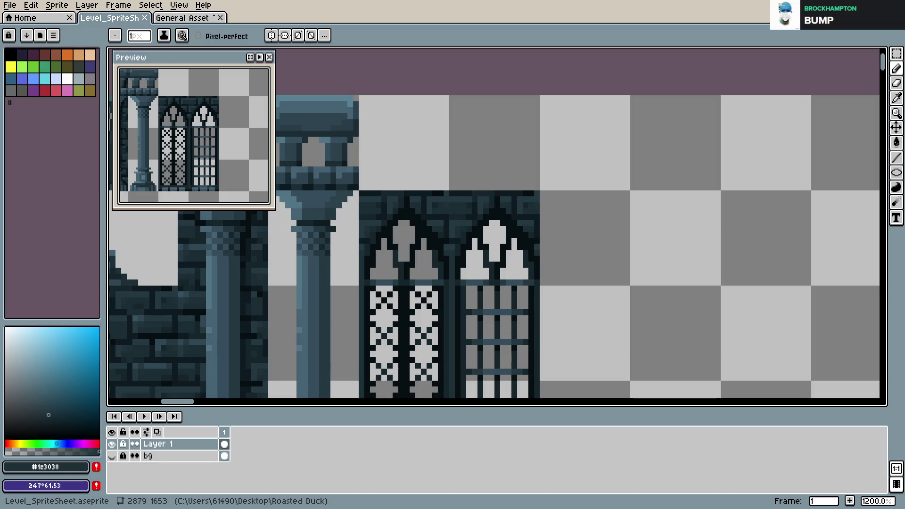
scroll(660, 252, "down", 1)
scroll(639, 264, "down", 1)
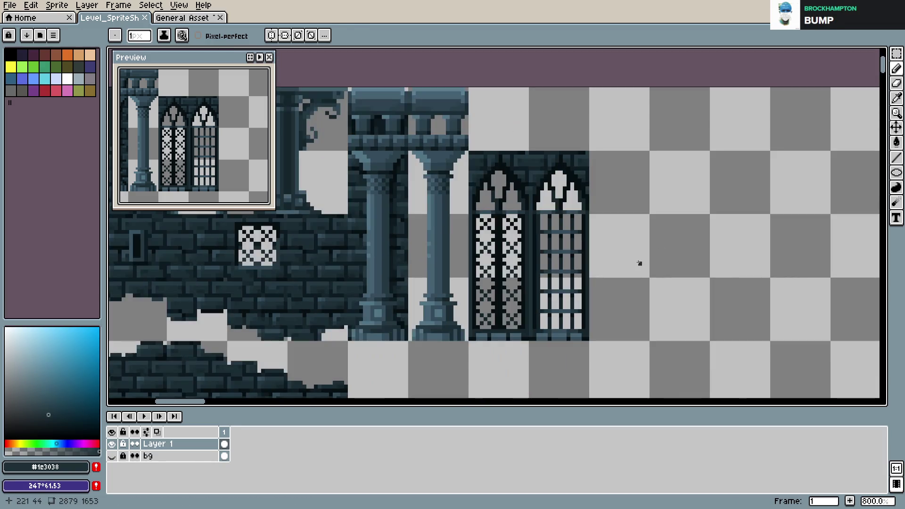
scroll(617, 263, "up", 2)
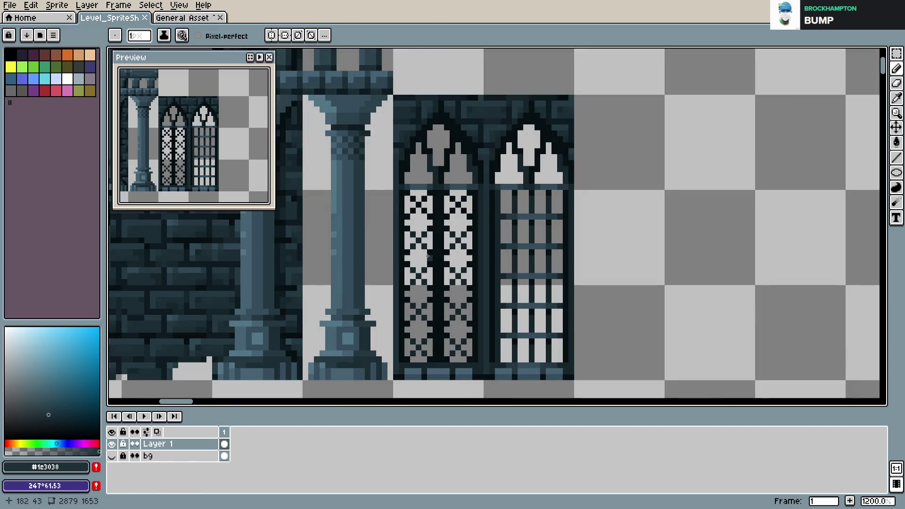
key("m")
mouse_move(397, 98)
left_mouse_down()
mouse_move(480, 376)
mouse_move(567, 312)
mouse_move(679, 370)
left_mouse_up()
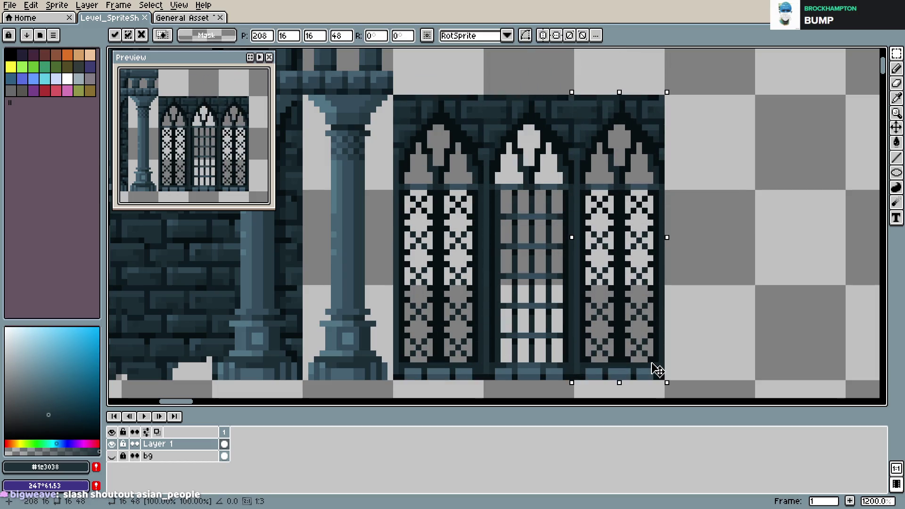
- Place the window copy beside the middle window and delete its inner panes
left_click(718, 342)
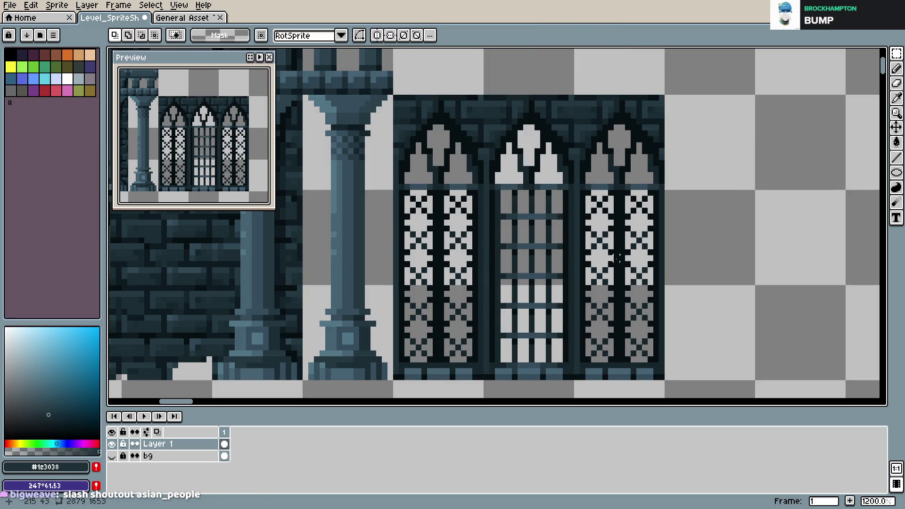
mouse_move(586, 191)
left_mouse_down()
mouse_move(652, 308)
mouse_move(653, 363)
left_mouse_up()
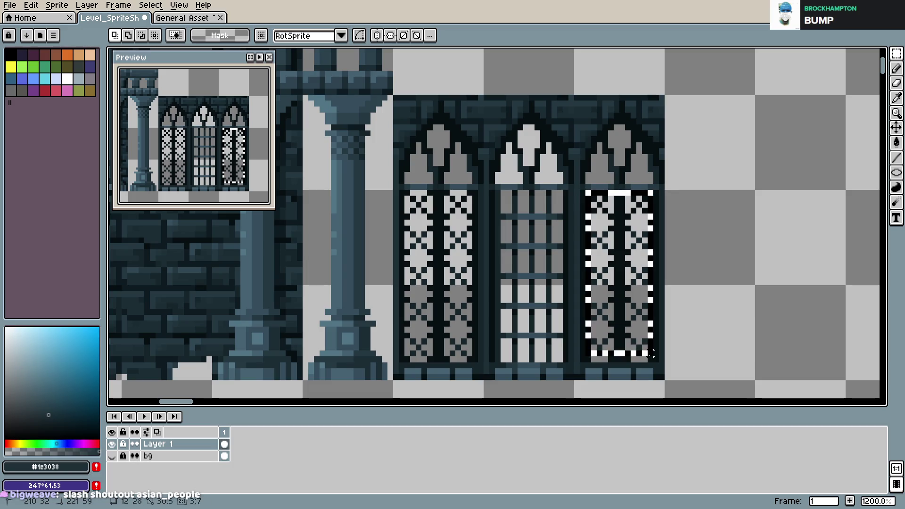
key("Delete")
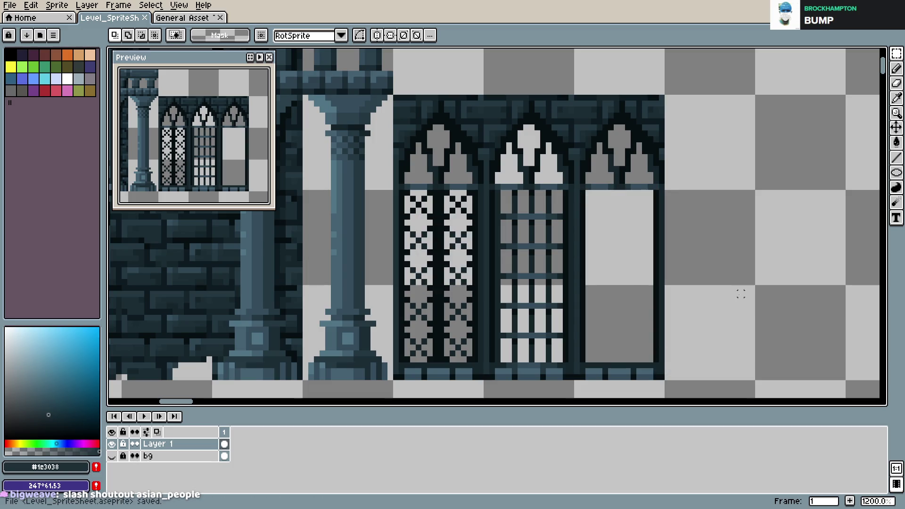
- Pick the dark outline colour #081013, save, and start a diagonal lattice line in the cleared window
key("i")
left_click(457, 243)
left_click(457, 242)
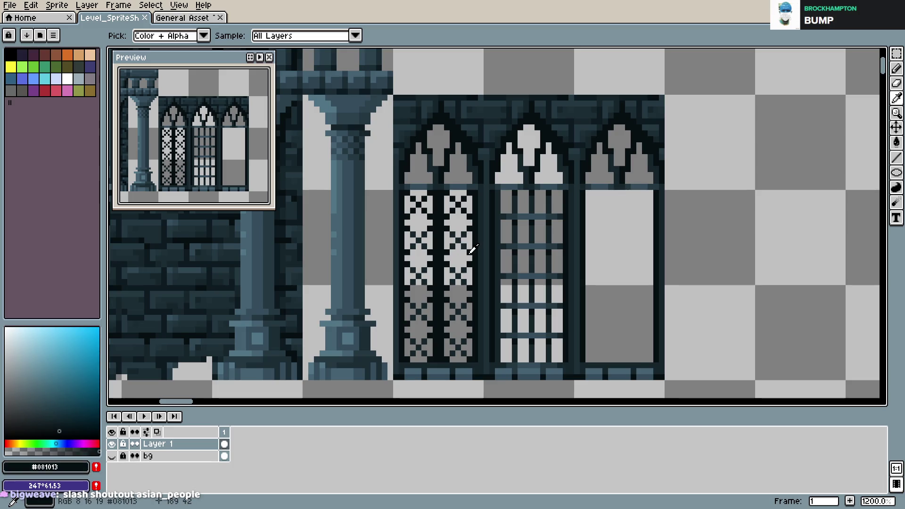
key("b")
key("ctrl+s")
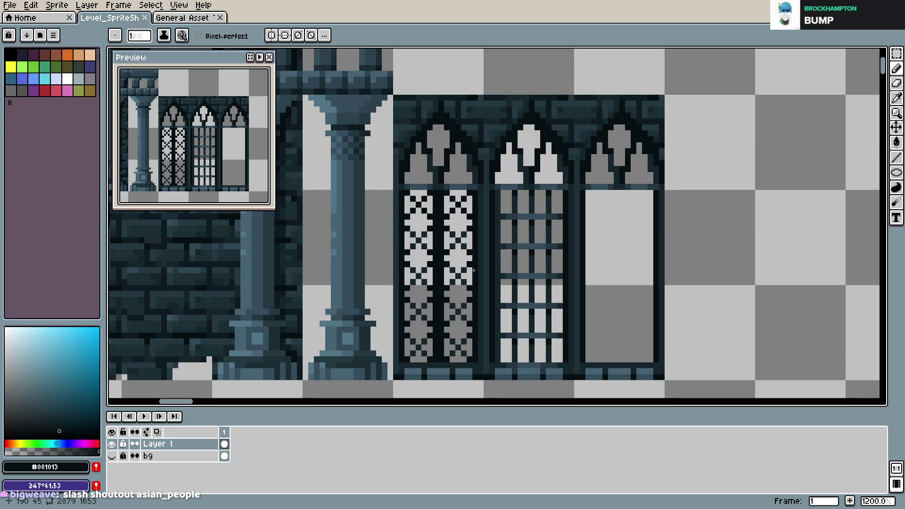
left_click_drag(587, 197, 622, 235)
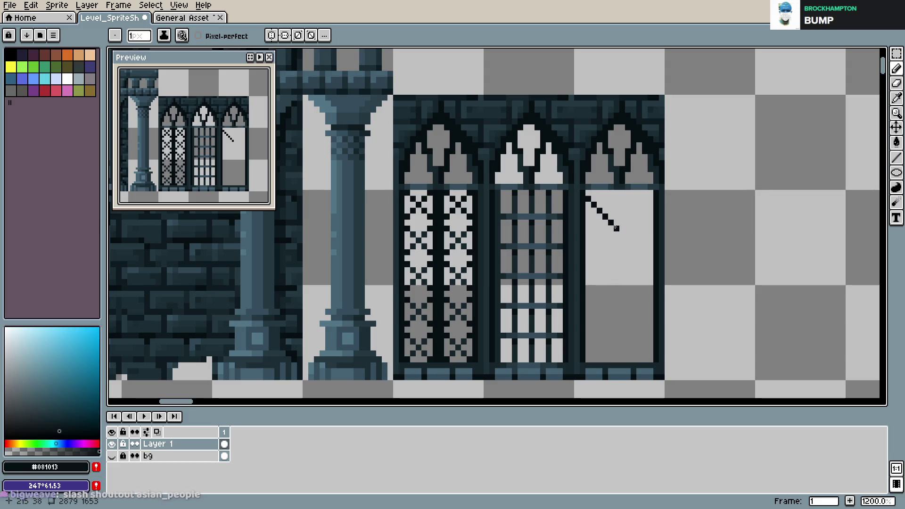
- Form the upper diamond of the lattice and its X arms in #081013
left_click_drag(623, 234, 650, 199)
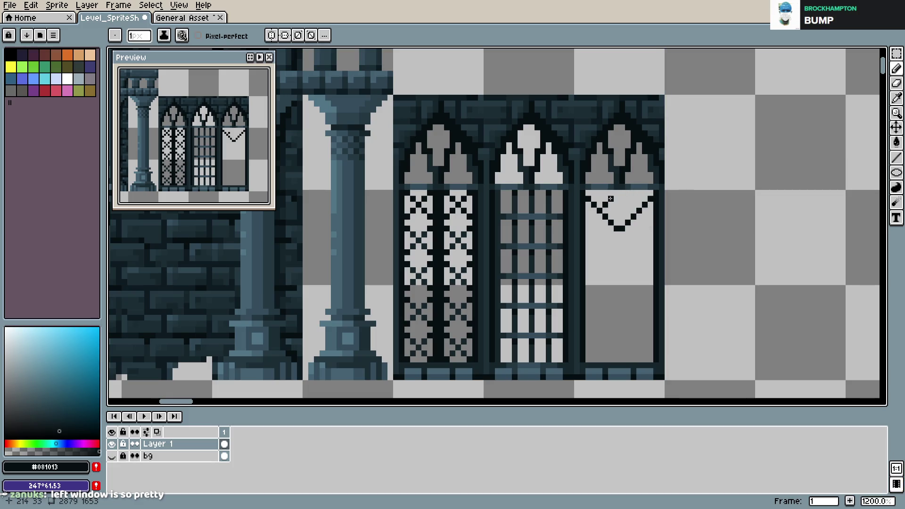
left_click_drag(617, 193, 645, 218)
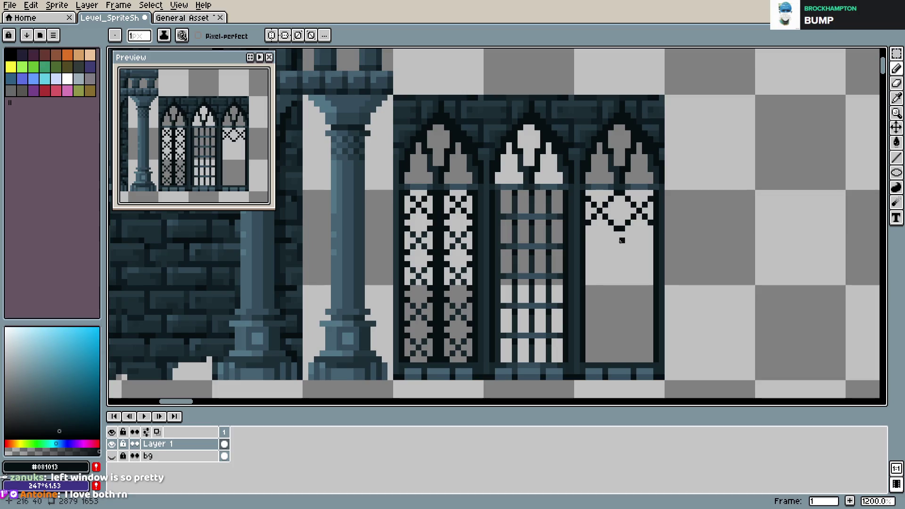
left_click_drag(617, 234, 594, 252)
mouse_move(619, 234)
left_mouse_down()
mouse_move(638, 252)
mouse_move(631, 258)
left_mouse_up()
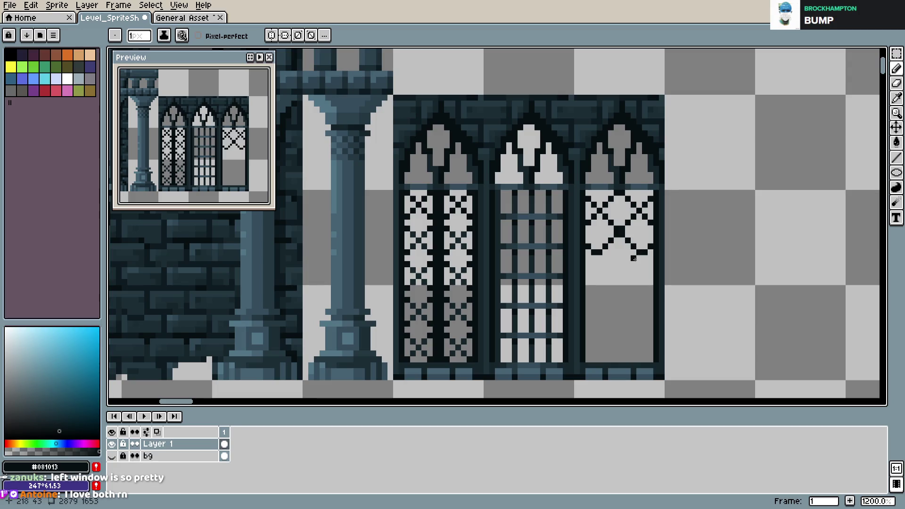
key("ctrl+z")
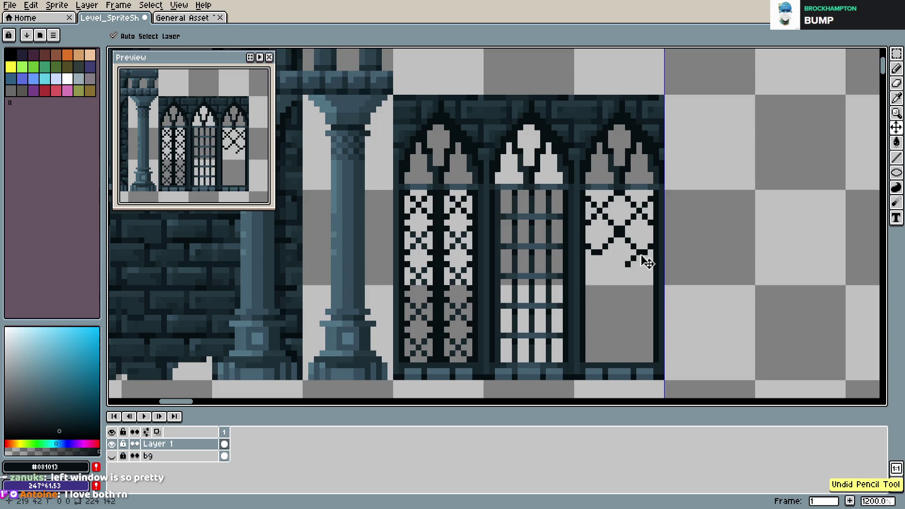
left_click(642, 257)
left_click_drag(596, 256, 629, 272)
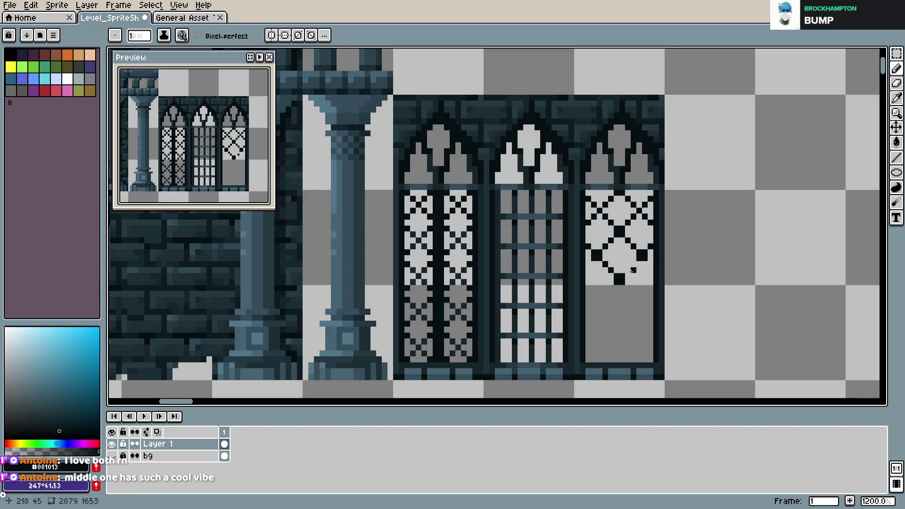
key("ctrl+z")
left_click(636, 264)
- Extend the diamond lattice down into the lower panes and save
mouse_move(617, 286)
left_mouse_down()
mouse_move(589, 294)
mouse_move(645, 302)
left_mouse_up()
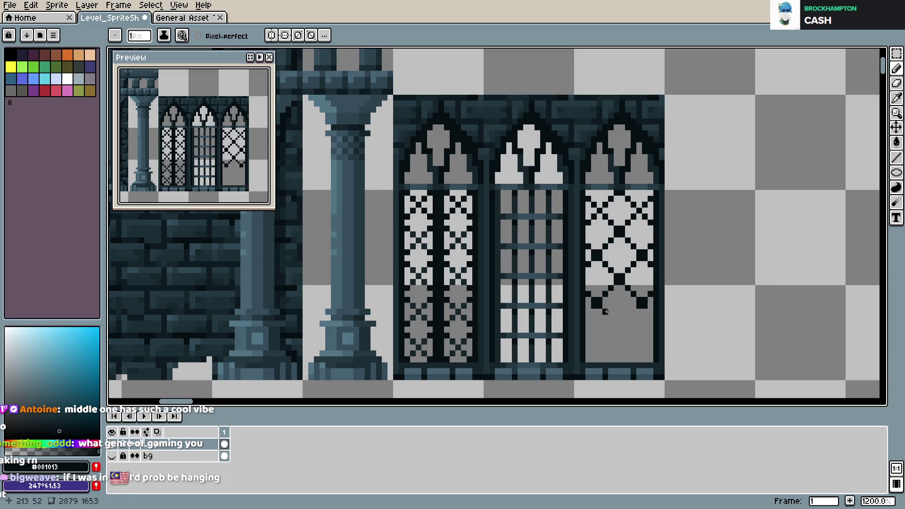
left_click_drag(605, 311, 619, 326)
left_click(628, 318)
left_click_drag(613, 332, 599, 347)
left_click(597, 351)
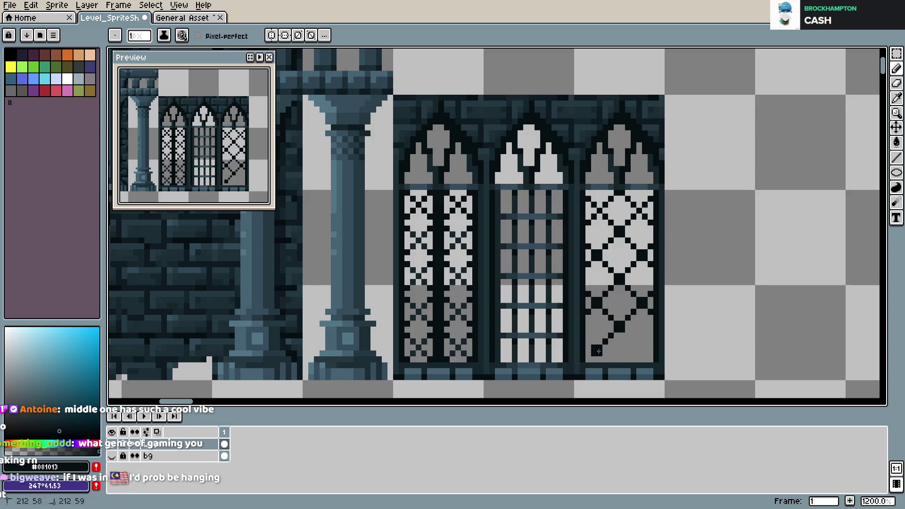
left_click(628, 336)
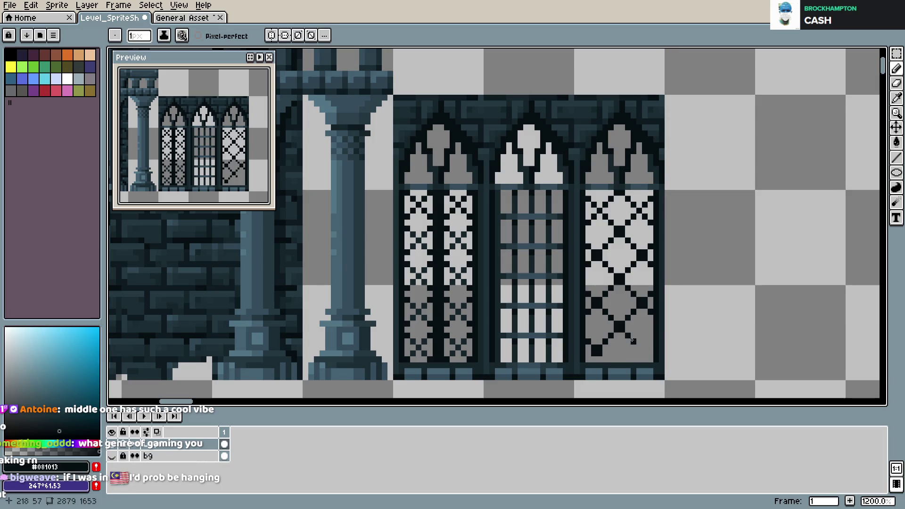
left_click(643, 350)
key("ctrl+s")
- Select and deselect the new window, undo the last pencil stroke, and save
key("v")
key("b")
key("m")
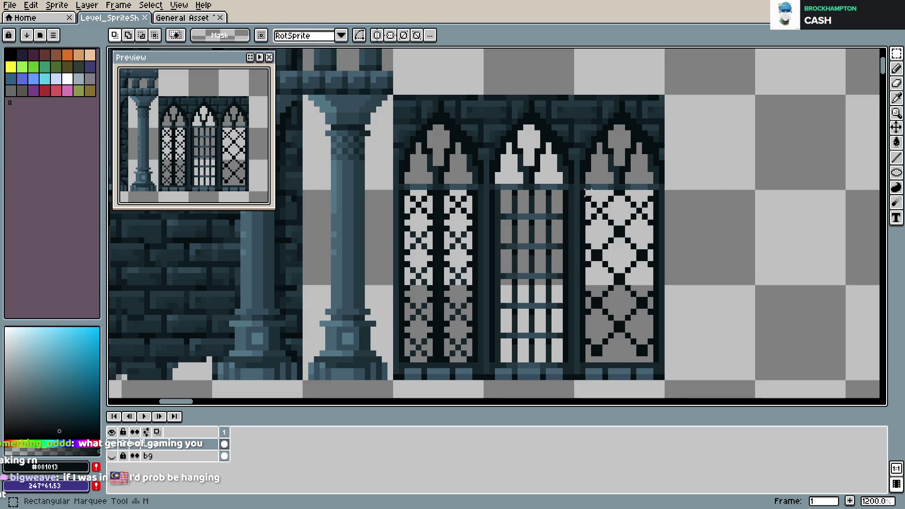
left_click_drag(585, 191, 656, 365)
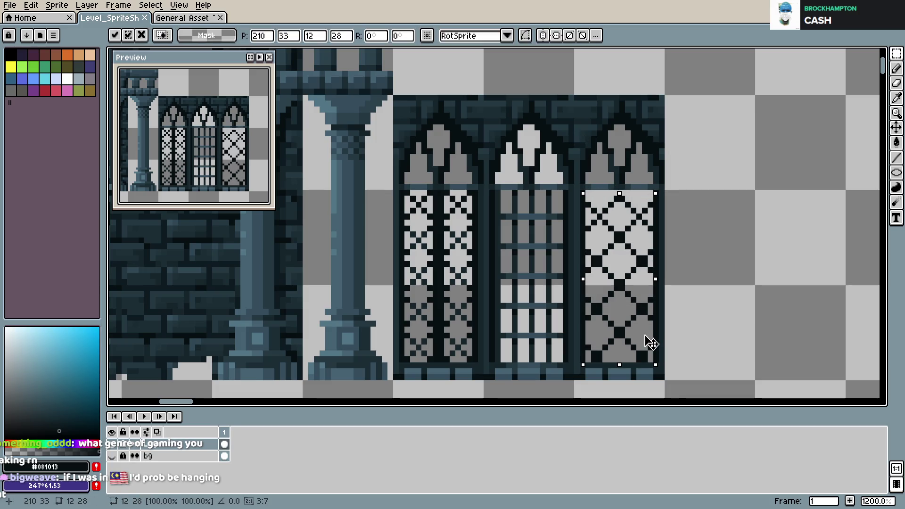
key("ctrl+d")
key("b")
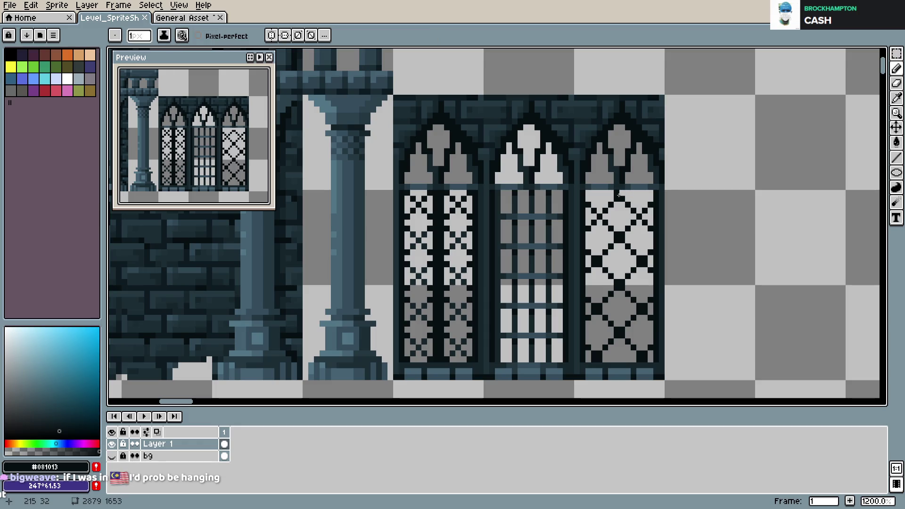
key("ctrl+z")
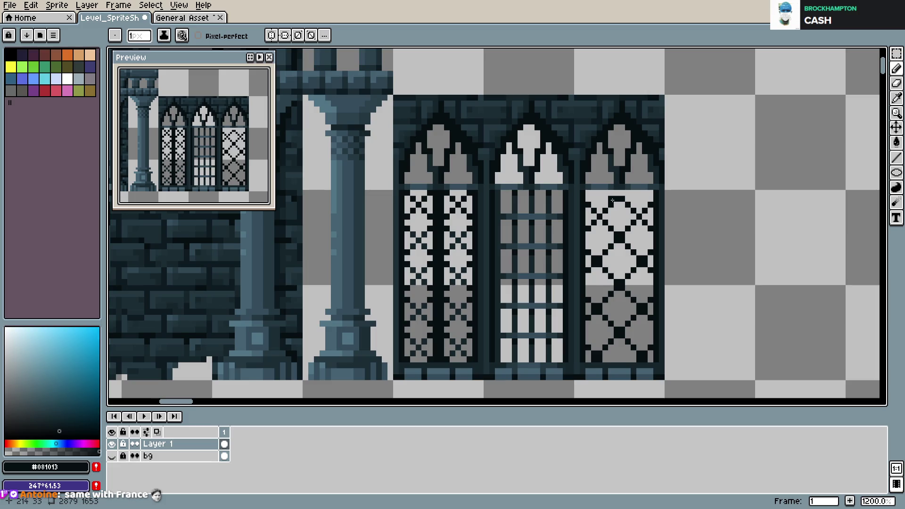
key("ctrl+s")
key("ctrl+s")
scroll(631, 248, "down", 4)
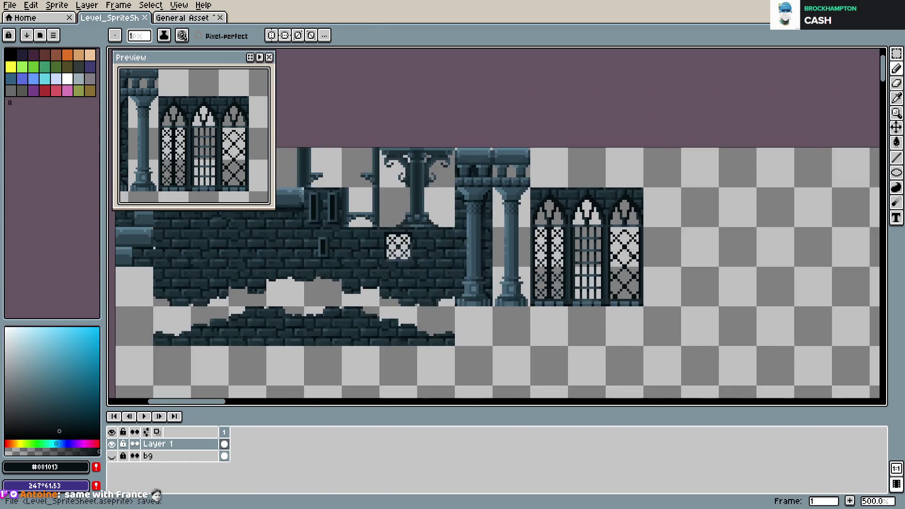
- Touch up one pixel above the lattice windows and save Level_SpriteSheet.aseprite twice
scroll(632, 255, "down", 3)
scroll(518, 249, "down", 3)
scroll(521, 250, "up", 6)
scroll(364, 198, "down", 2)
scroll(515, 171, "up", 2)
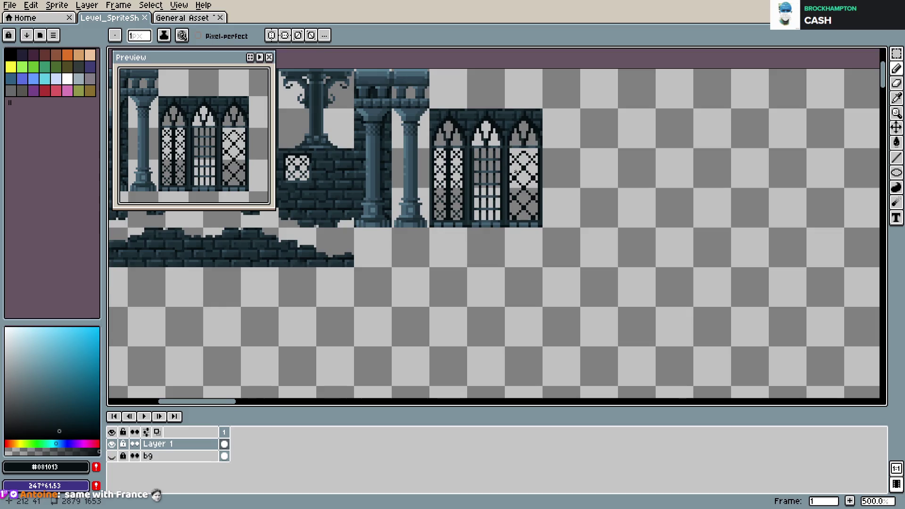
scroll(515, 171, "up", 1)
scroll(519, 173, "up", 1)
scroll(524, 177, "up", 3)
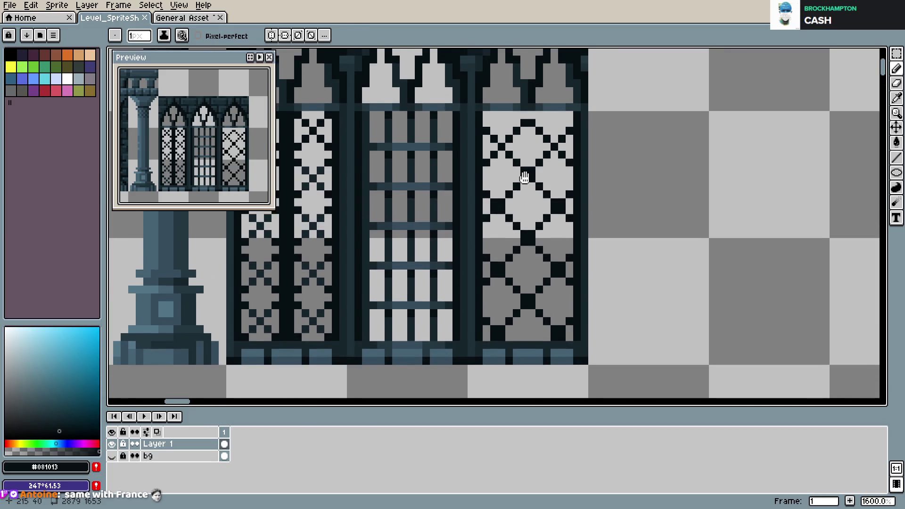
left_click_drag(524, 177, 535, 203)
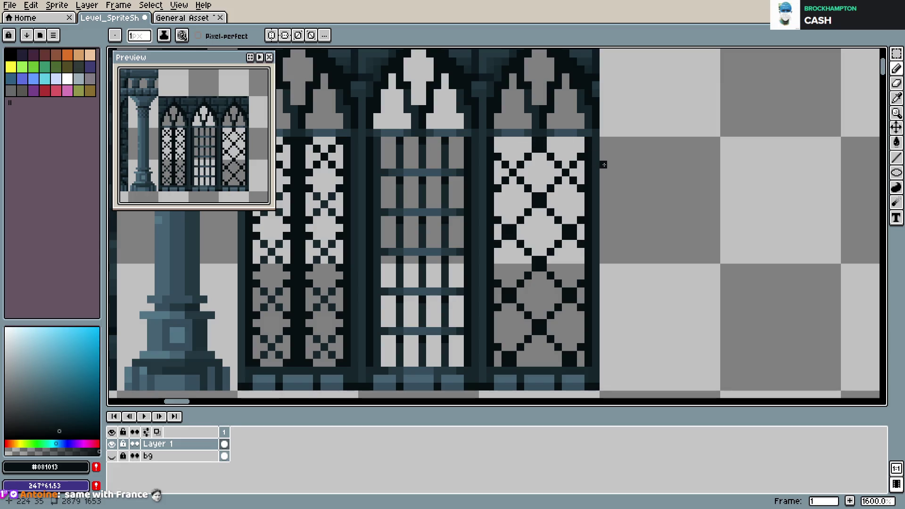
left_click(497, 140)
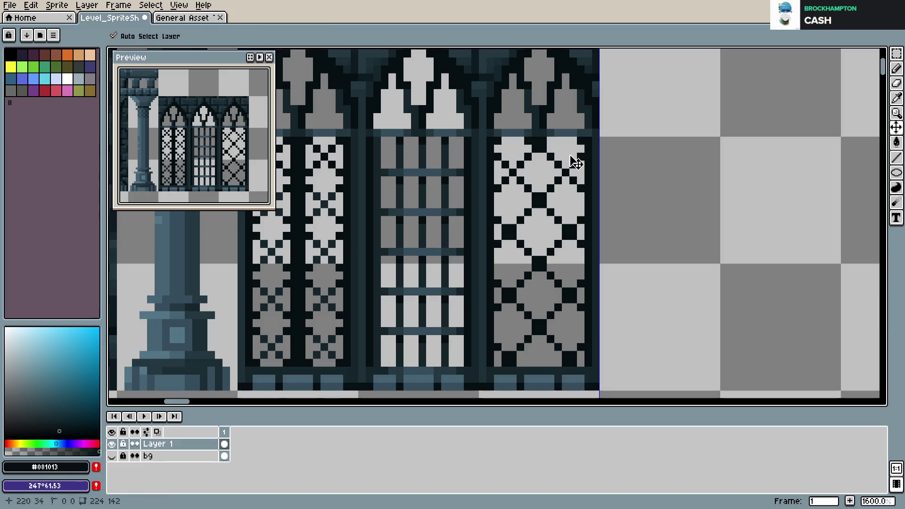
key("ctrl+s")
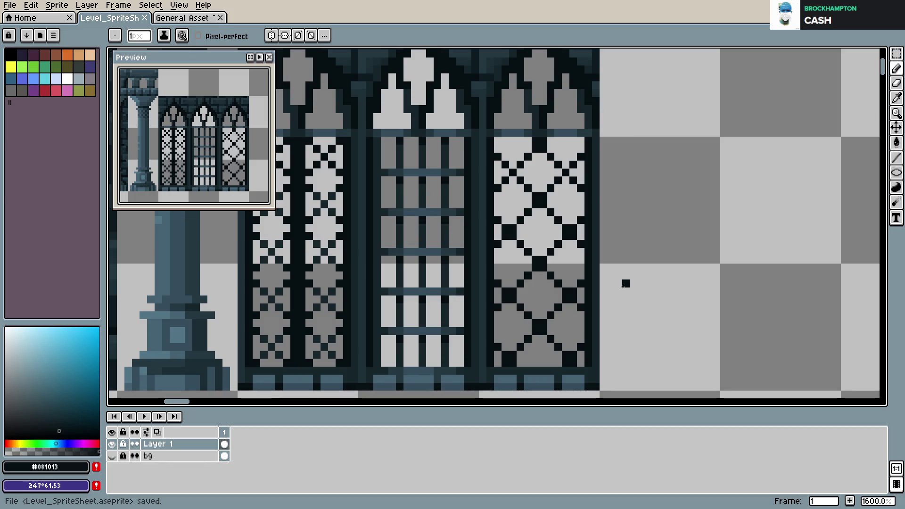
key("m")
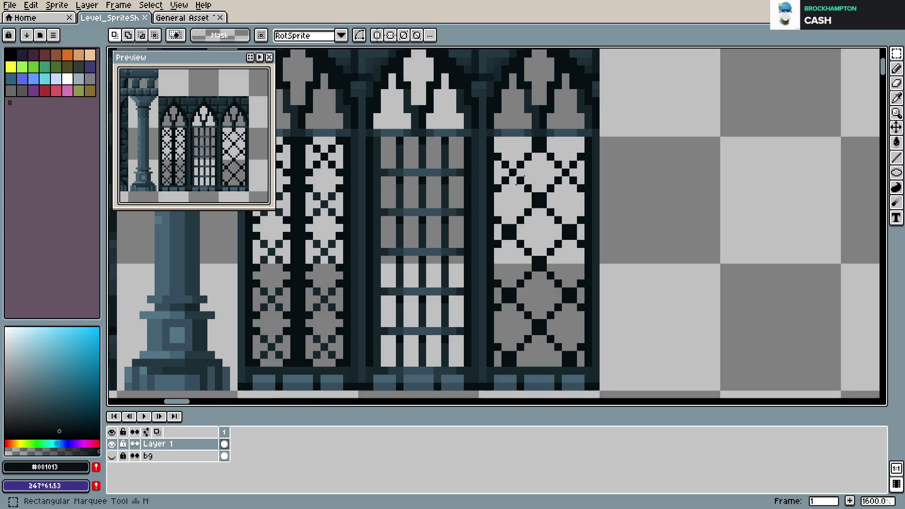
key("ctrl+s")
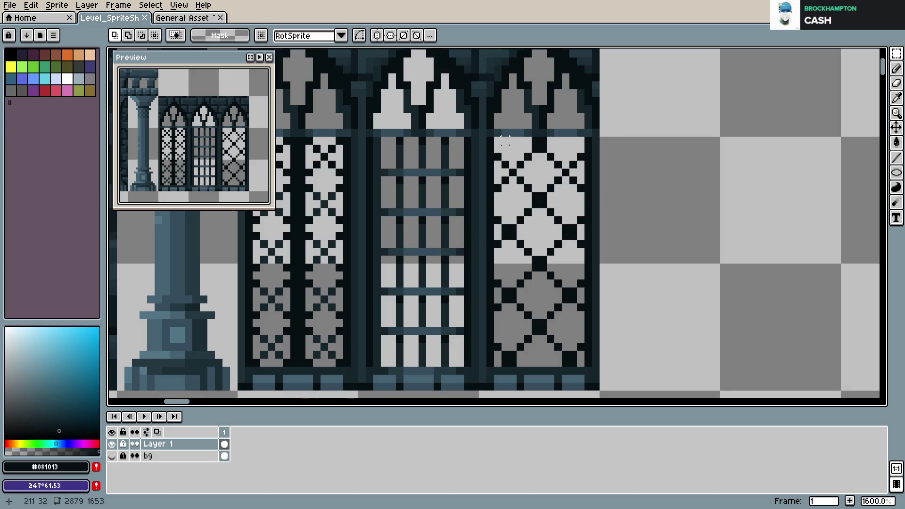
- Nudge the right window's lattice one pixel left and save
left_click_drag(496, 146, 586, 362)
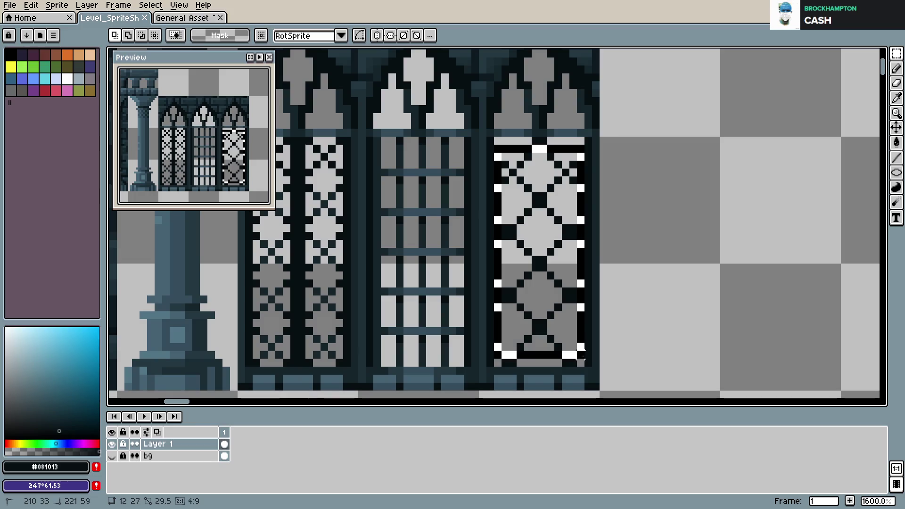
key("Left")
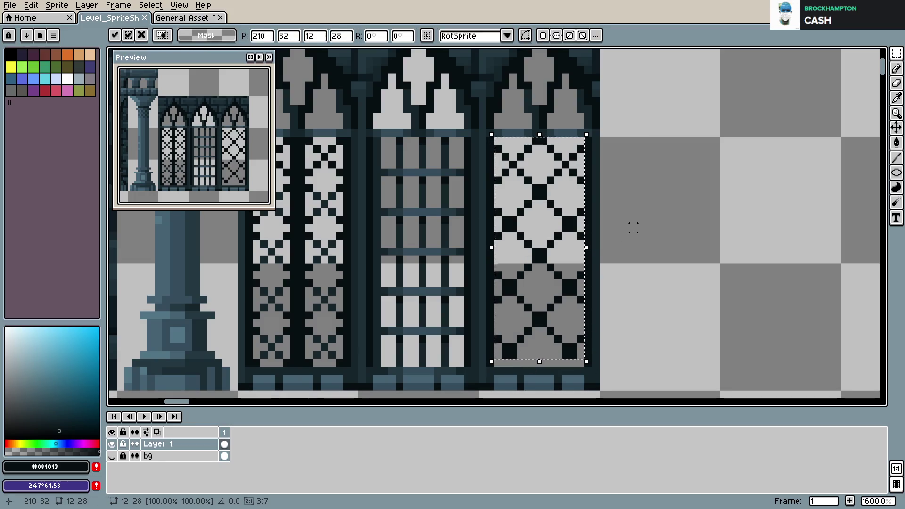
key("ctrl+d")
key("b")
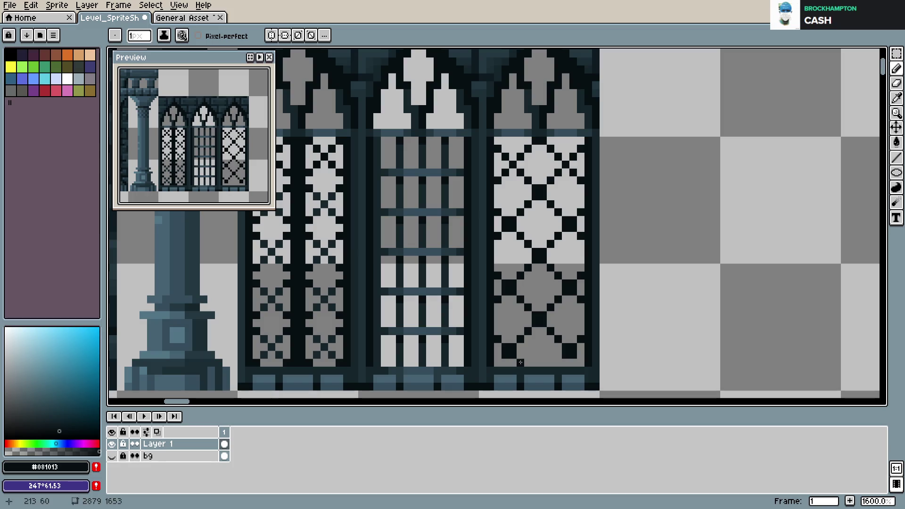
key("ctrl+s")
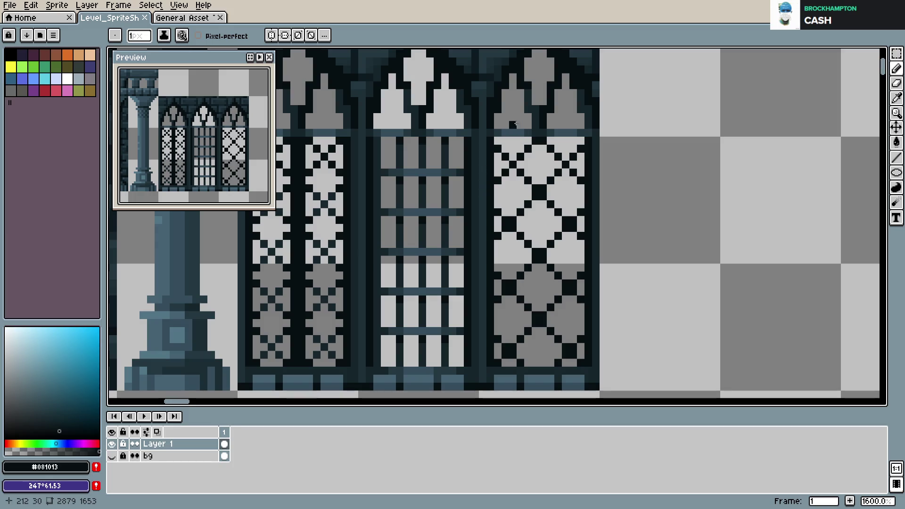
- Add dark pixels shaping the right window's pointed arch and save
left_click(528, 136)
left_click(522, 125)
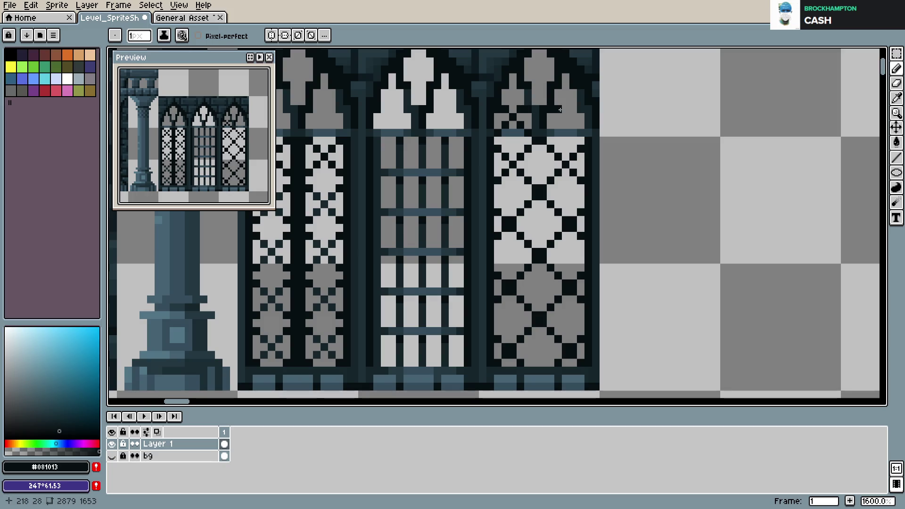
left_click(558, 116)
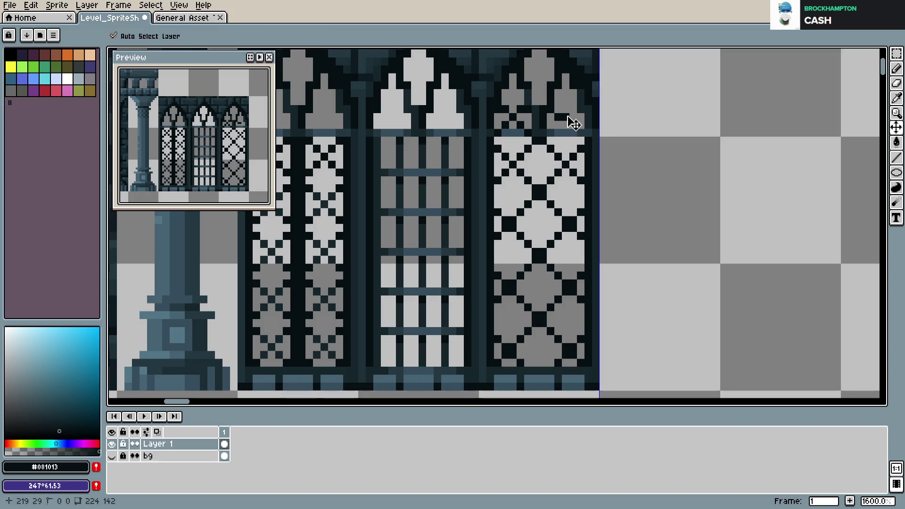
left_click(565, 116)
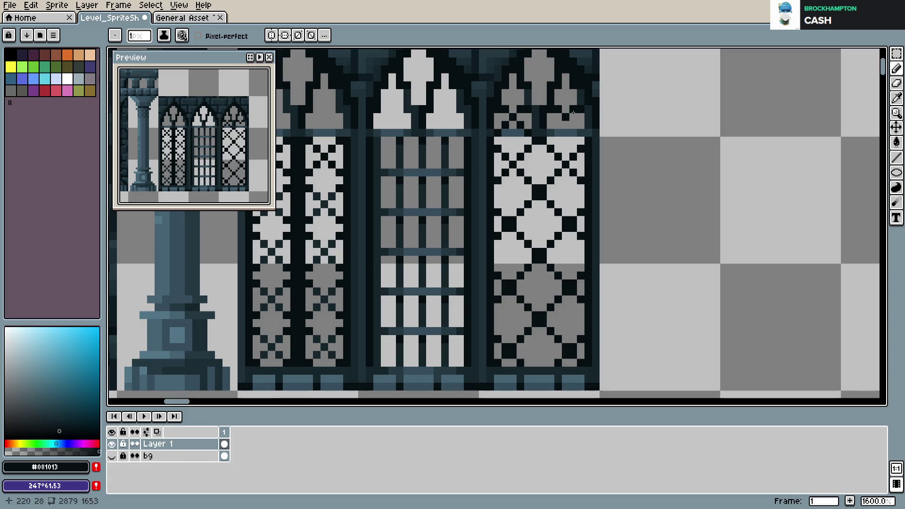
left_click(558, 124)
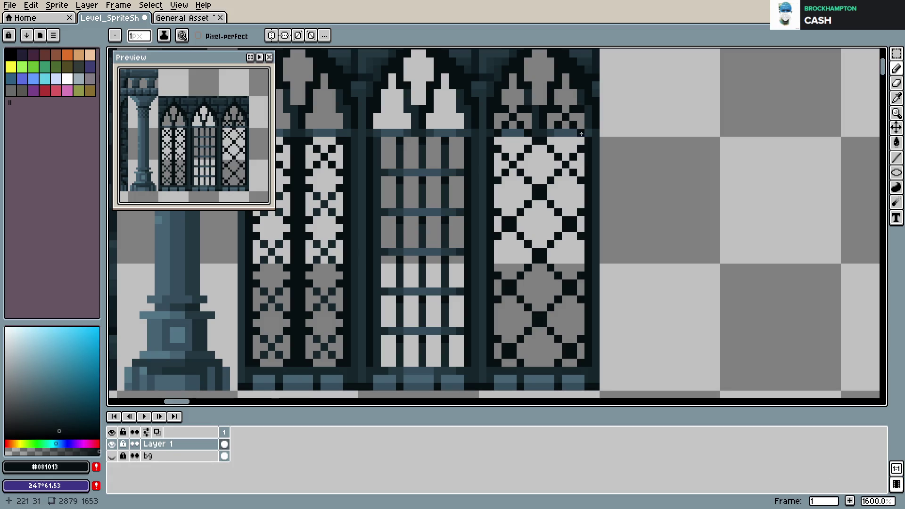
key("v")
key("b")
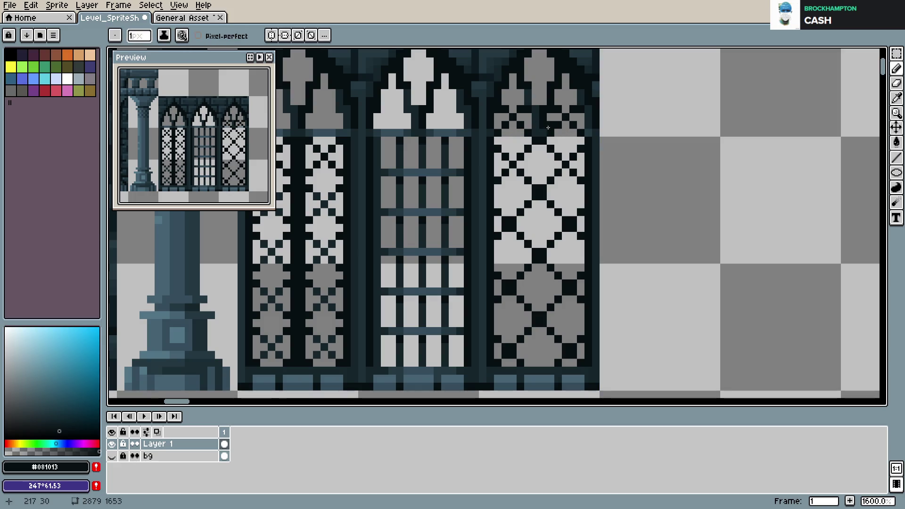
key("ctrl+s")
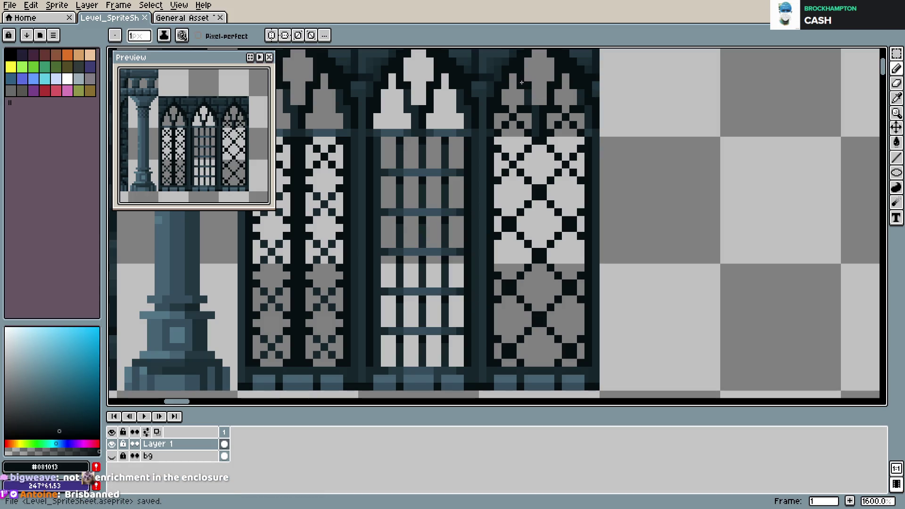
- Draw a vertical dark stroke into the arch, then undo the last two strokes
key("e")
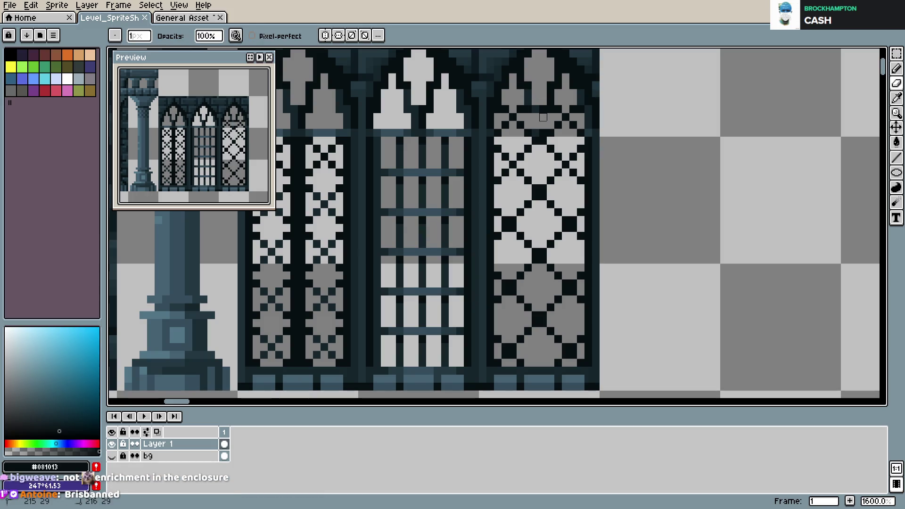
key("b")
left_click_drag(537, 118, 537, 132)
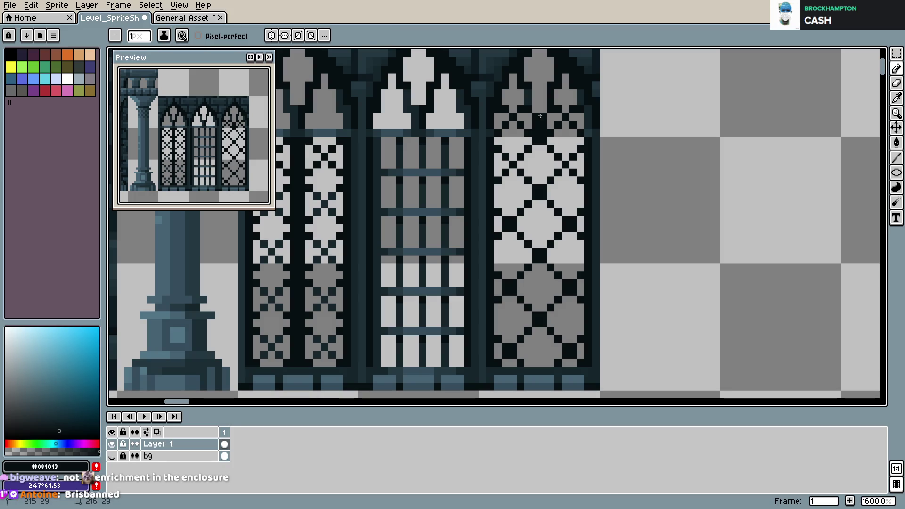
key("ctrl+z")
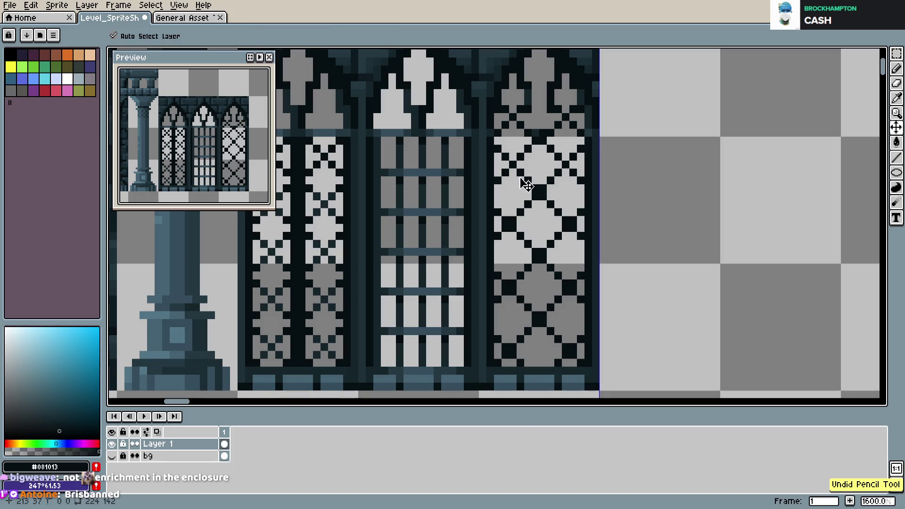
key("ctrl+z")
key("ctrl+z")
key("ctrl+z")
key("ctrl+z")
key("ctrl+z")
- Select the third window, delete it, and save the sprite sheet
scroll(543, 196, "down", 3)
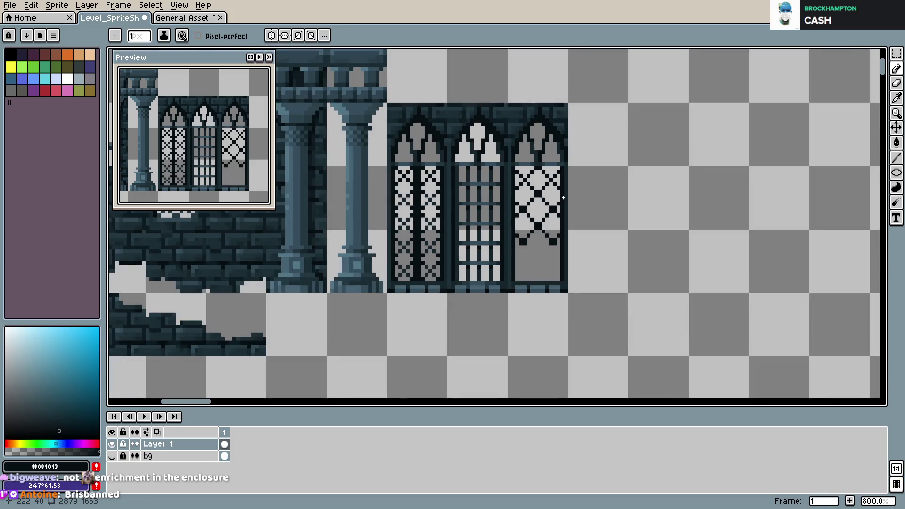
scroll(519, 161, "right", 1)
key("m")
mouse_move(491, 105)
left_mouse_down()
mouse_move(492, 95)
mouse_move(552, 298)
left_mouse_up()
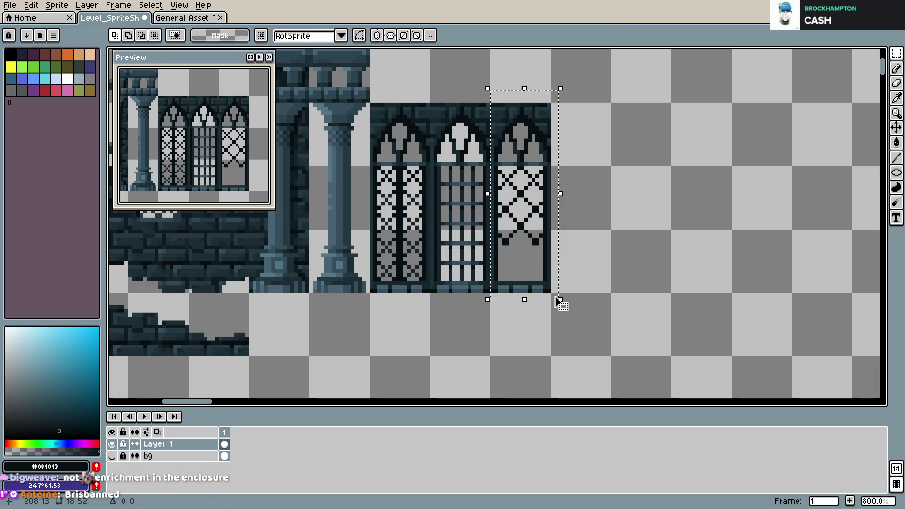
key("Delete")
key("ctrl+s")
- Zoom out across the sheet and save Level_SpriteSheet.aseprite again
scroll(552, 240, "down", 1)
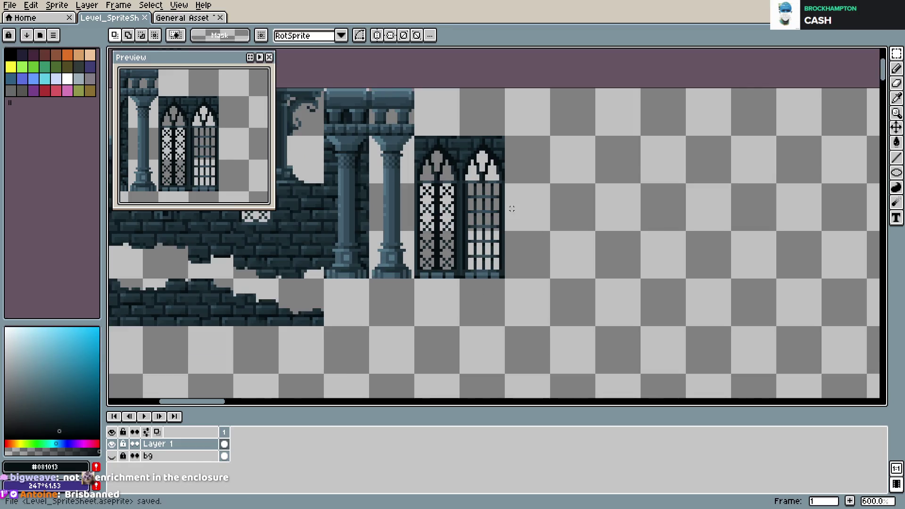
scroll(620, 194, "left", 3)
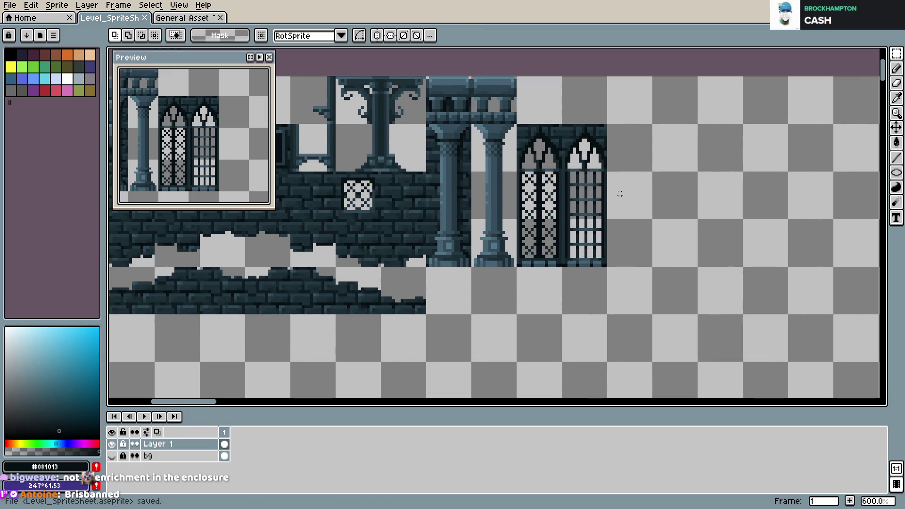
scroll(619, 194, "up", 1)
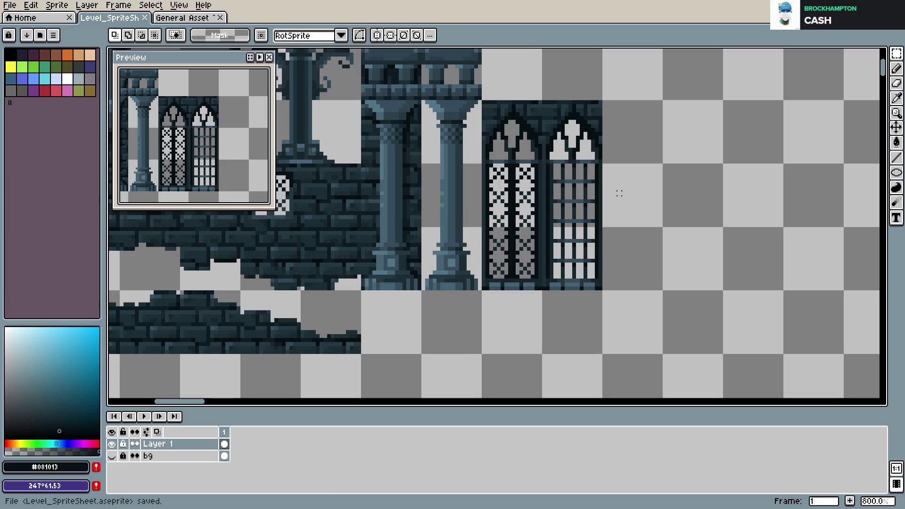
key("ctrl+s")
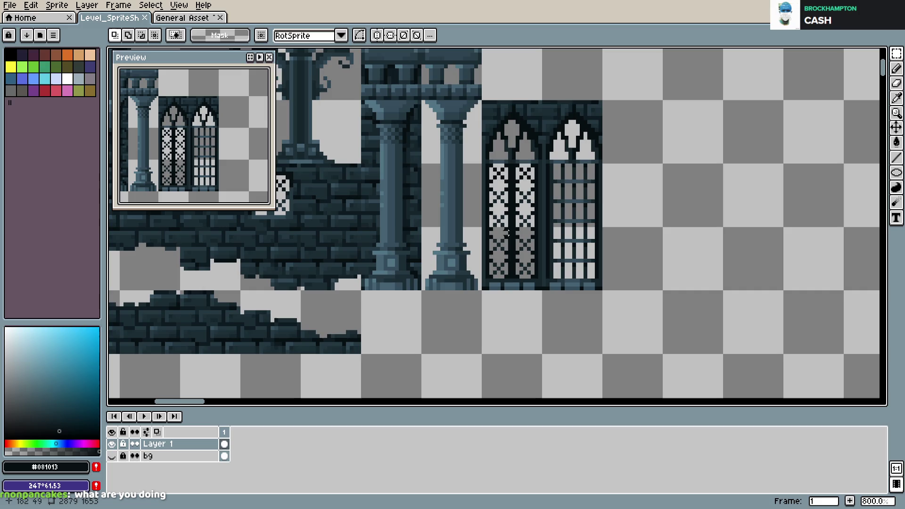
scroll(594, 275, "down", 1)
left_click_drag(553, 231, 557, 257)
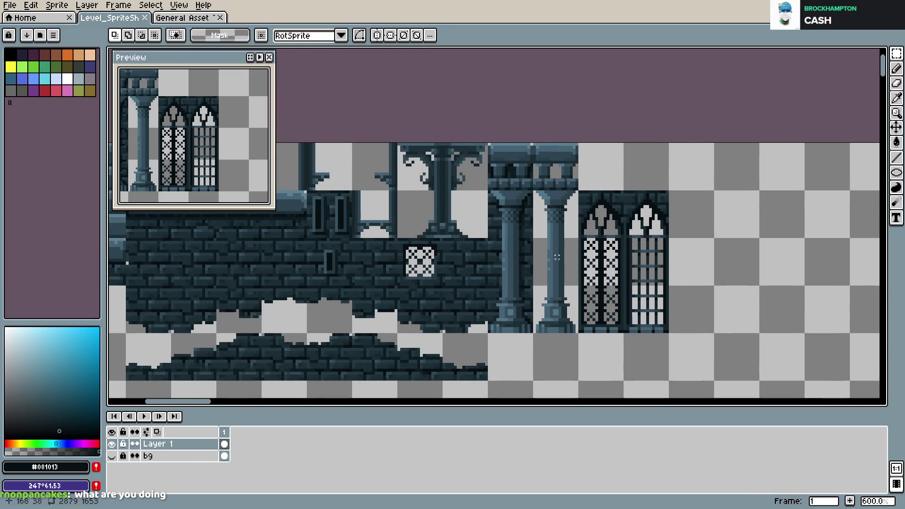
scroll(665, 237, "down", 1)
key("ctrl+s")
scroll(659, 239, "down", 1)
key("ctrl+s")
mouse_move(660, 268)
left_mouse_down()
mouse_move(657, 237)
mouse_move(613, 177)
left_mouse_up()
scroll(612, 176, "down", 2)
scroll(473, 158, "down", 1)
scroll(555, 198, "down", 2)
scroll(500, 175, "down", 1)
key("ctrl+s")
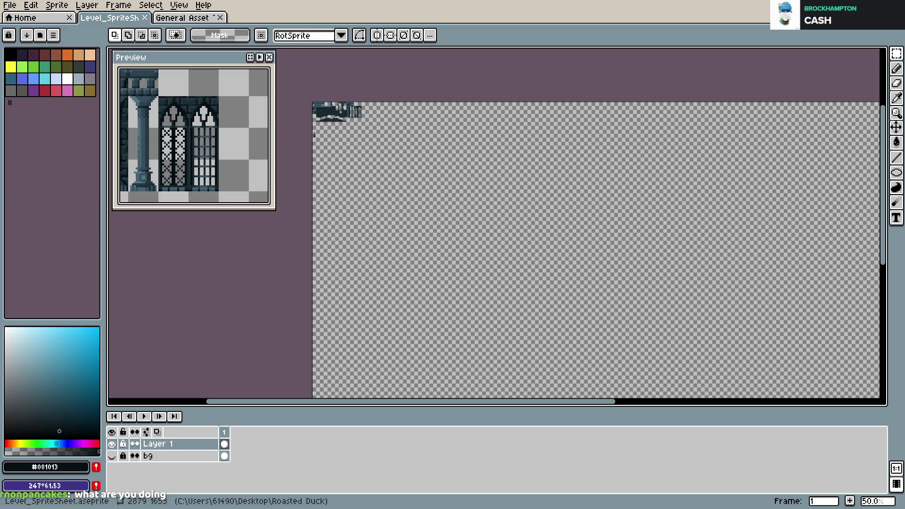
- Save the sprite sheet after bringing its top-left artwork into view
scroll(440, 218, "down", 1)
key("ctrl+s")
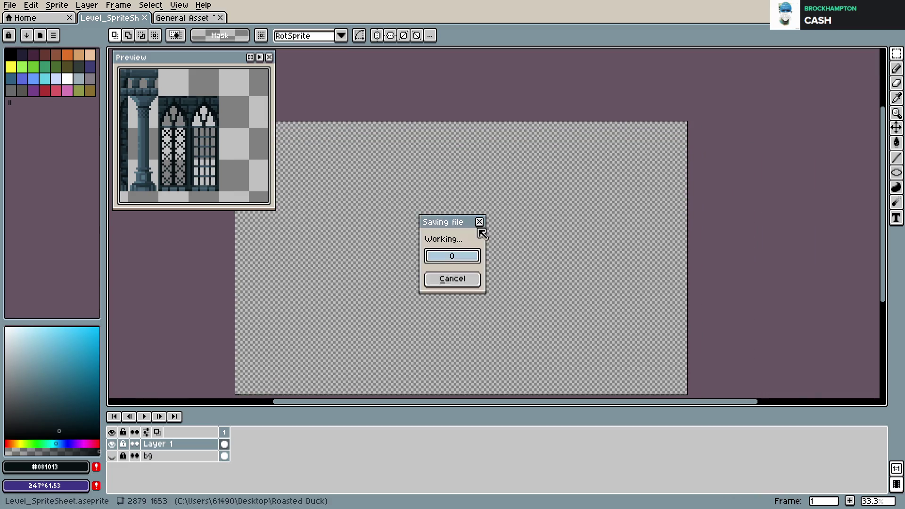
left_click_drag(391, 235, 552, 196)
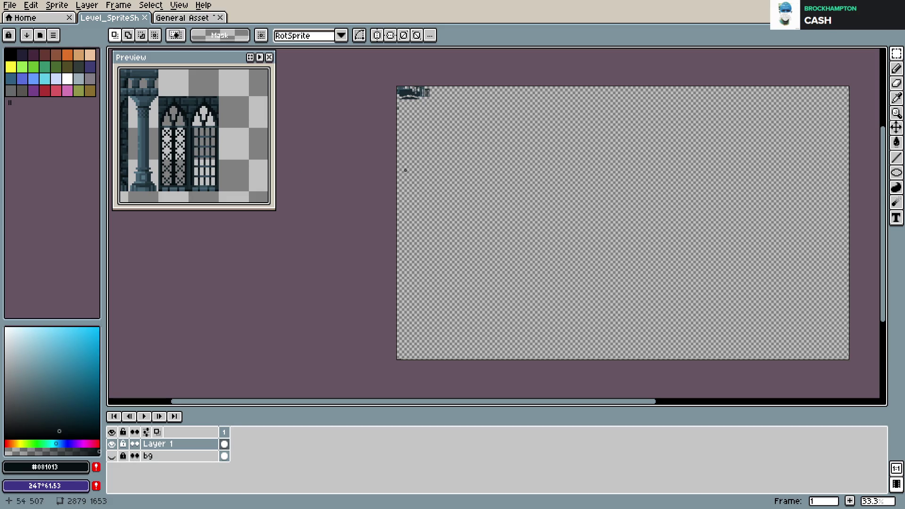
scroll(414, 172, "up", 2)
scroll(489, 238, "up", 1)
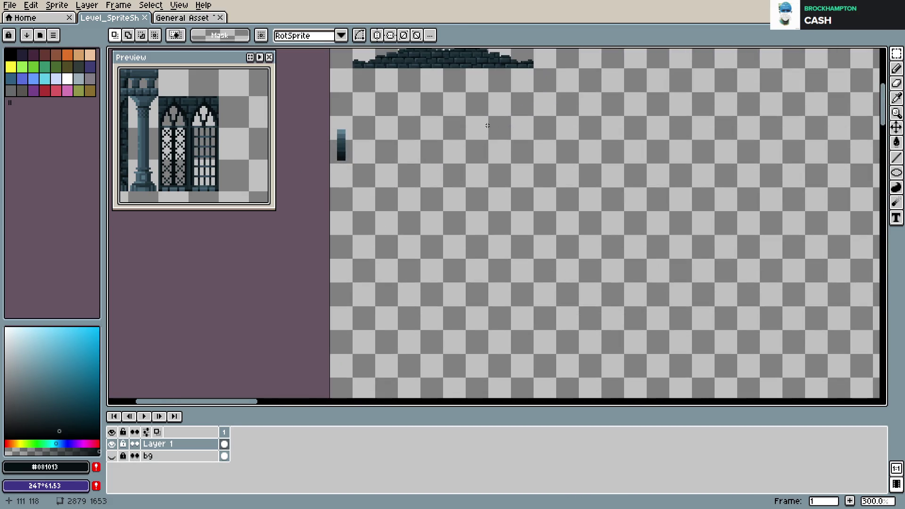
scroll(466, 271, "up", 1)
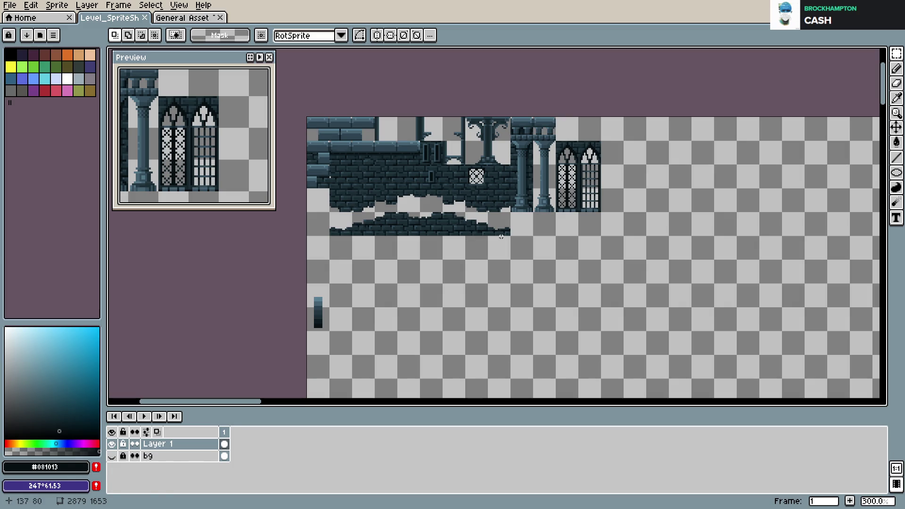
key("ctrl+s")
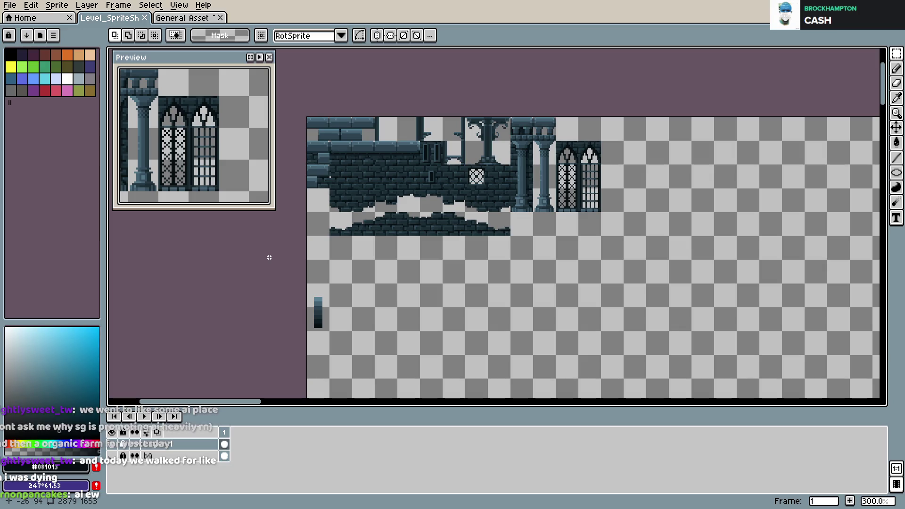
- Zoom and pan the Preview window to frame the whole sprite, from the brick wall to the windows
scroll(201, 174, "down", 1)
scroll(201, 174, "up", 2)
left_click_drag(201, 175, 217, 167)
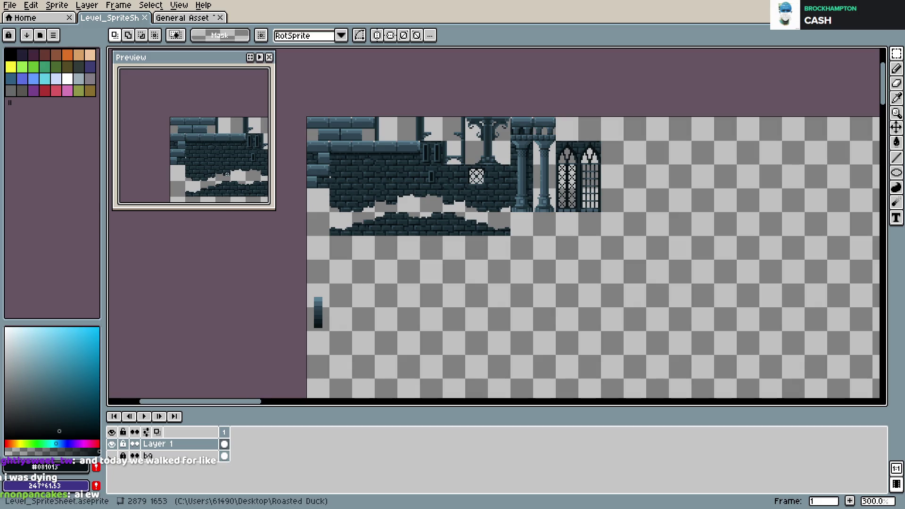
left_click_drag(226, 159, 174, 147)
scroll(173, 147, "down", 2)
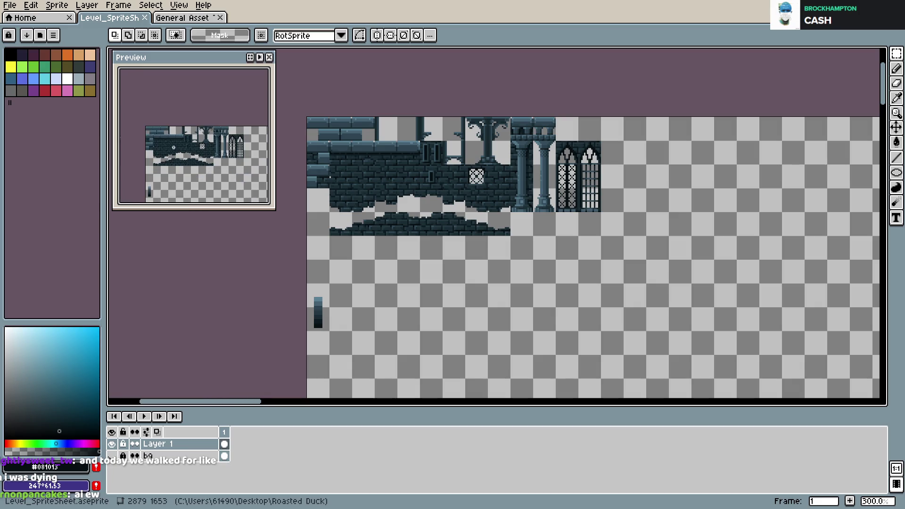
scroll(173, 146, "up", 2)
scroll(173, 148, "down", 2)
left_click_drag(173, 147, 182, 139)
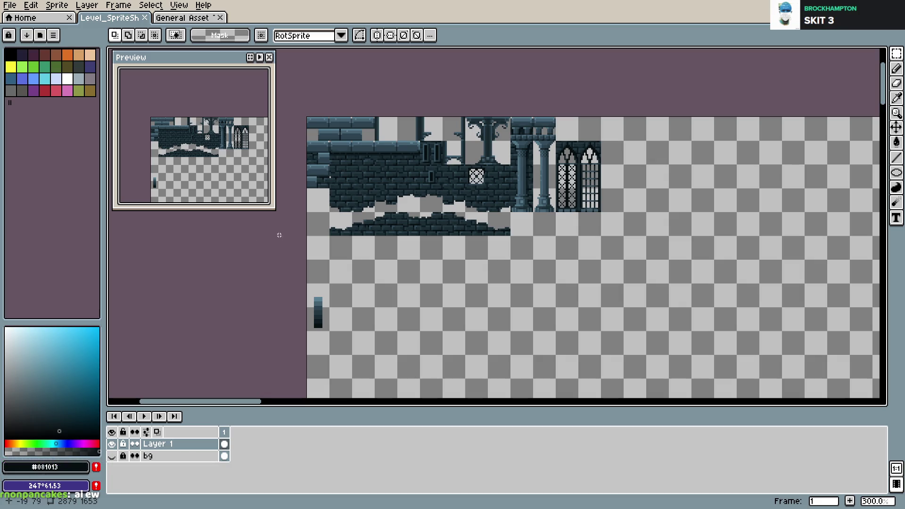
- Try pillar shades #456272 and #364c5c with the Pencil, undo, and save
scroll(557, 180, "up", 2)
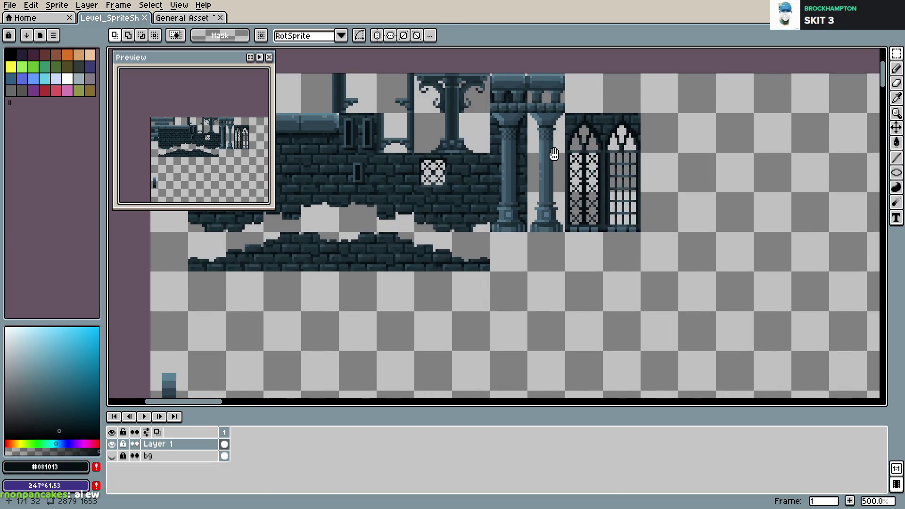
scroll(553, 155, "up", 2)
scroll(547, 173, "up", 2)
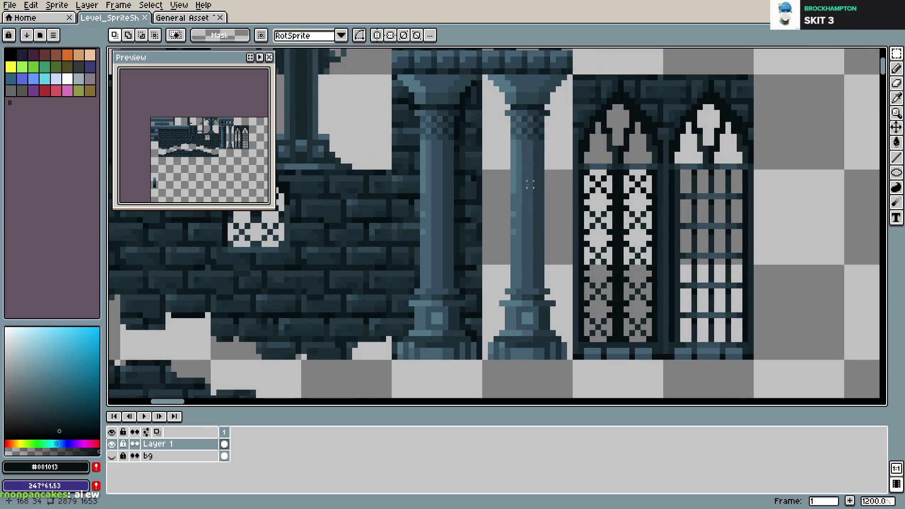
key("b")
left_click(516, 226, "alt")
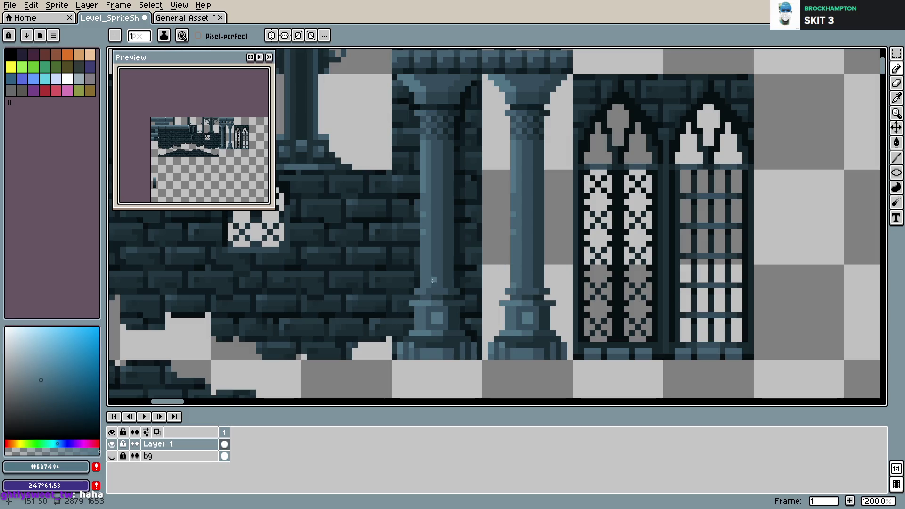
key("ctrl+z")
left_click(510, 286)
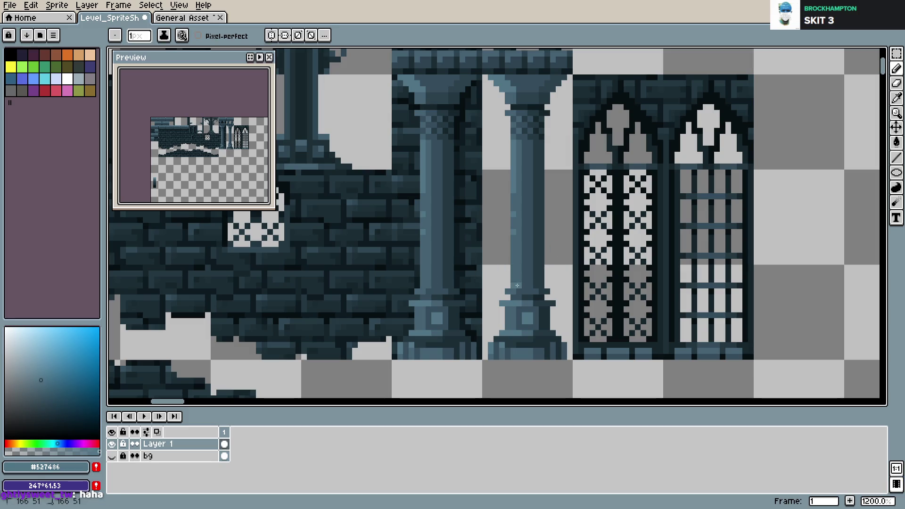
left_click(523, 287, "alt")
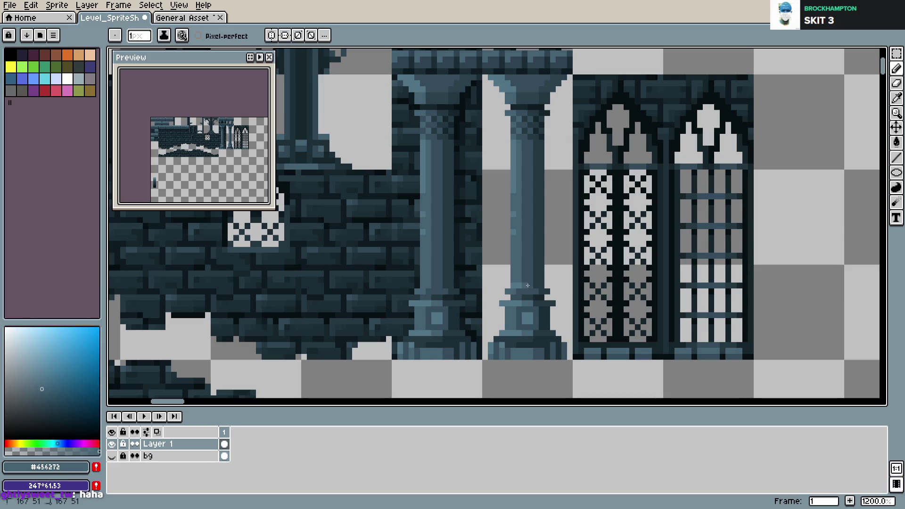
left_click(534, 284, "alt")
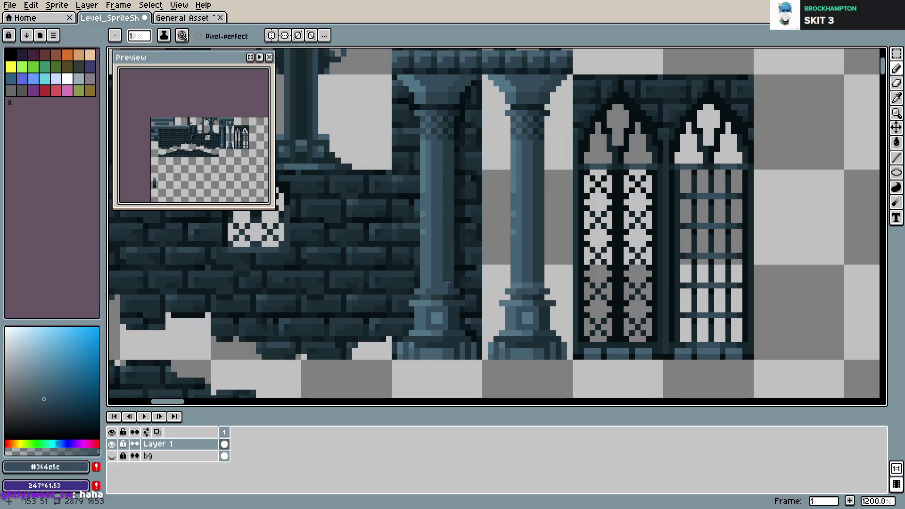
key("ctrl+z")
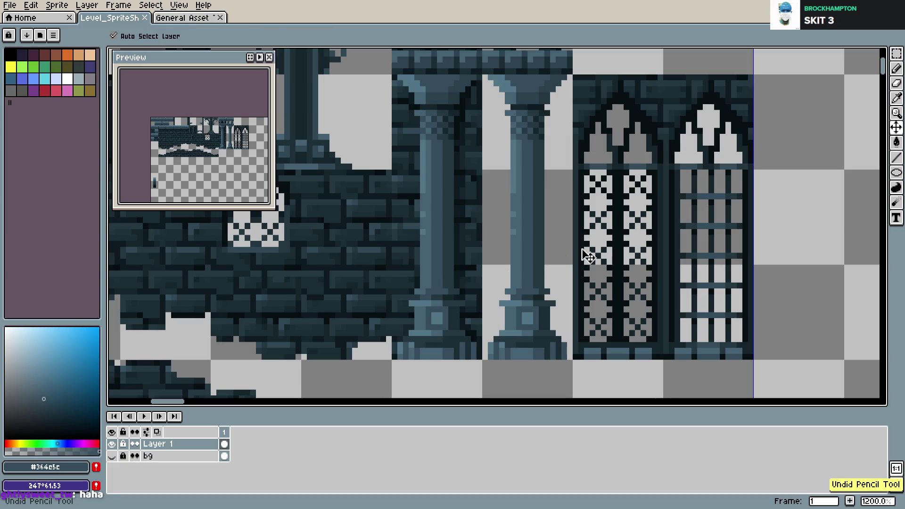
key("ctrl+s")
- Sample #456272 from the artwork, save, and bring the pillar capitals into view
scroll(585, 250, "down", 5)
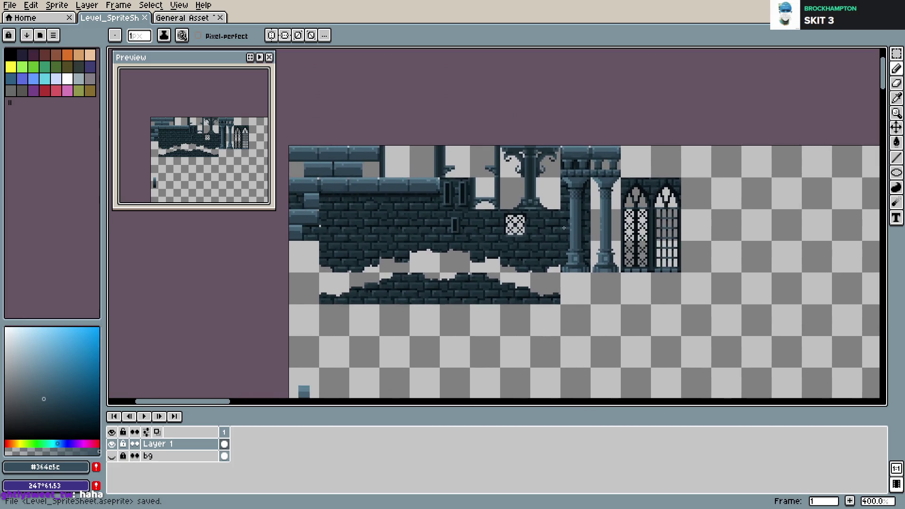
scroll(561, 230, "up", 6)
left_click(633, 257, "alt")
key("ctrl+s")
scroll(592, 249, "down", 3)
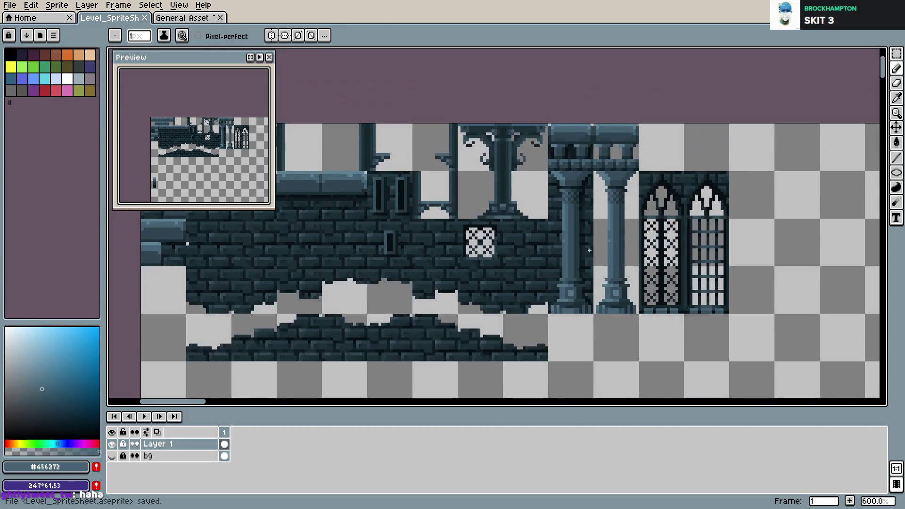
scroll(592, 249, "down", 1)
scroll(592, 249, "up", 2)
left_click_drag(703, 243, 608, 231)
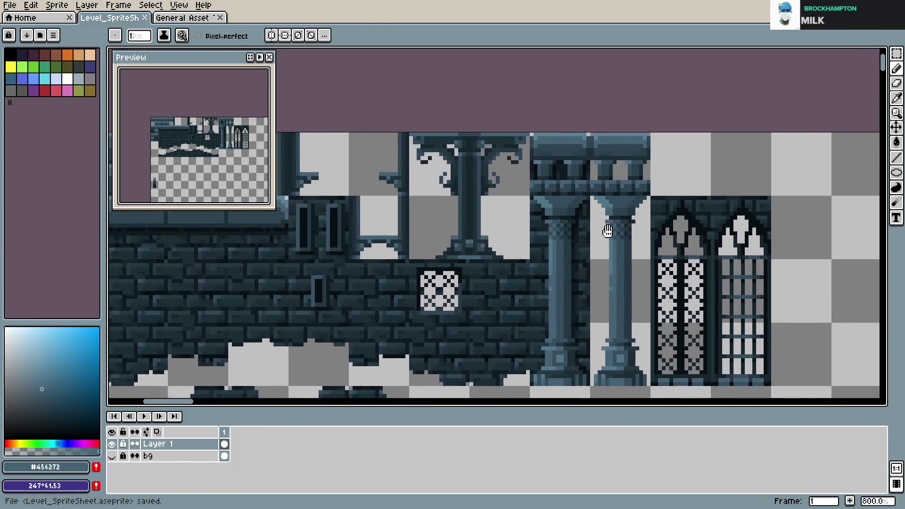
scroll(608, 230, "up", 3)
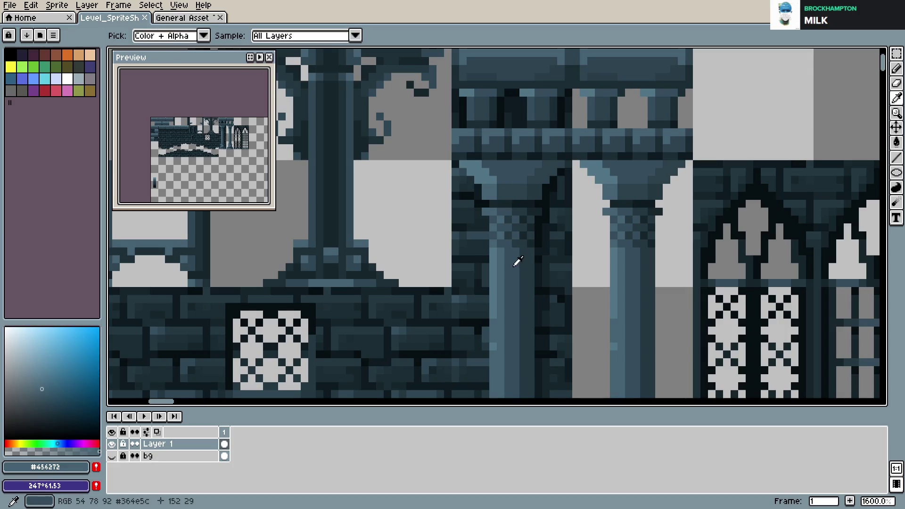
scroll(518, 262, "down", 2)
scroll(528, 257, "down", 2)
scroll(543, 252, "up", 3)
scroll(545, 250, "up", 1)
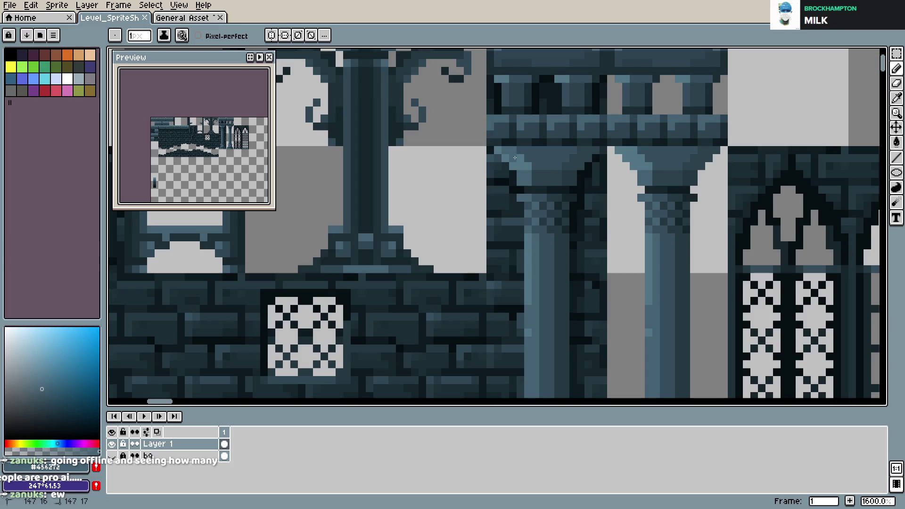
- Shade the left pillar's capital with darker pixels, keeping the stroke after undo/redo, and save
left_click_drag(624, 148, 639, 164)
scroll(199, 123, "up", 3)
scroll(199, 124, "up", 2)
key("ctrl+z")
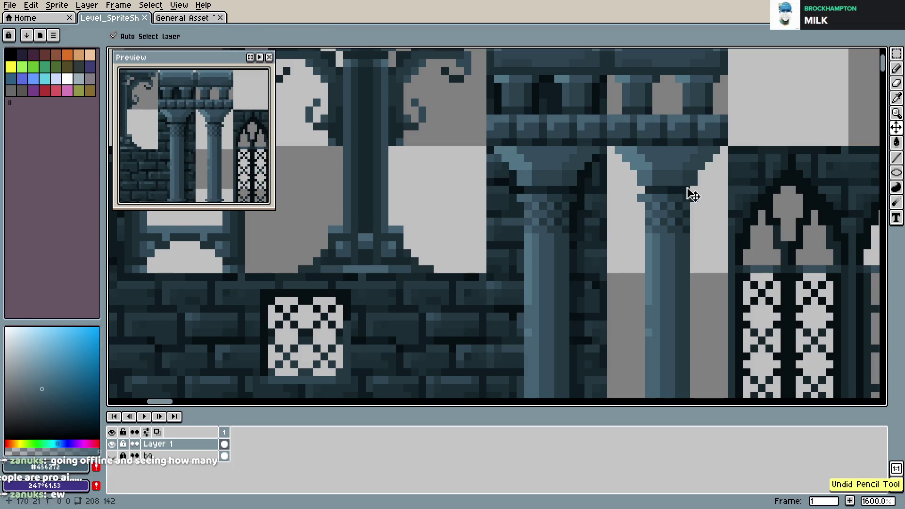
key("ctrl+y")
key("ctrl+s")
scroll(698, 195, "down", 4)
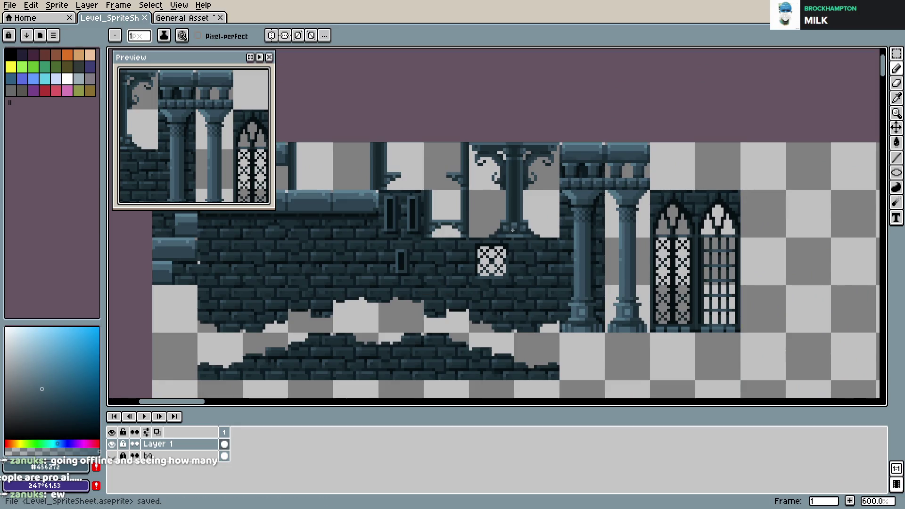
scroll(586, 238, "left", 5)
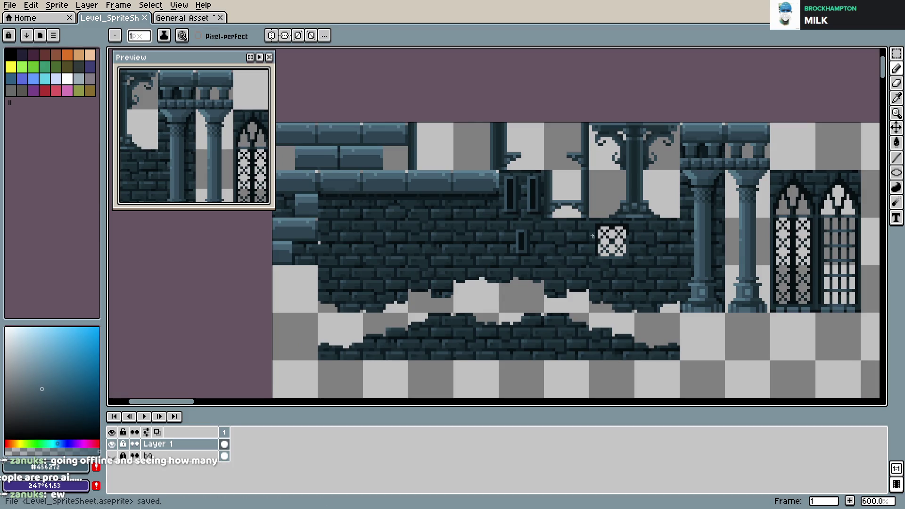
key("ctrl+s")
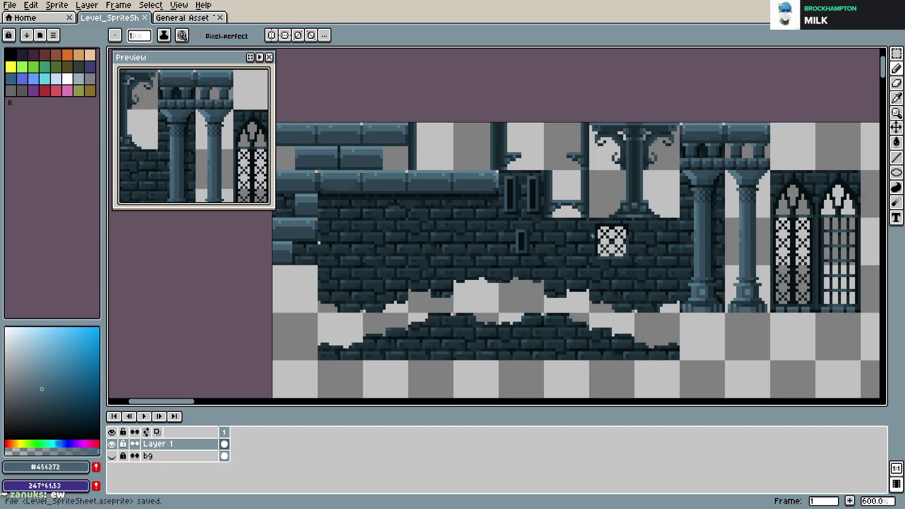
scroll(612, 249, "down", 1)
key("ctrl+s")
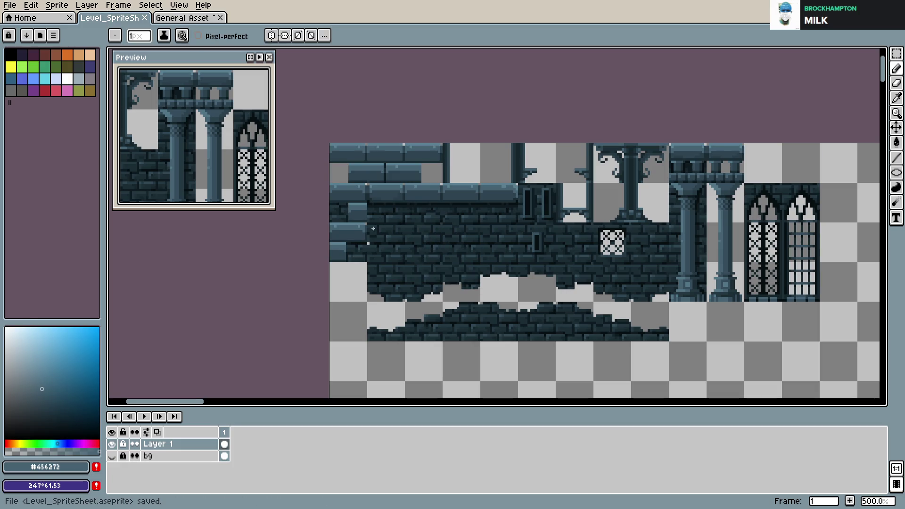
scroll(372, 244, "up", 2)
- Sample the dark #0c1b21 shade from the bricks and save the sheet
scroll(363, 241, "up", 2)
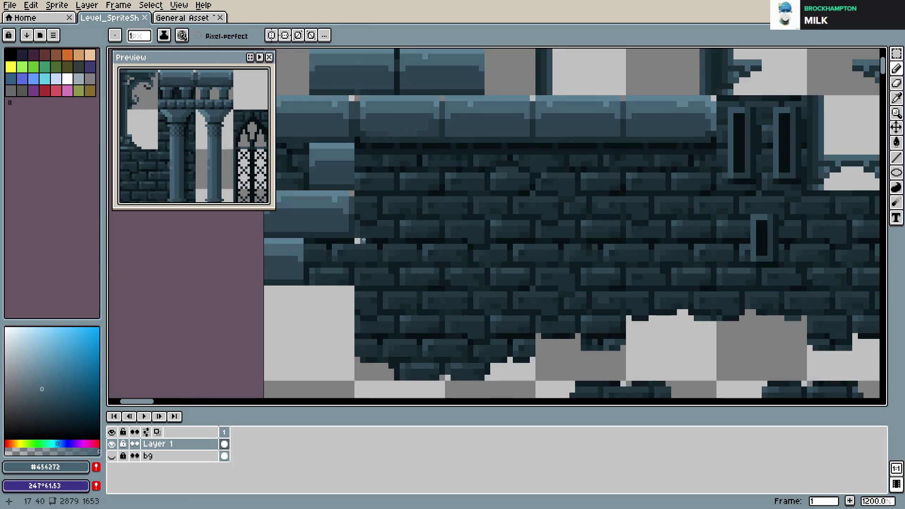
left_click(356, 240, "alt")
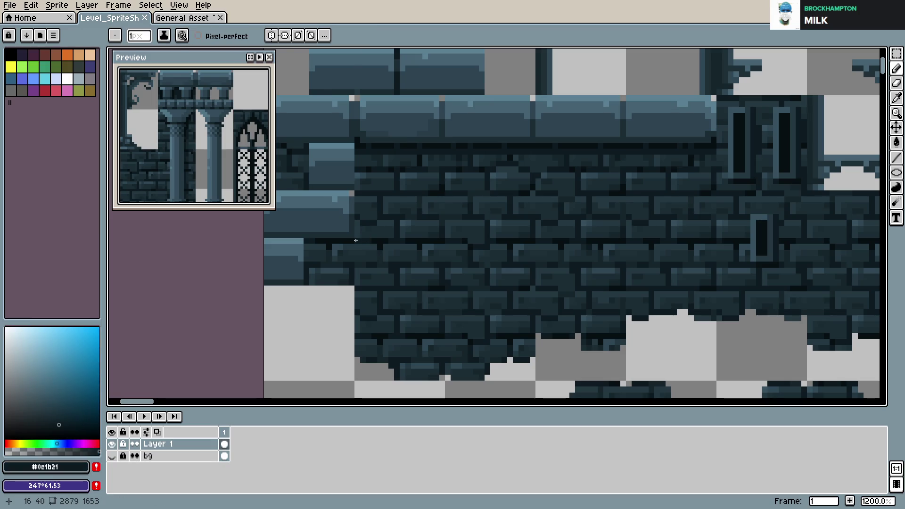
scroll(377, 247, "down", 3)
scroll(401, 254, "up", 3)
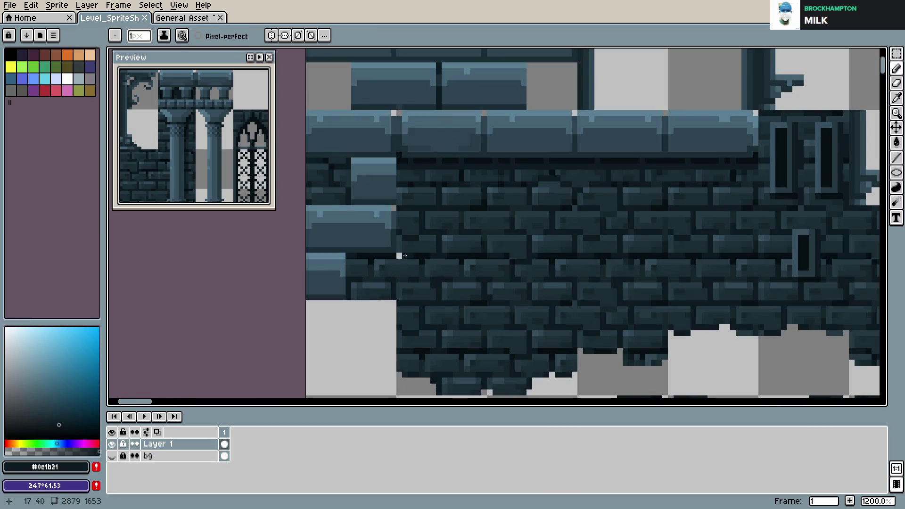
scroll(399, 255, "down", 1)
scroll(519, 276, "down", 1)
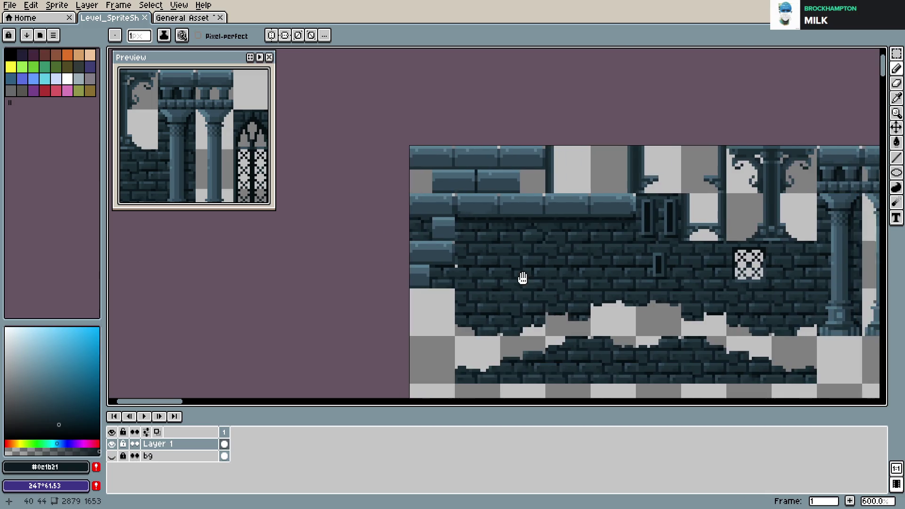
scroll(461, 289, "down", 1)
key("ctrl+s")
- Undo the last pencil stroke and save the sprite sheet again
scroll(566, 308, "up", 4)
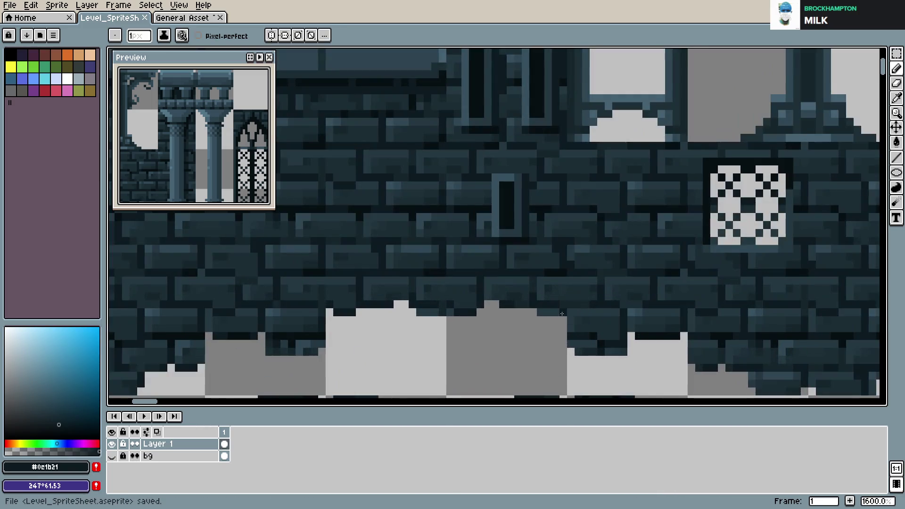
key("v")
key("ctrl+z")
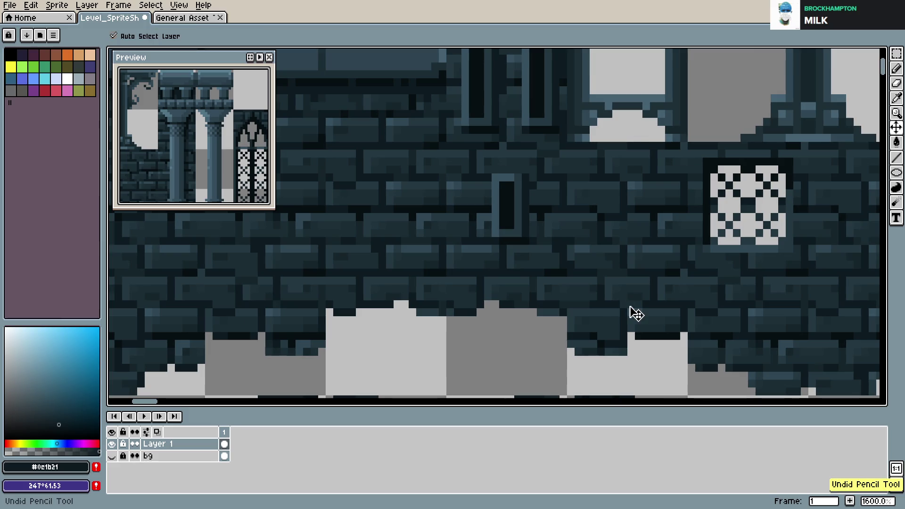
scroll(637, 314, "down", 3)
key("ctrl+s")
key("b")
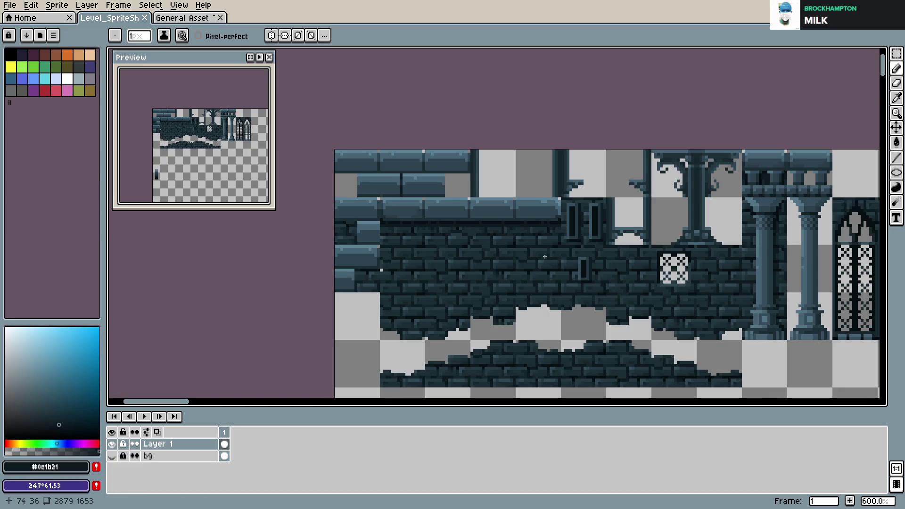
scroll(534, 254, "down", 1)
key("ctrl+s")
- Sample #081013, then #0c1b21 back from the artwork, saving the sheet in between
scroll(534, 254, "right", 2)
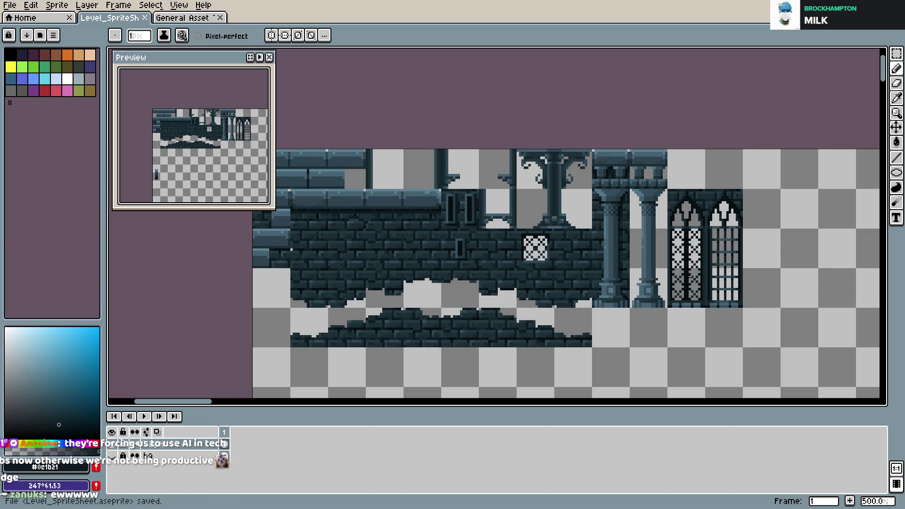
left_click(625, 195, "alt")
key("ctrl+s")
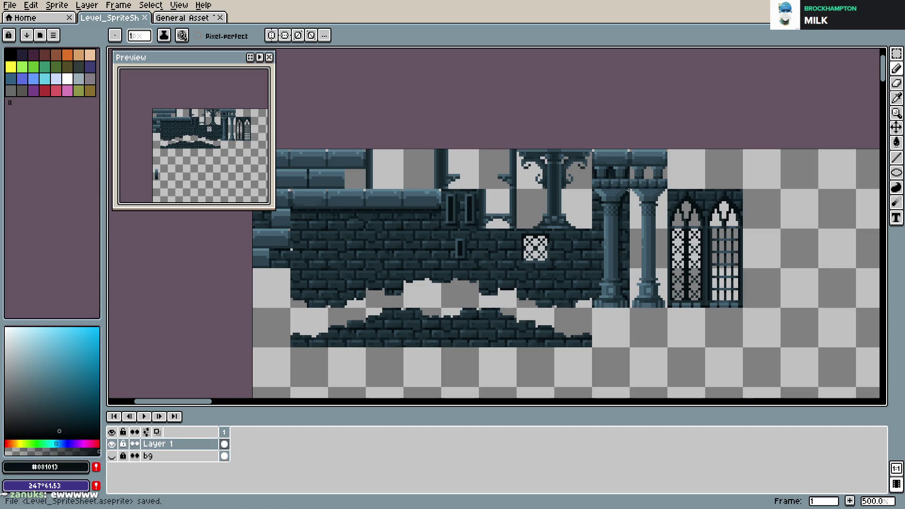
key("ctrl+s")
left_click(606, 188, "alt")
key("ctrl+s")
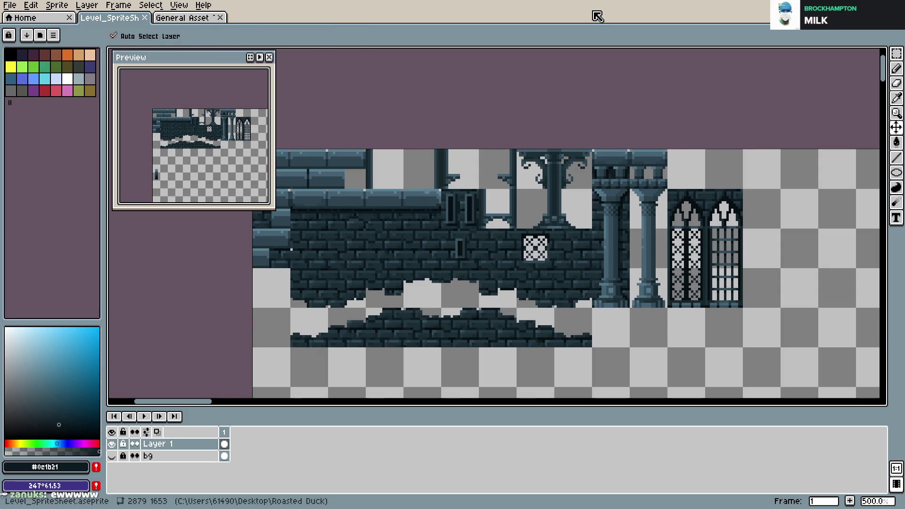
- Return to the Level_SpriteSheet document from the start page and save it
key("ctrl+shift+Tab")
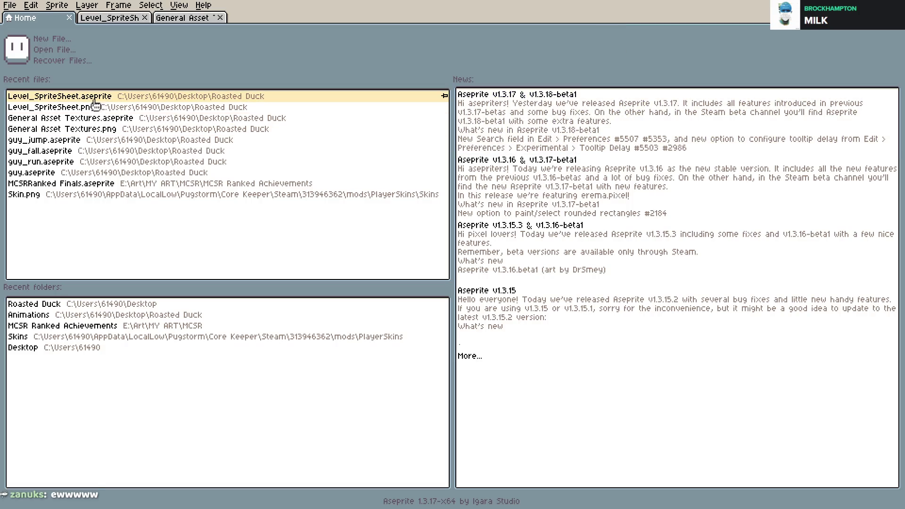
left_click(118, 20)
key("ctrl+s")
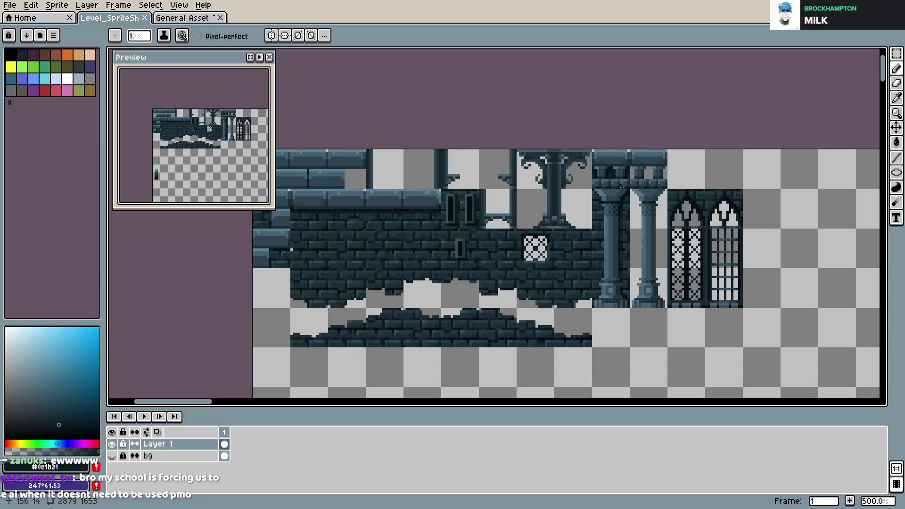
scroll(594, 212, "up", 2)
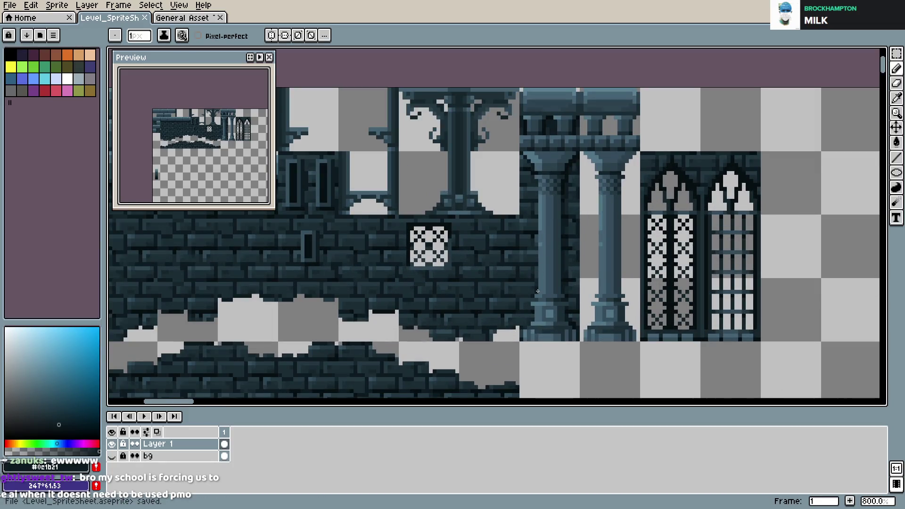
key("ctrl+s")
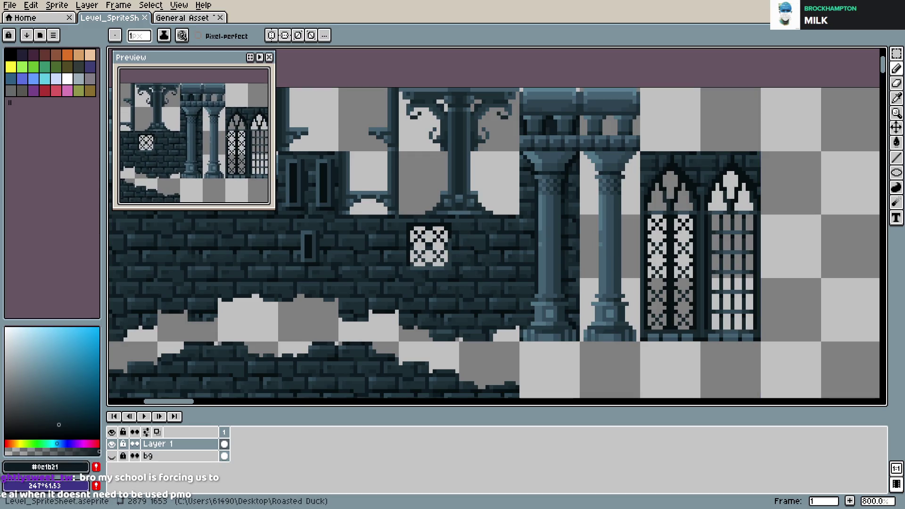
scroll(229, 136, "up", 1)
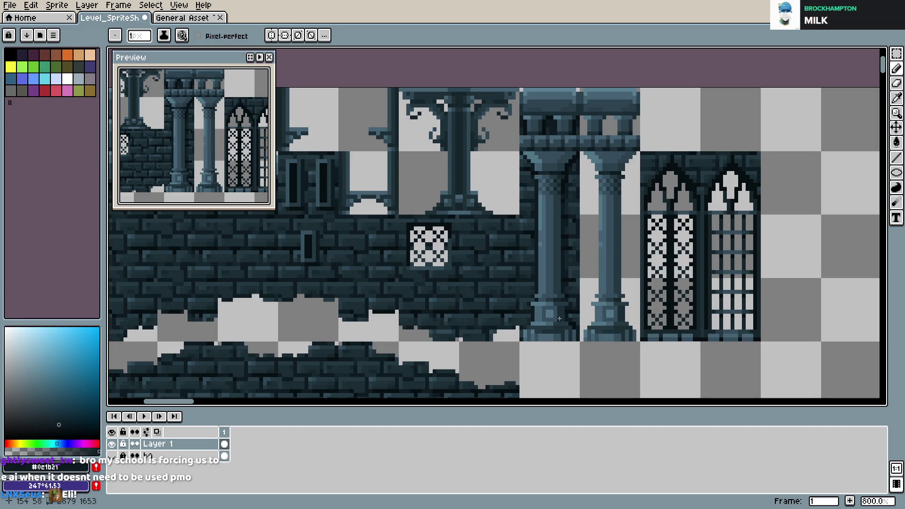
- Sample #081013 from the wall, undo a stroke, return to the Pencil and save
left_click(568, 311, "alt")
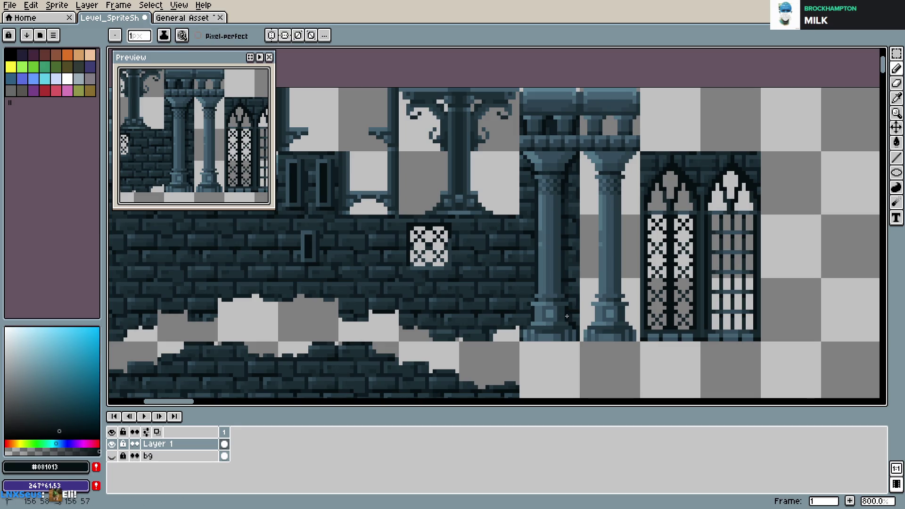
key("ctrl+z")
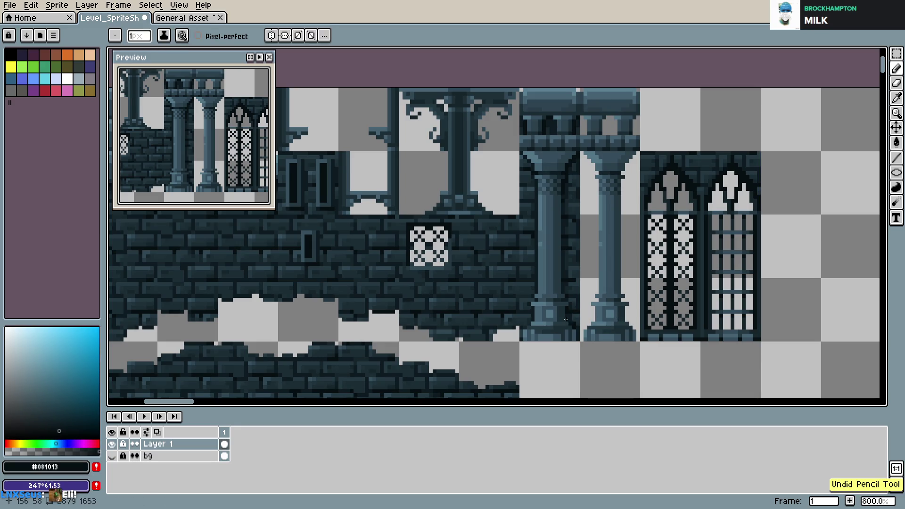
key("i")
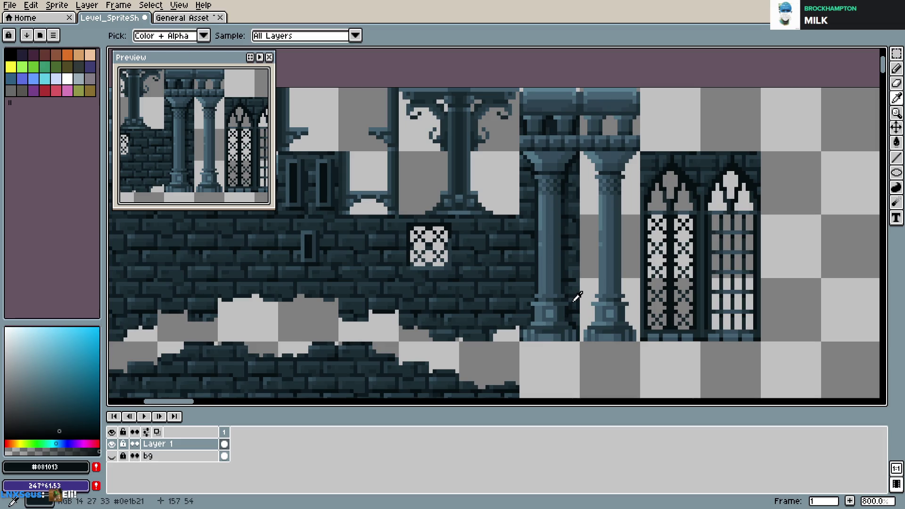
key("b")
key("ctrl+s")
scroll(570, 299, "down", 3)
scroll(580, 299, "up", 2)
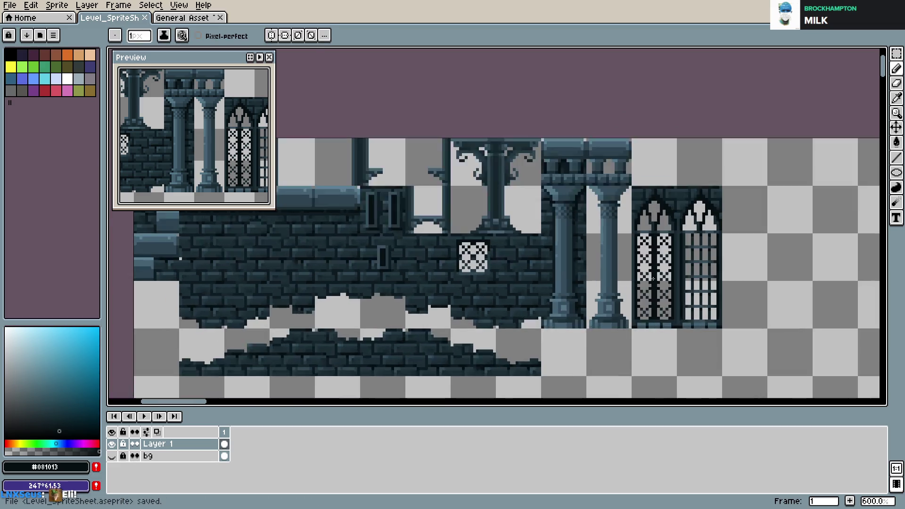
scroll(607, 300, "up", 3)
scroll(606, 300, "down", 3)
scroll(613, 302, "up", 1)
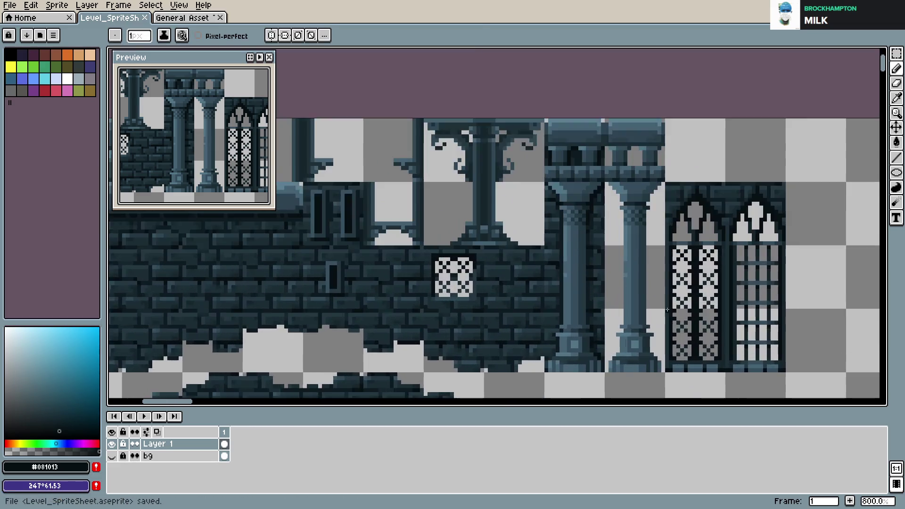
scroll(666, 312, "down", 3)
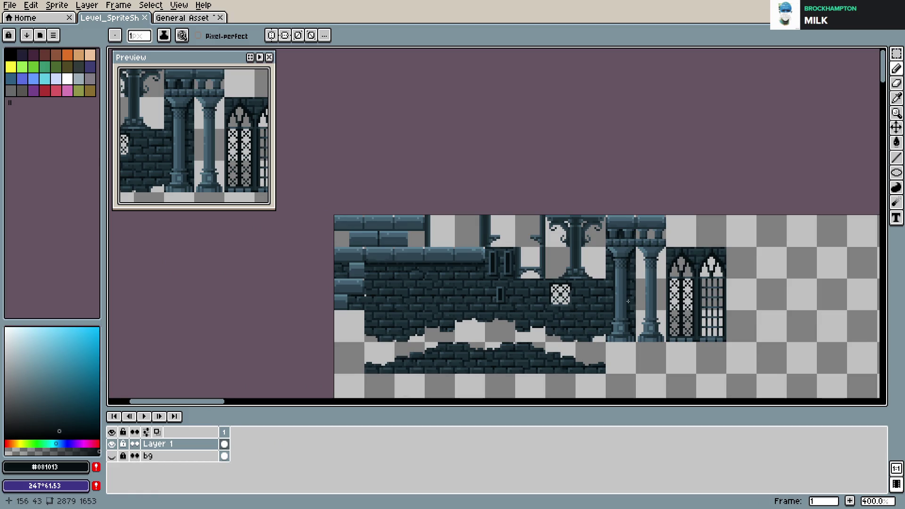
scroll(609, 296, "up", 2)
scroll(603, 311, "up", 1)
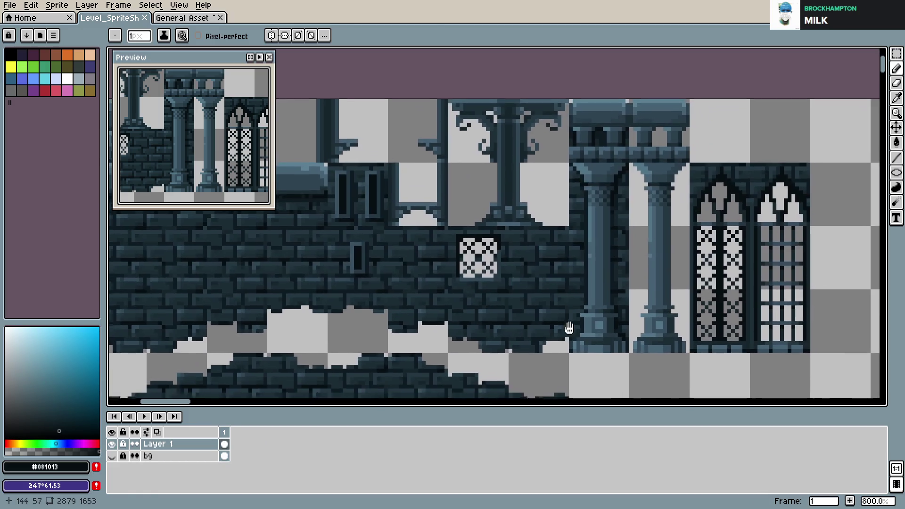
scroll(591, 344, "up", 3)
- Dot dark #081013 pixels at the left pillar's base and save the sheet
left_click(576, 338)
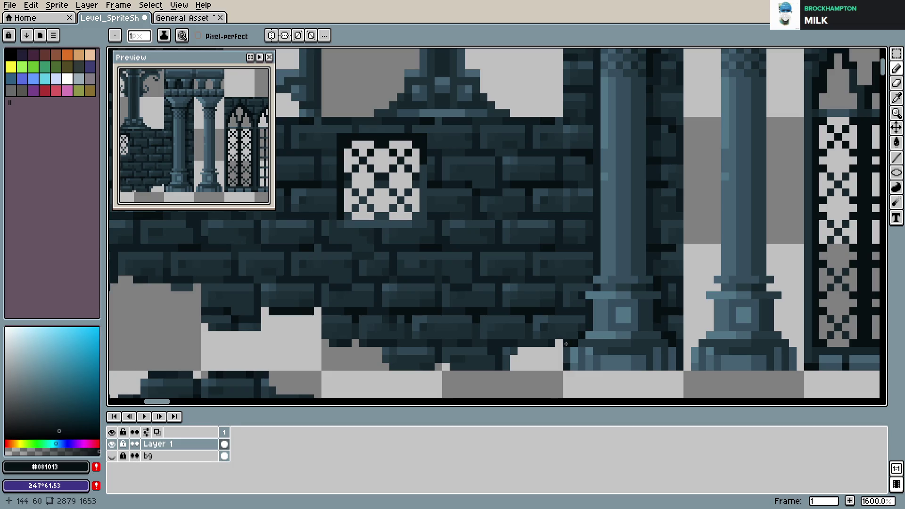
left_click_drag(664, 319, 570, 304)
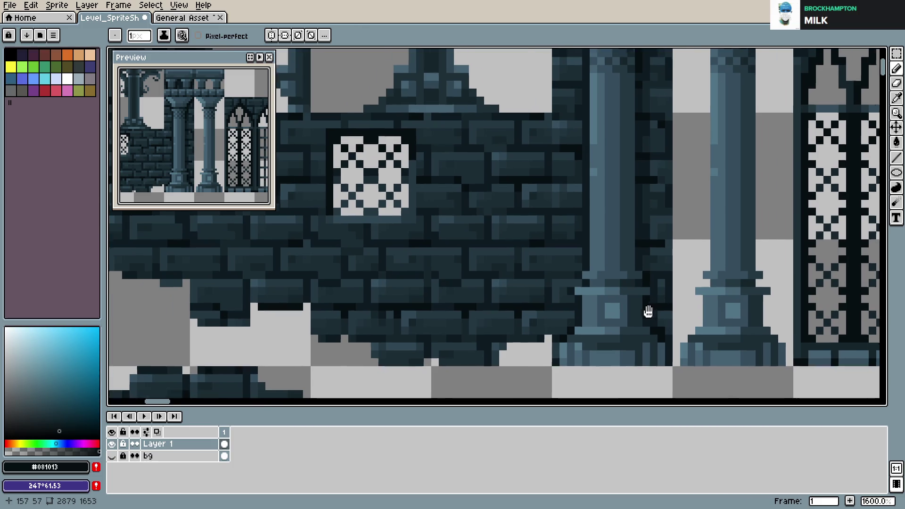
left_click(524, 325)
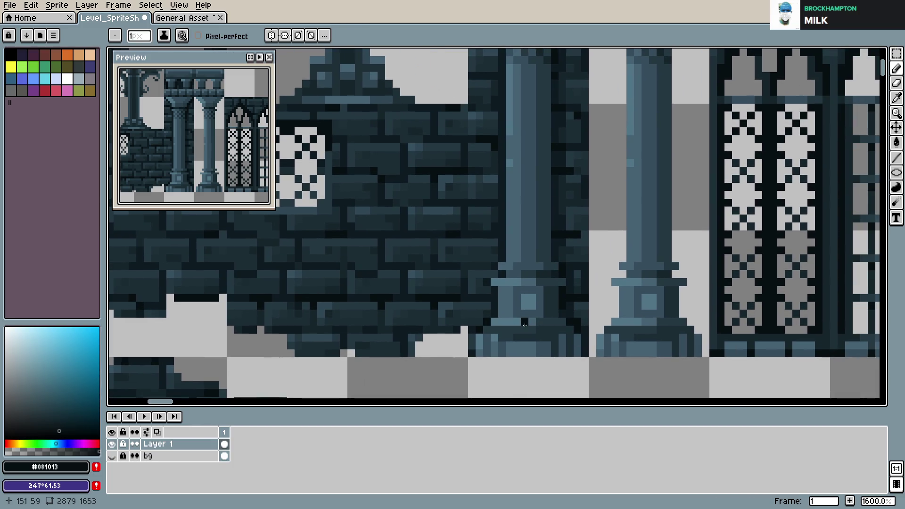
scroll(525, 326, "down", 1)
scroll(662, 273, "down", 2)
scroll(660, 275, "down", 1)
key("ctrl+s")
scroll(568, 301, "up", 4)
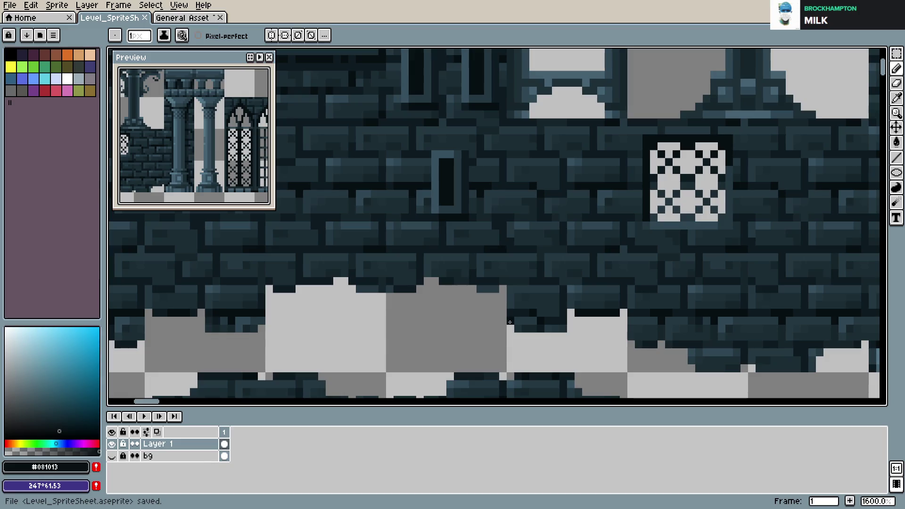
scroll(509, 321, "down", 2)
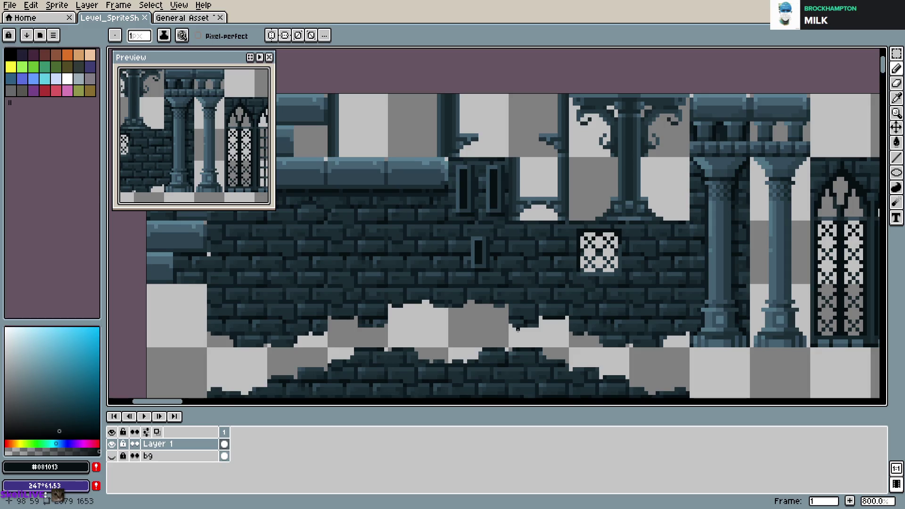
- Save, then zoom in on the crumbling lower wall edge and paint dark pixels along it
scroll(542, 321, "down", 1)
scroll(563, 311, "down", 1)
key("ctrl+s")
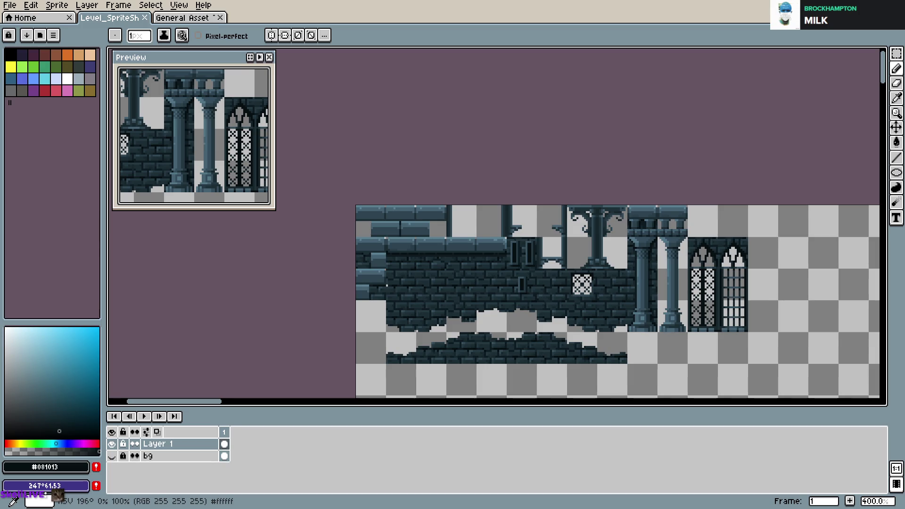
scroll(504, 338, "up", 1)
scroll(504, 339, "up", 1)
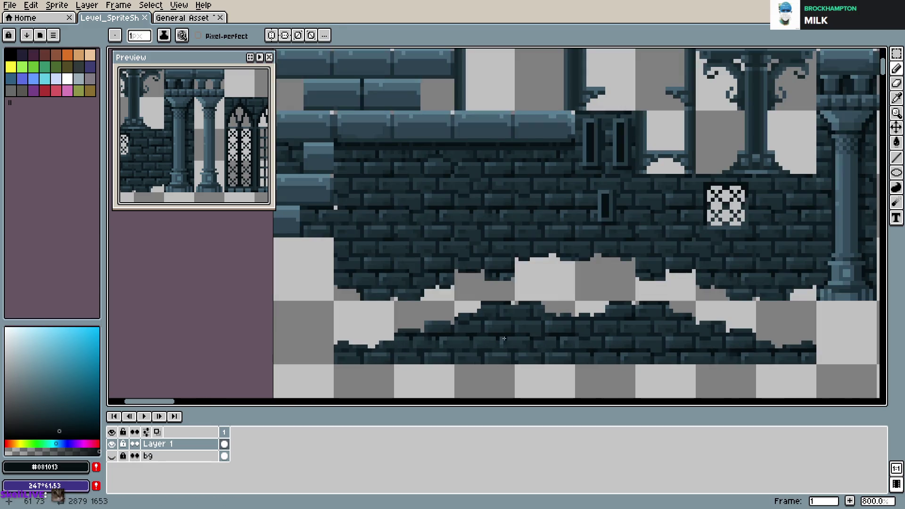
key("alt")
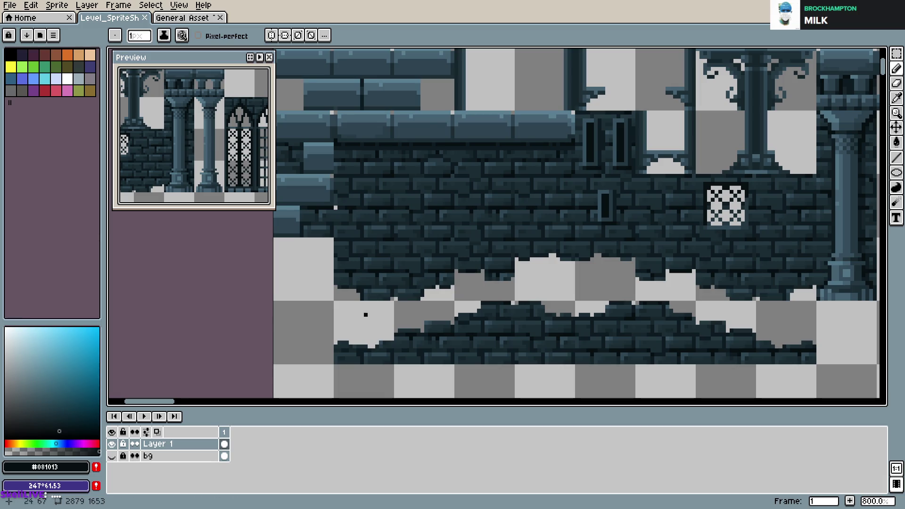
left_click_drag(558, 256, 506, 264)
scroll(500, 283, "up", 2)
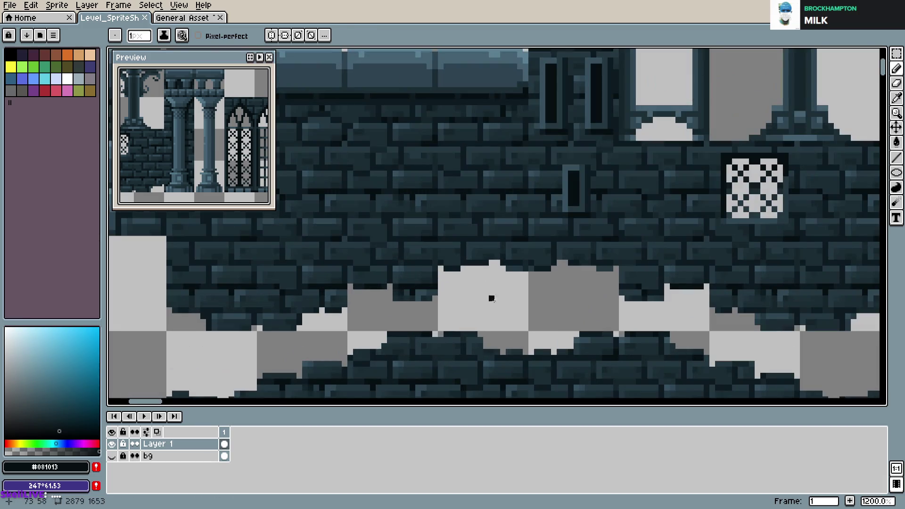
scroll(488, 290, "up", 1)
scroll(462, 264, "up", 2)
mouse_move(488, 256)
left_mouse_down()
mouse_move(464, 257)
mouse_move(492, 244)
left_mouse_up()
- Sample the #16262c brick shade and erase stray dark pixels below the wall edge
left_click(455, 229, "alt")
key("e")
mouse_move(440, 271)
left_mouse_down()
mouse_move(418, 255)
mouse_move(443, 268)
mouse_move(502, 268)
left_mouse_up()
key("v")
key("b")
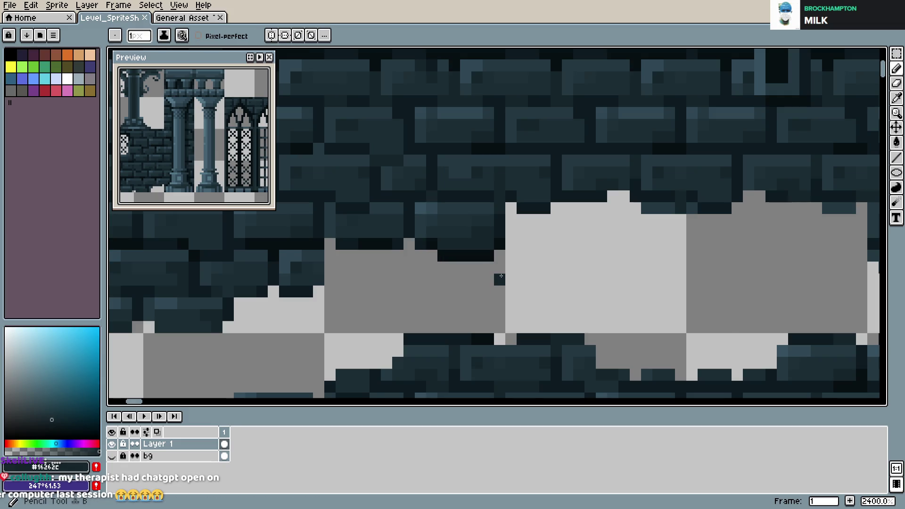
scroll(297, 292, "down", 1)
scroll(297, 295, "up", 1)
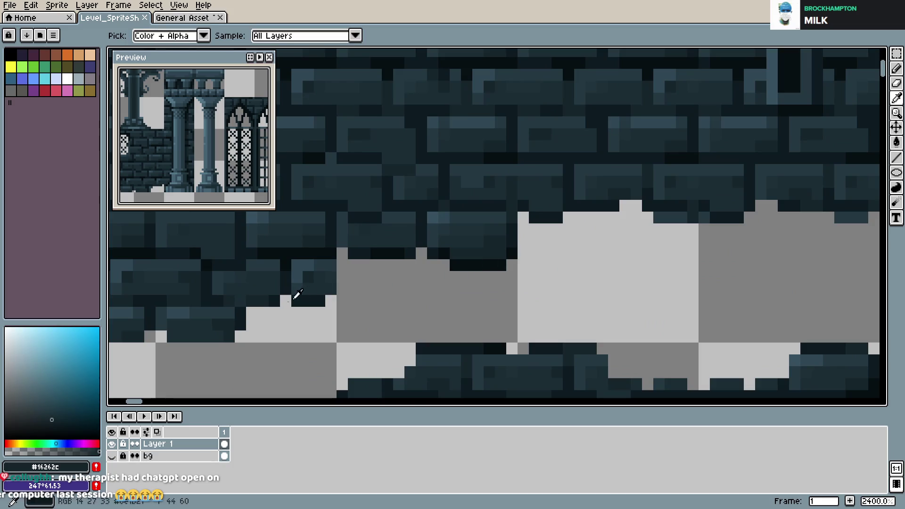
- Sample the #0c1b21 outline shade, save, and pan out to the whole tileset
left_click(240, 313)
key("v")
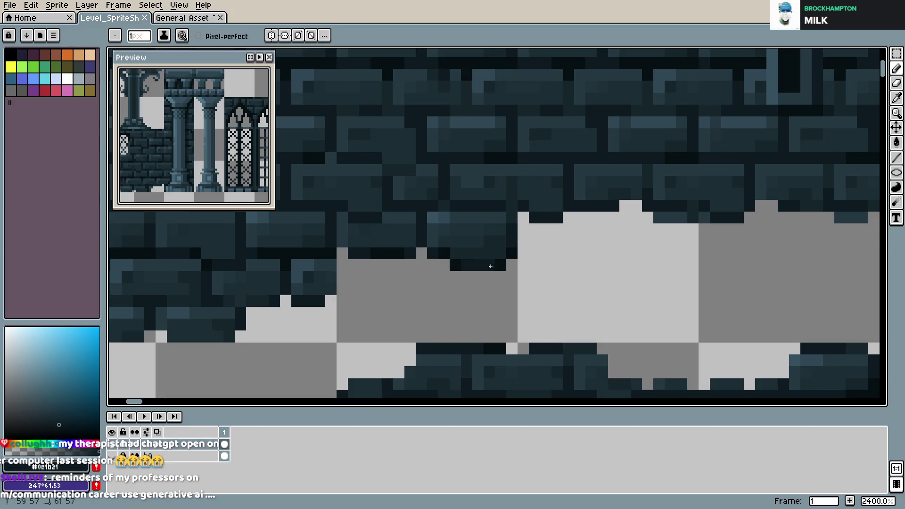
scroll(566, 290, "down", 5)
key("b")
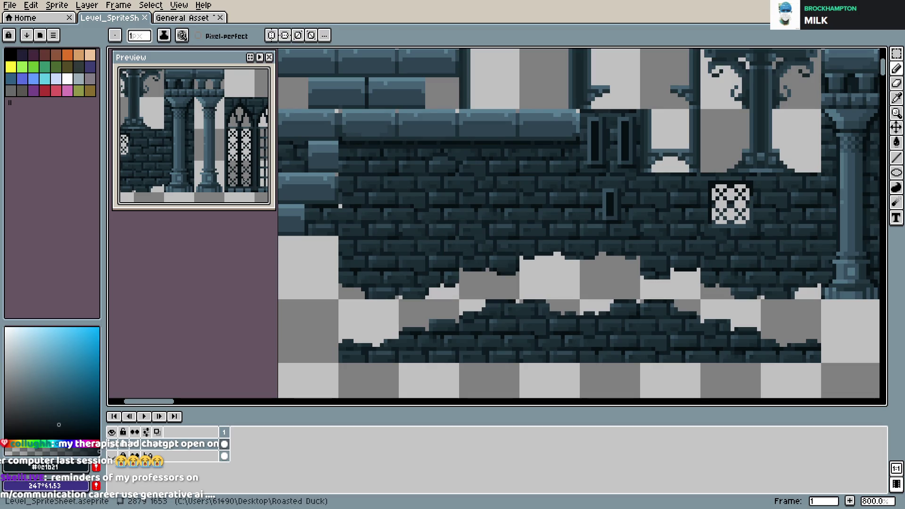
key("ctrl+s")
key("v")
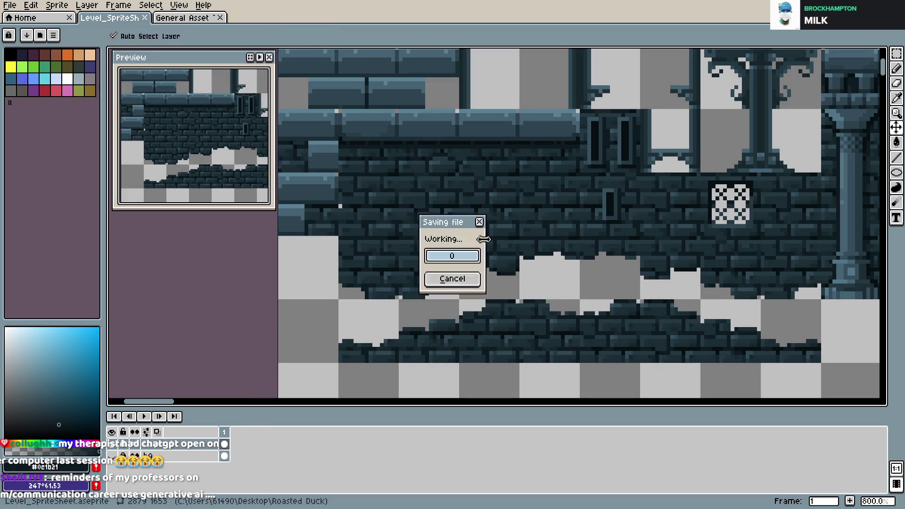
scroll(487, 282, "down", 1)
key("b")
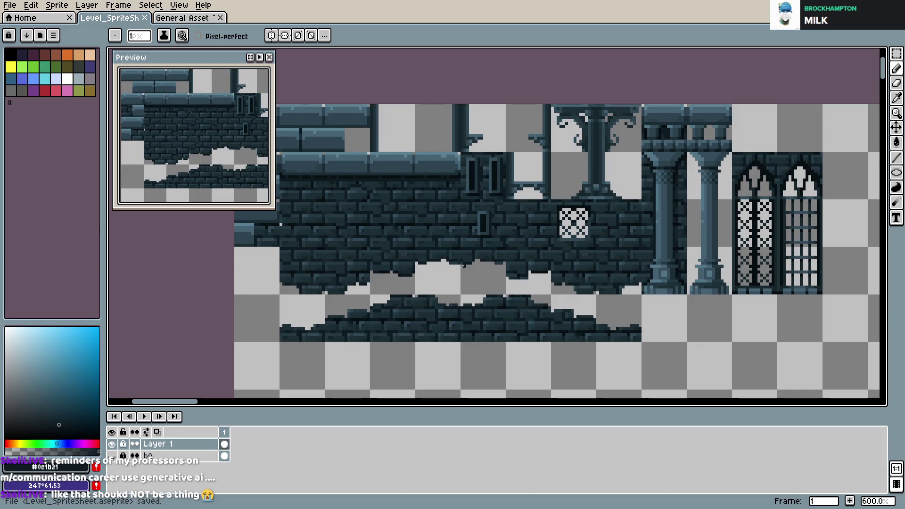
left_click_drag(464, 265, 443, 236)
scroll(443, 236, "down", 1)
mouse_move(646, 269)
left_mouse_down()
mouse_move(542, 290)
mouse_move(619, 287)
left_mouse_up()
key("ctrl+s")
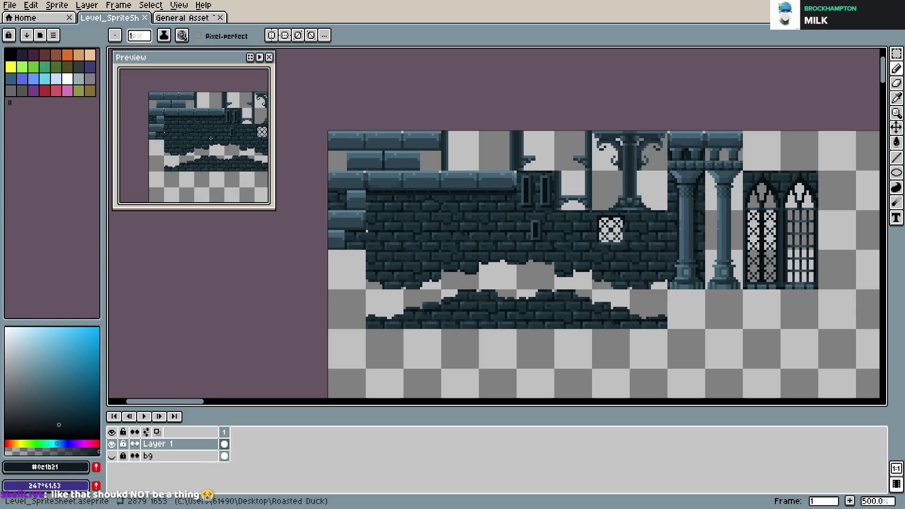
- Pan the canvas and save Level_SpriteSheet.aseprite
left_click_drag(718, 254, 621, 244)
key("ctrl+s")
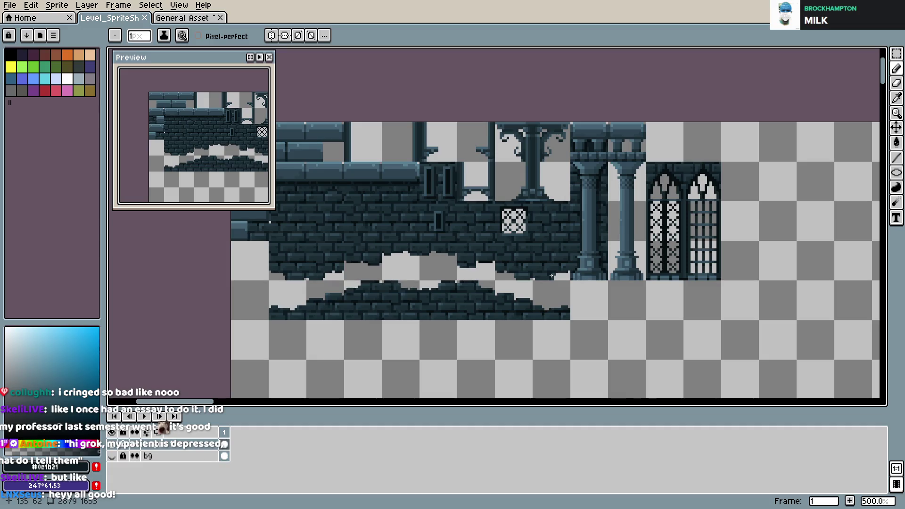
scroll(777, 269, "up", 2)
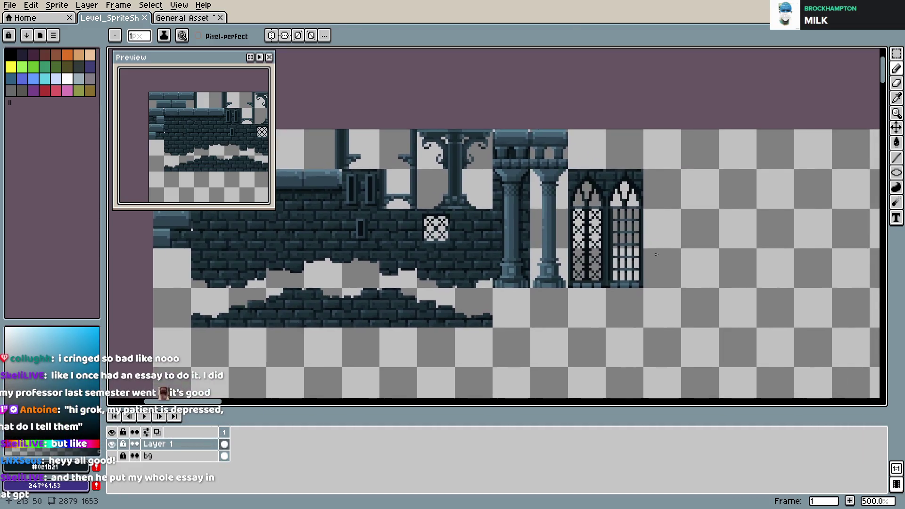
scroll(655, 254, "up", 2)
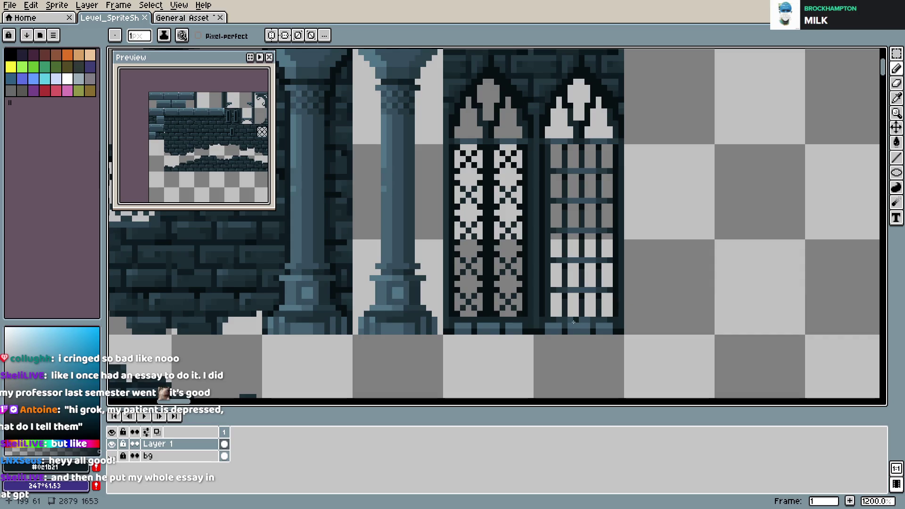
- Touch up the window art with a dark slate pixel sampled from the window, then save
key("ctrl+s")
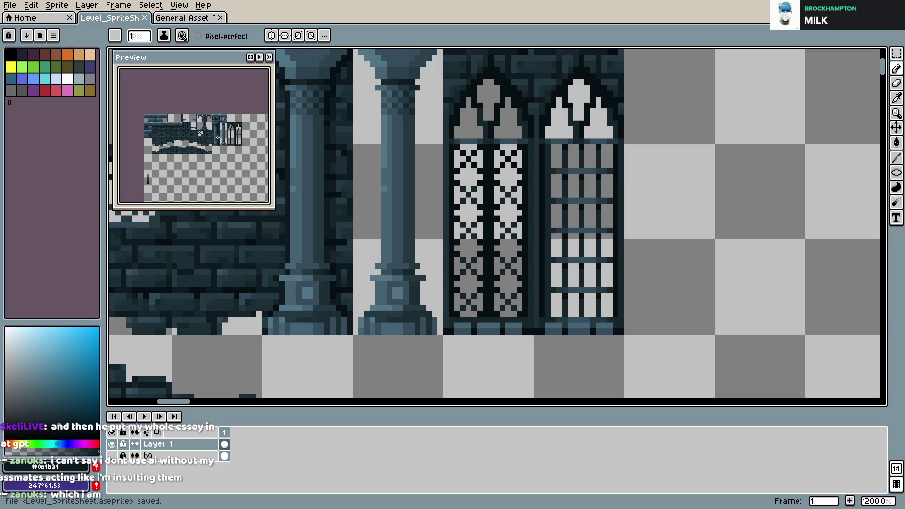
left_click(571, 139, "alt")
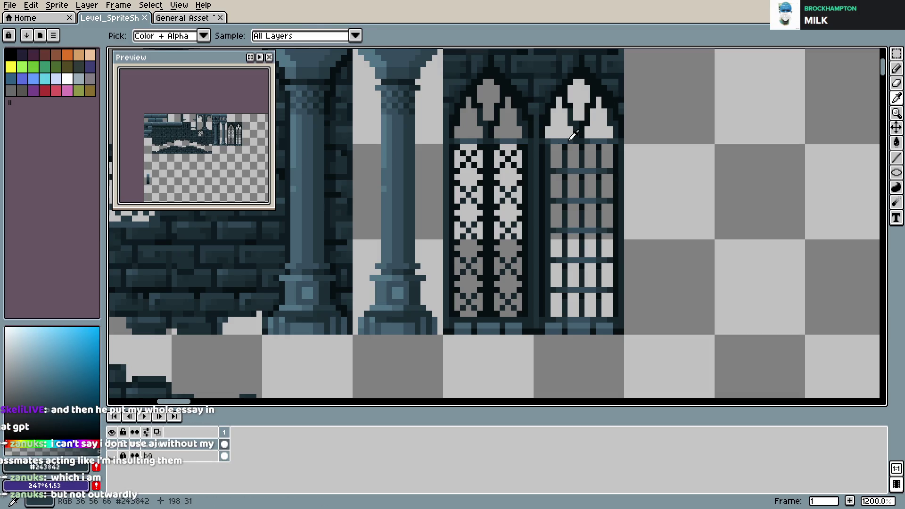
left_click(458, 165)
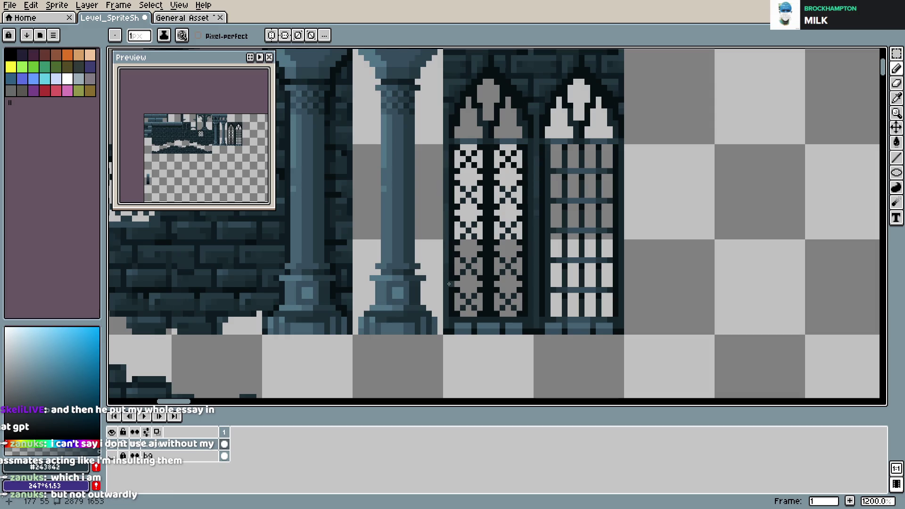
key("ctrl+s")
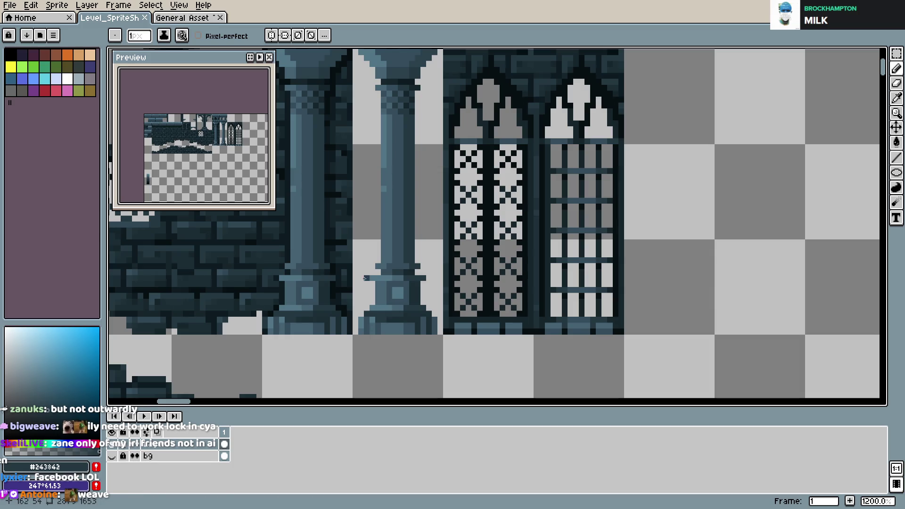
- Back on the Pencil, paint another dark slate pixel on the lattice and save
key("v")
key("ctrl+s")
scroll(646, 252, "down", 2)
key("b")
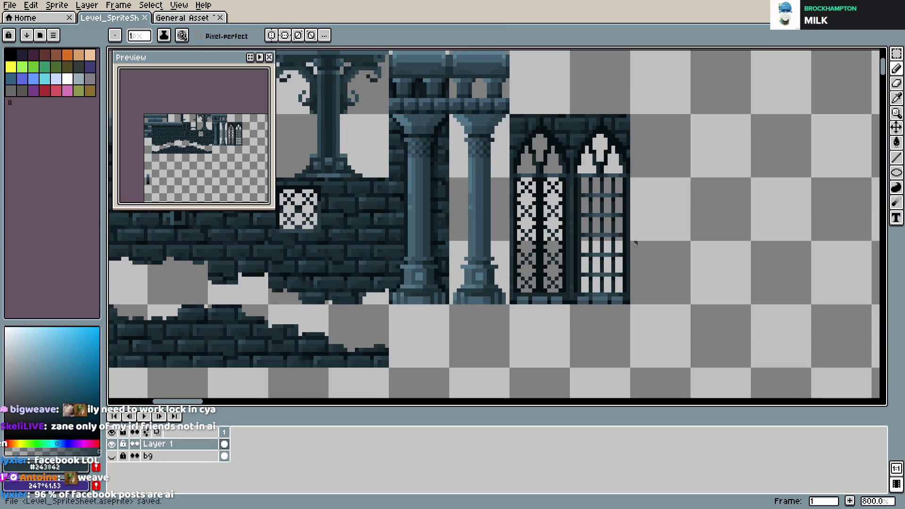
scroll(633, 213, "up", 2)
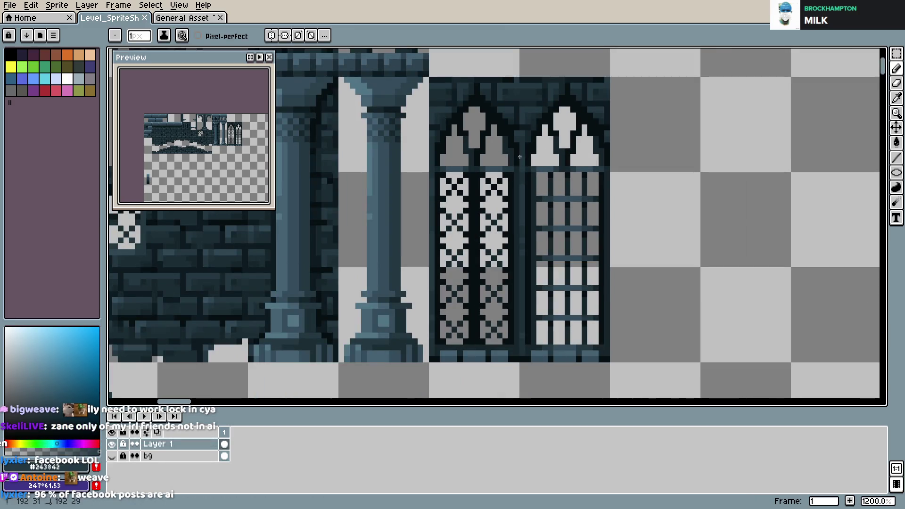
left_click(433, 166)
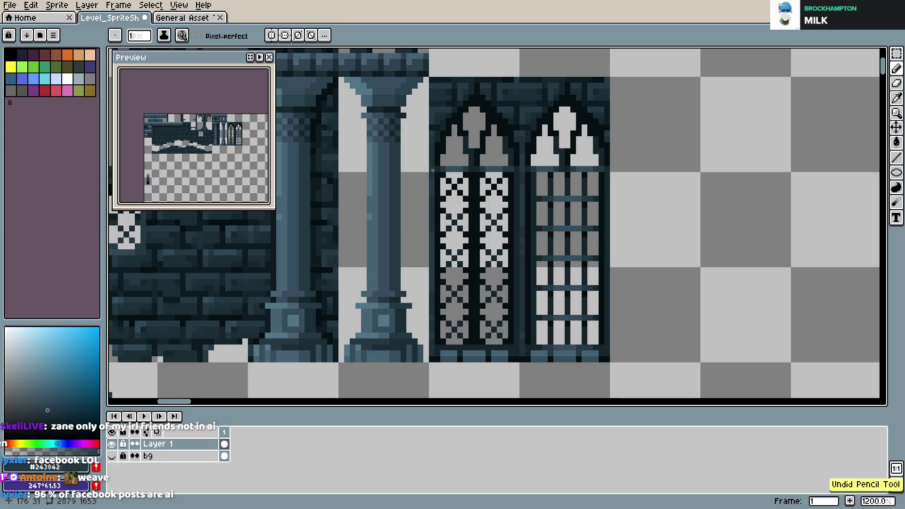
key("ctrl+s")
scroll(646, 182, "down", 3)
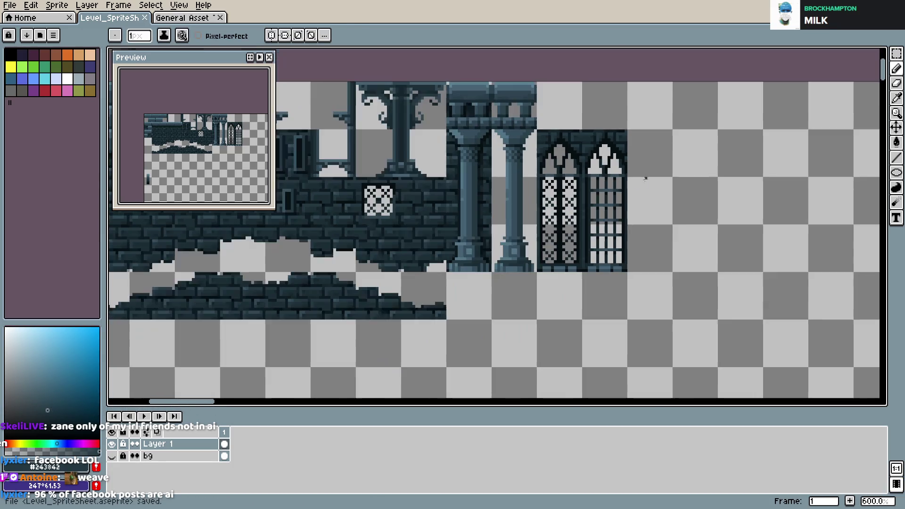
scroll(540, 215, "up", 1)
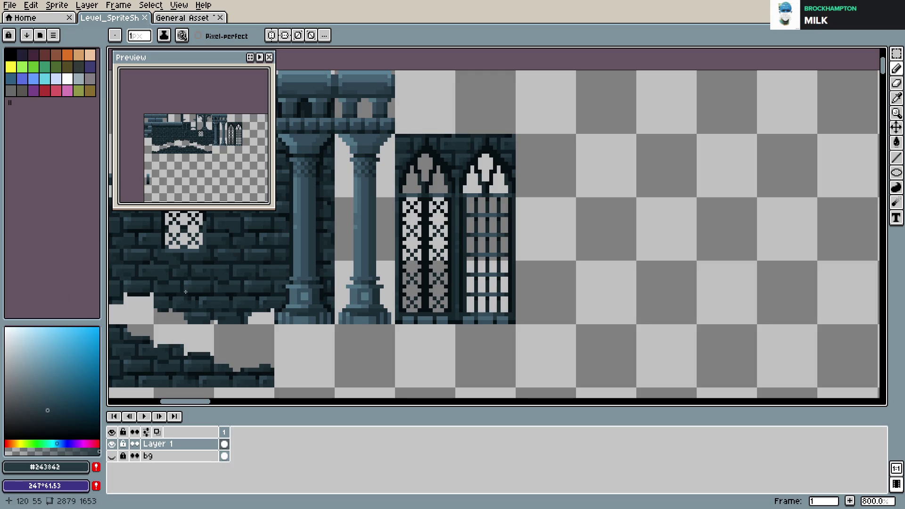
- Scroll around the sprite sheet to review the windows, saving along the way
scroll(431, 259, "up", 3)
scroll(467, 261, "down", 3)
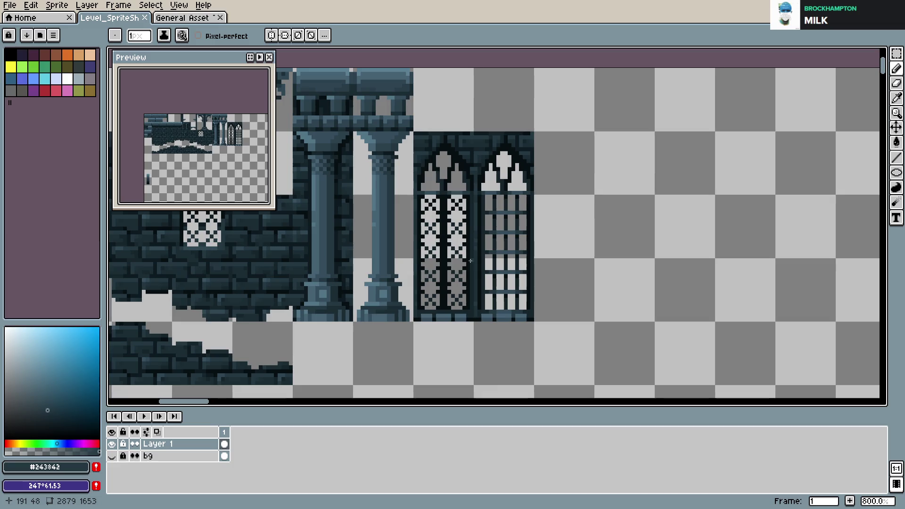
scroll(470, 260, "down", 3)
scroll(470, 261, "down", 1)
key("ctrl+s")
scroll(495, 236, "up", 1)
scroll(519, 208, "up", 1)
scroll(511, 213, "down", 2)
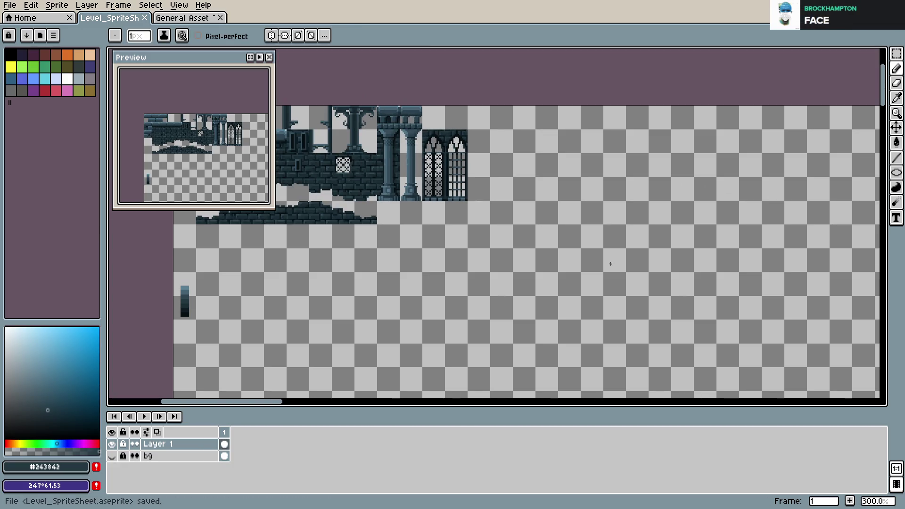
scroll(610, 264, "down", 1)
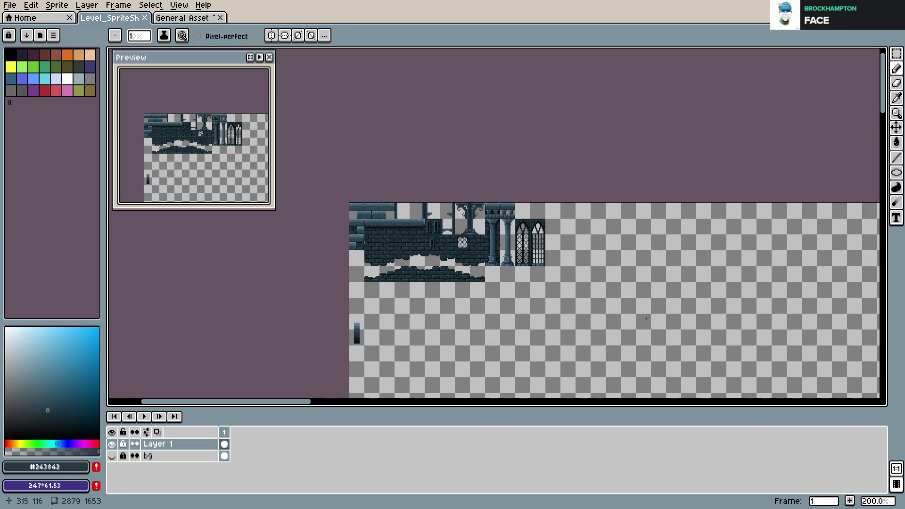
scroll(556, 283, "up", 3)
scroll(553, 255, "up", 1)
key("ctrl+s")
scroll(553, 212, "right", 2)
scroll(516, 238, "up", 1)
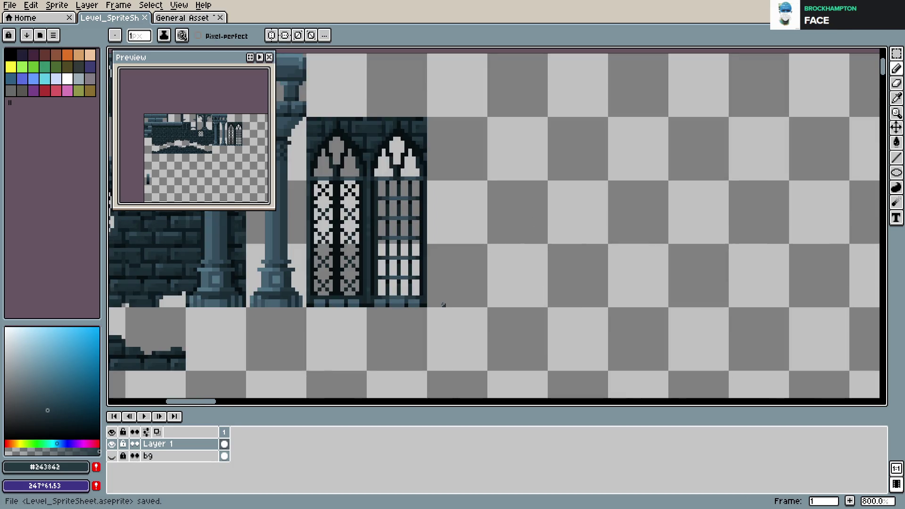
- Sample the darkest frame shade from the window and switch to Rectangular Marquee
key("i")
left_click(420, 254)
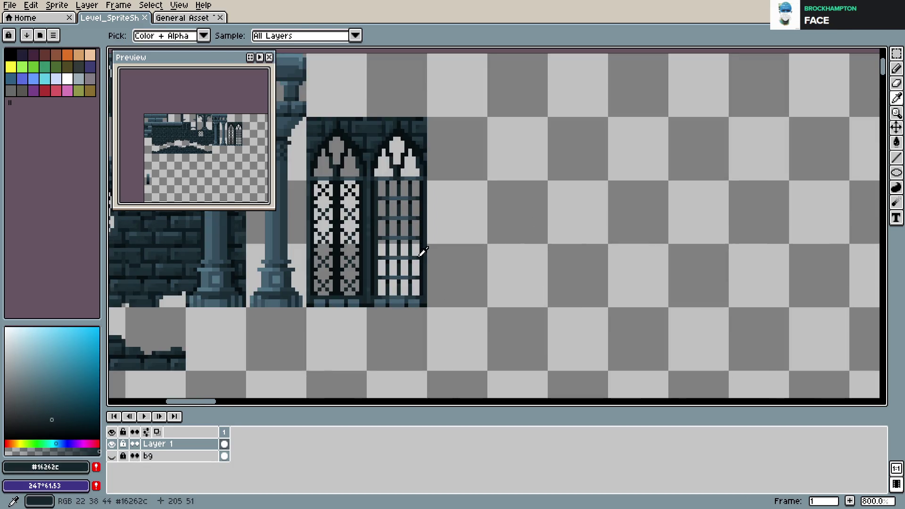
key("b")
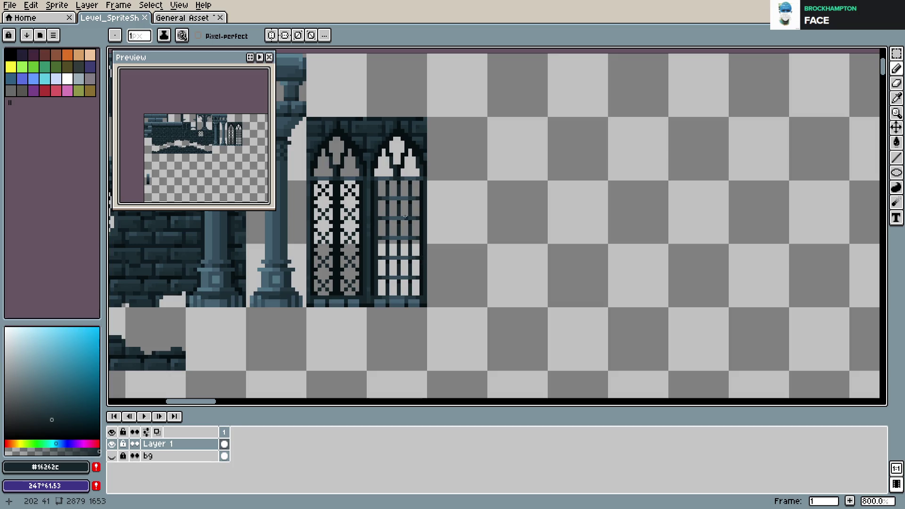
key("m")
scroll(405, 218, "up", 2)
- Copy a piece of window lattice beside the windows, shift its left post, and save
scroll(385, 235, "up", 1)
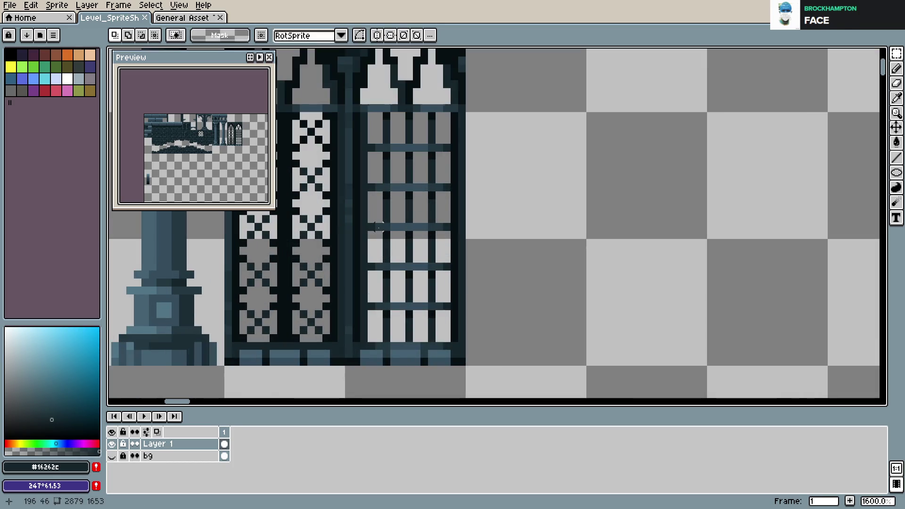
mouse_move(377, 227)
left_mouse_down()
mouse_move(557, 357)
mouse_move(549, 349)
left_mouse_up()
left_click(545, 283)
key("ctrl+s")
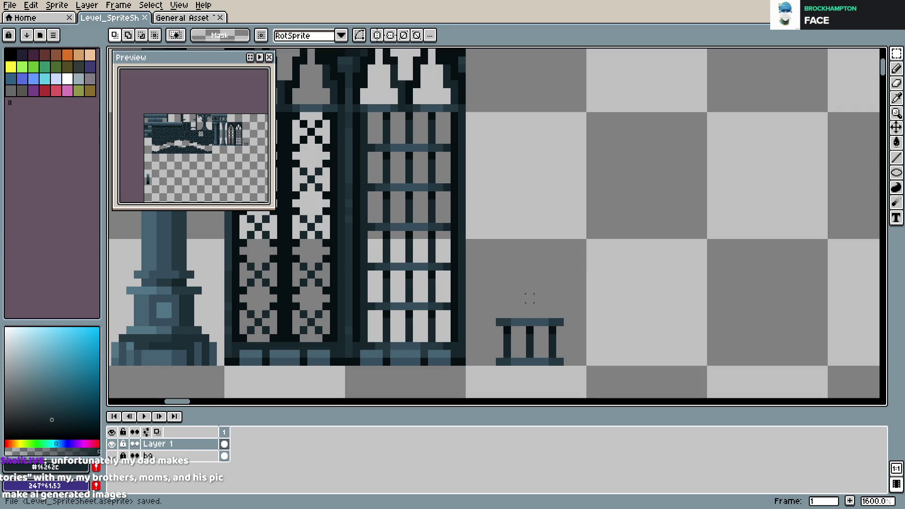
mouse_move(512, 319)
left_mouse_down()
mouse_move(498, 364)
mouse_move(560, 299)
left_mouse_up()
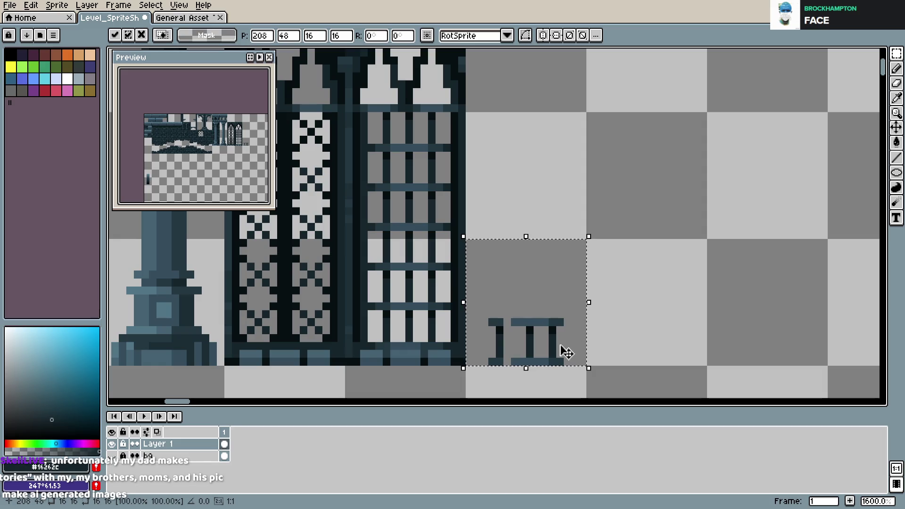
key("ctrl+d")
- Fill the bottom bar gap in mid-teal and thicken the three posts with near-black pixels
key("b")
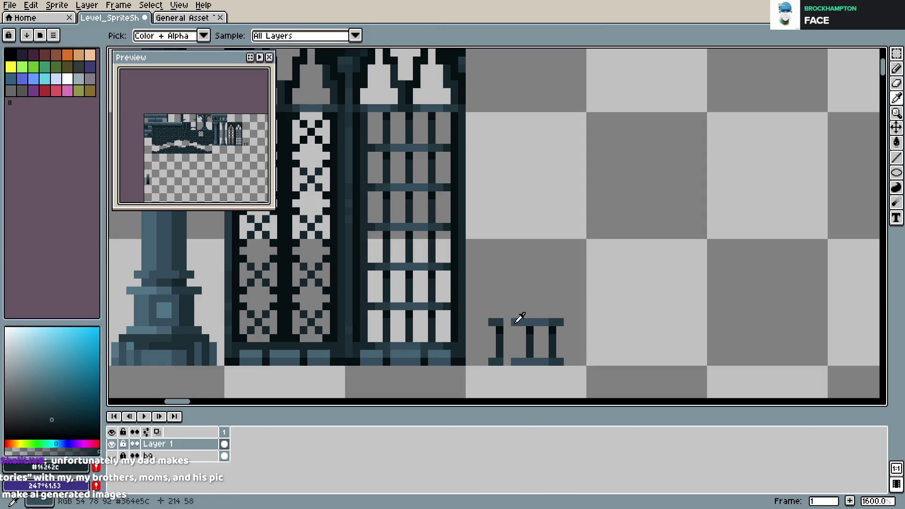
left_click(511, 323, "alt")
left_click(507, 362)
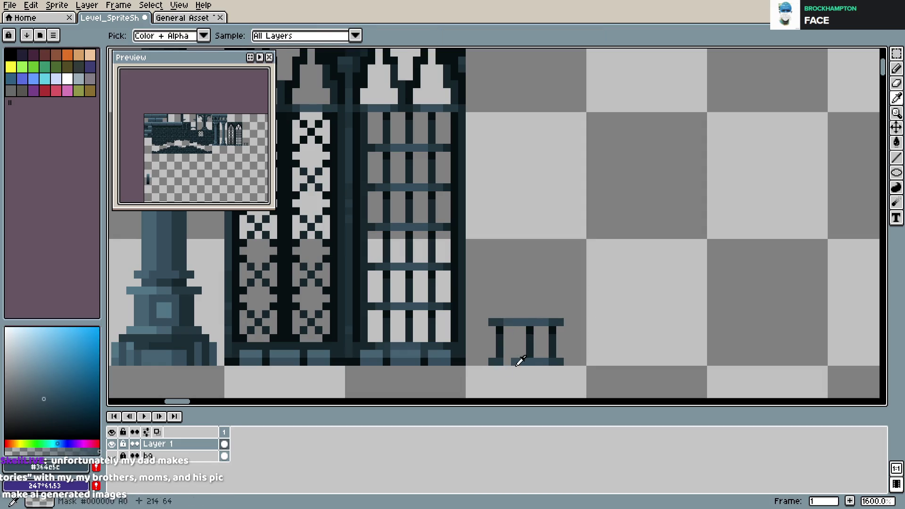
left_click(529, 329, "alt")
left_click(522, 338)
left_click(522, 351)
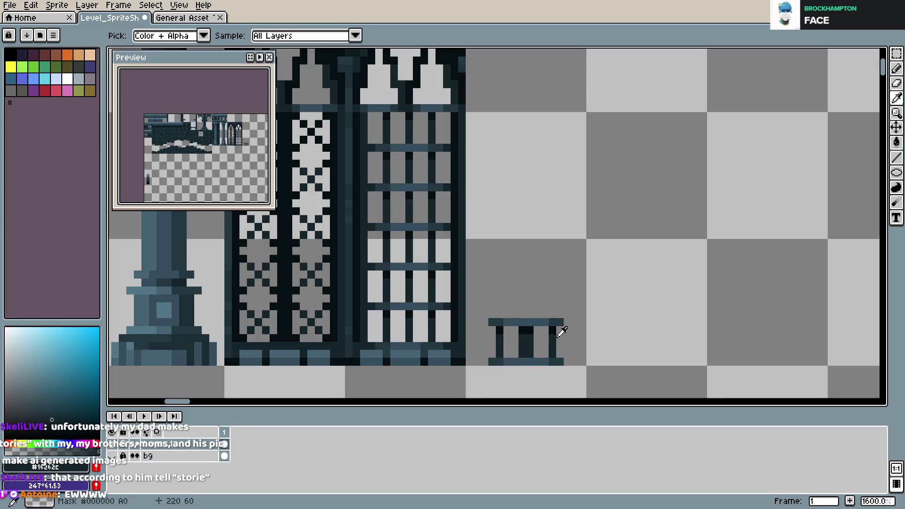
left_click(560, 331)
left_click(552, 336, "alt")
left_click(560, 351)
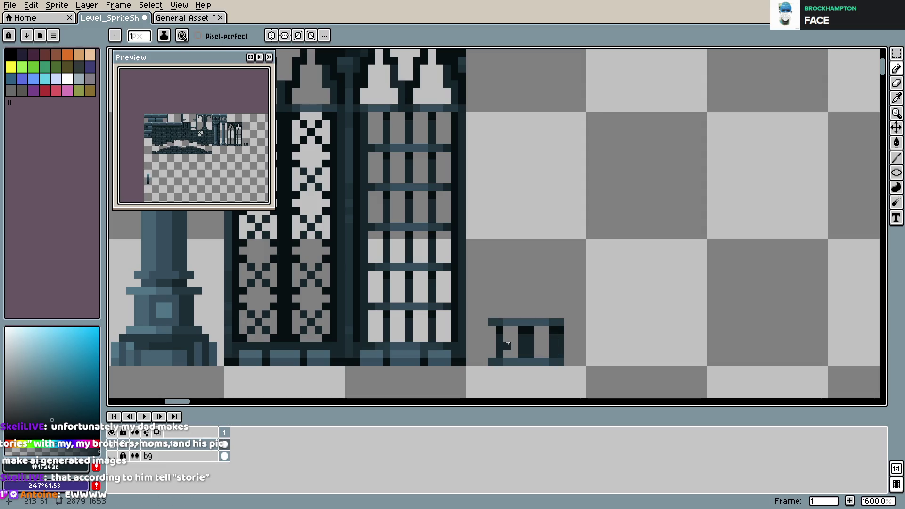
left_click(492, 337)
left_click(497, 324, "alt")
- Finish the top bar with dark slate and the bottom bar with a mid-teal pixel
left_click(497, 317, "alt")
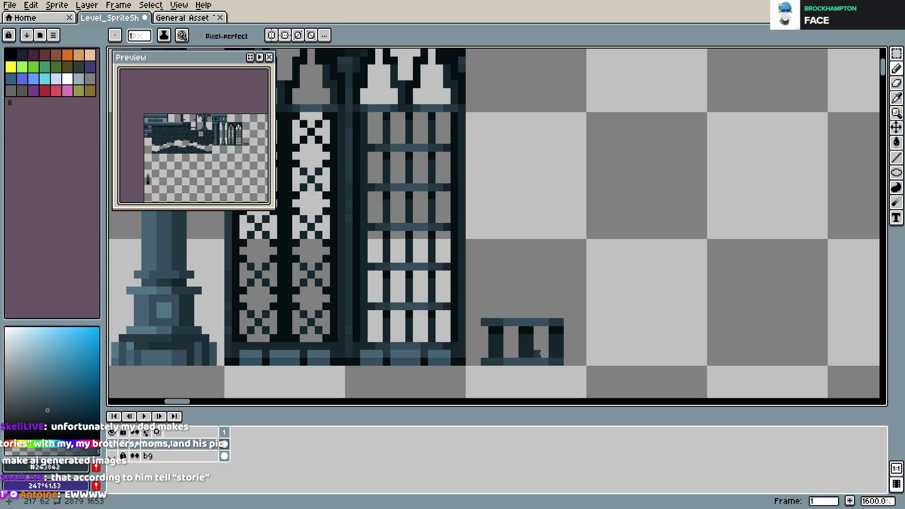
left_click(567, 322)
left_click(514, 320, "alt")
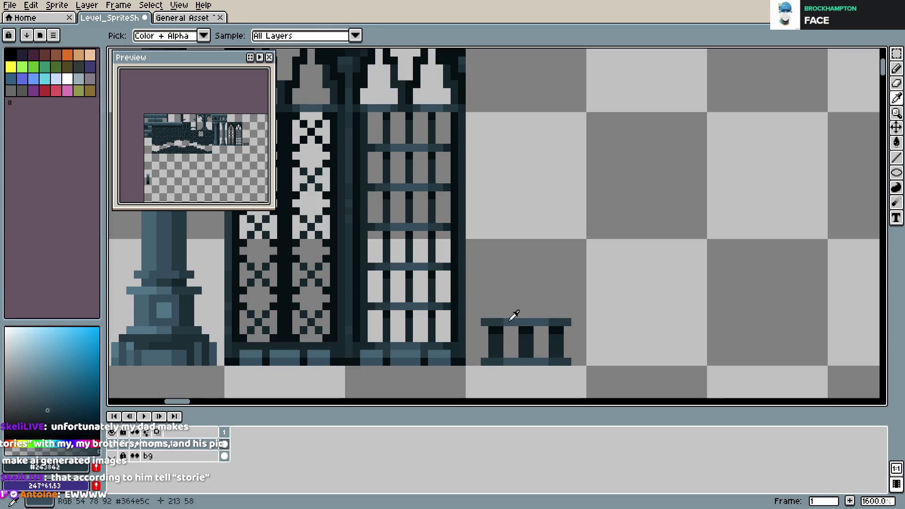
left_click(500, 363)
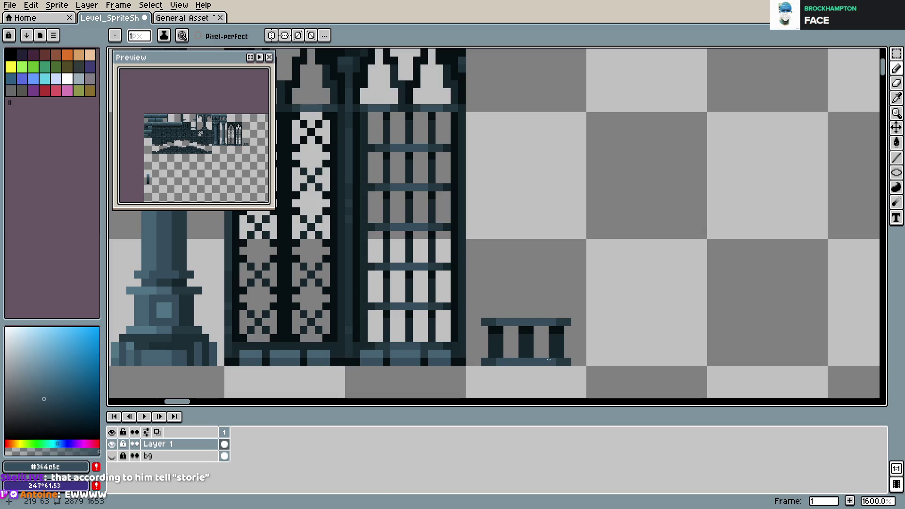
scroll(241, 149, "up", 2)
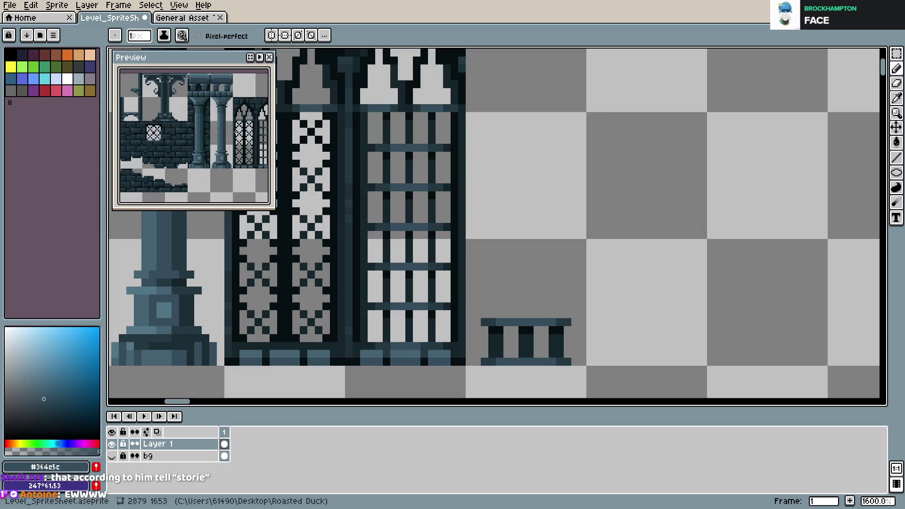
scroll(241, 149, "up", 1)
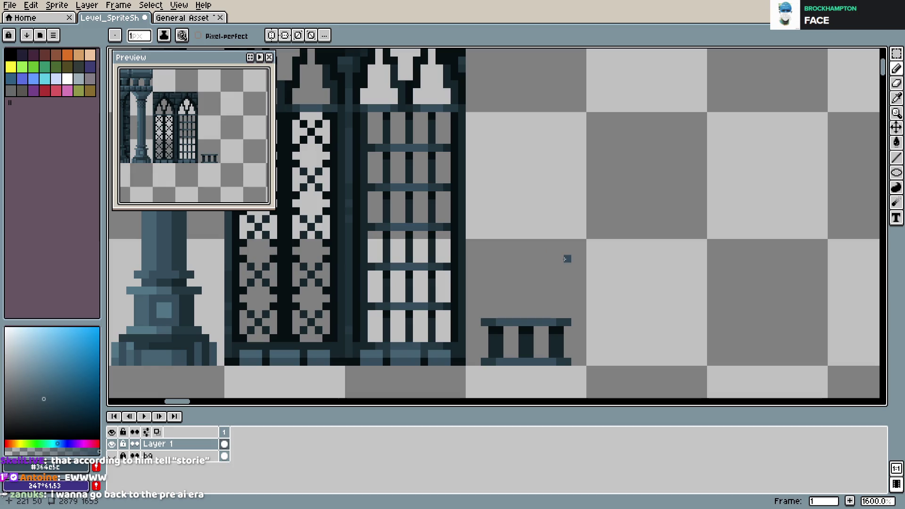
- Draw the dome's upper-right curve and the flat bar at its top, undoing stray pixels
mouse_move(489, 311)
left_mouse_down()
mouse_move(511, 284)
mouse_move(549, 295)
mouse_move(540, 283)
mouse_move(560, 317)
left_mouse_up()
key("ctrl+z")
key("ctrl+s")
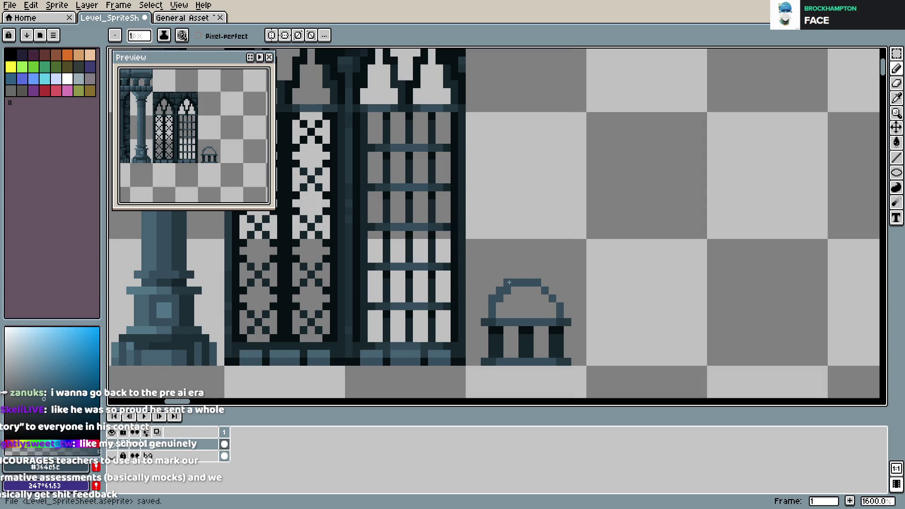
left_click(560, 299)
key("ctrl+s")
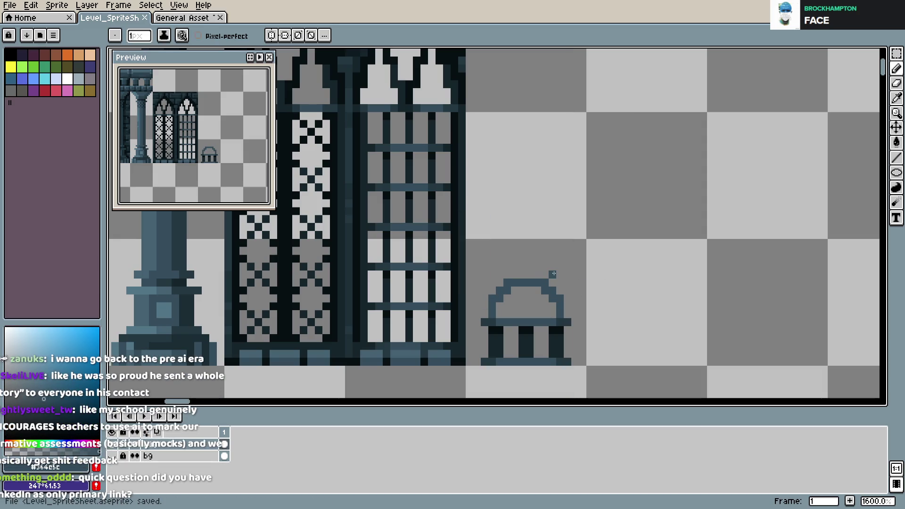
left_click(522, 267)
left_click(529, 267)
left_click(515, 267)
left_click(538, 267)
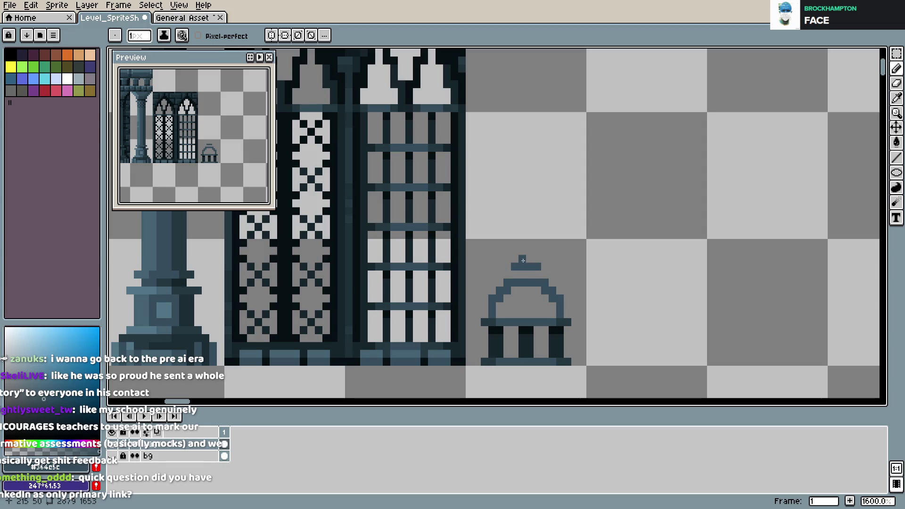
left_click(522, 275)
left_click(530, 275)
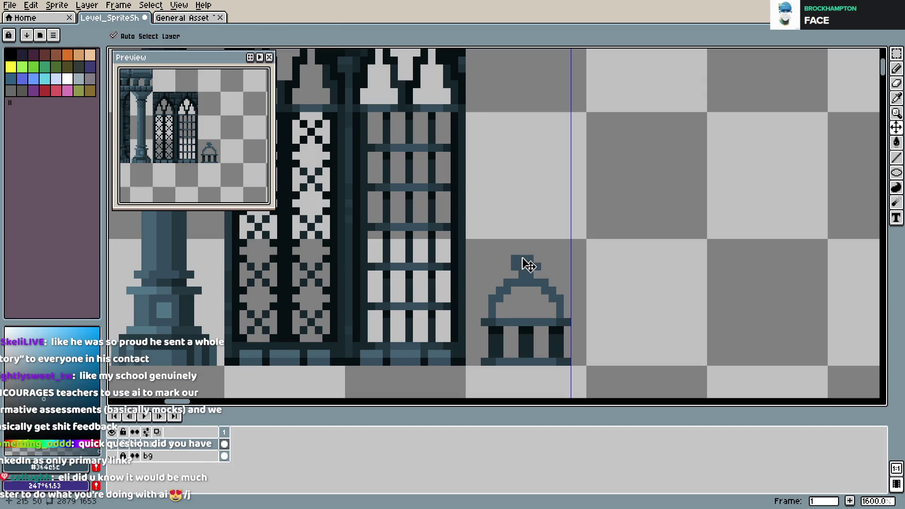
key("ctrl+z")
key("ctrl+s")
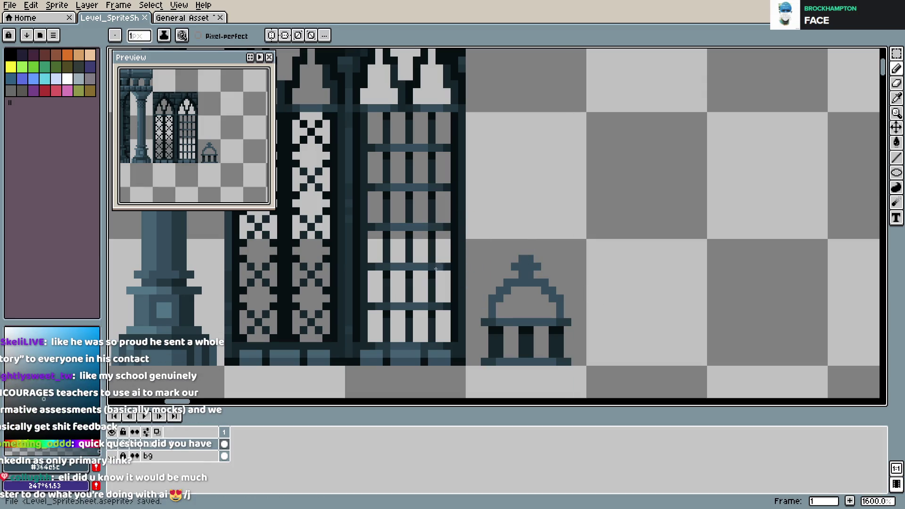
- Shade the dome's right side in #243842 and #16262c, adding a #364c5c mid-tone pixel
left_click(422, 302, "alt")
left_click_drag(527, 313, 559, 314)
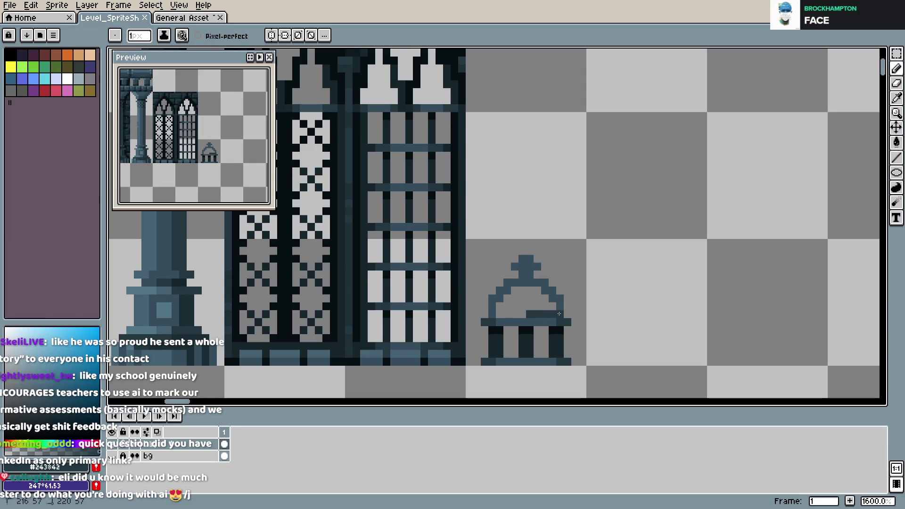
left_click(547, 312, "alt")
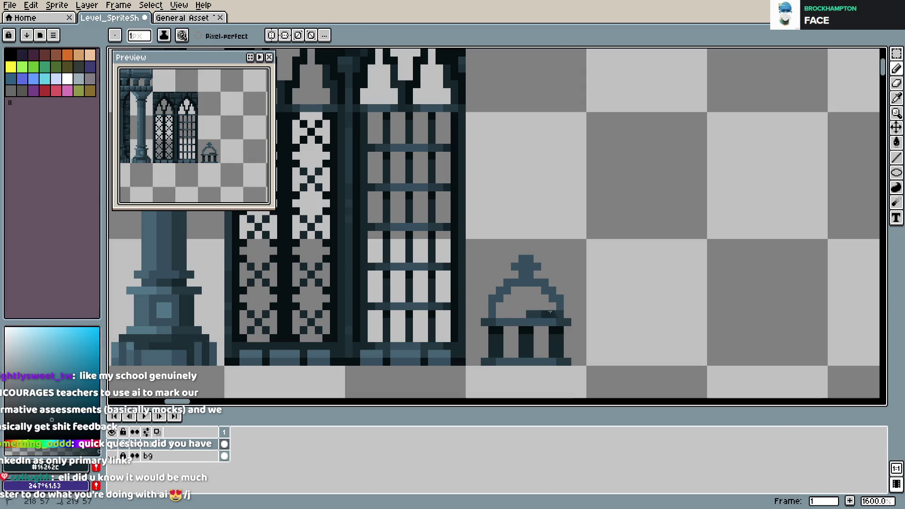
left_click_drag(553, 300, 537, 281)
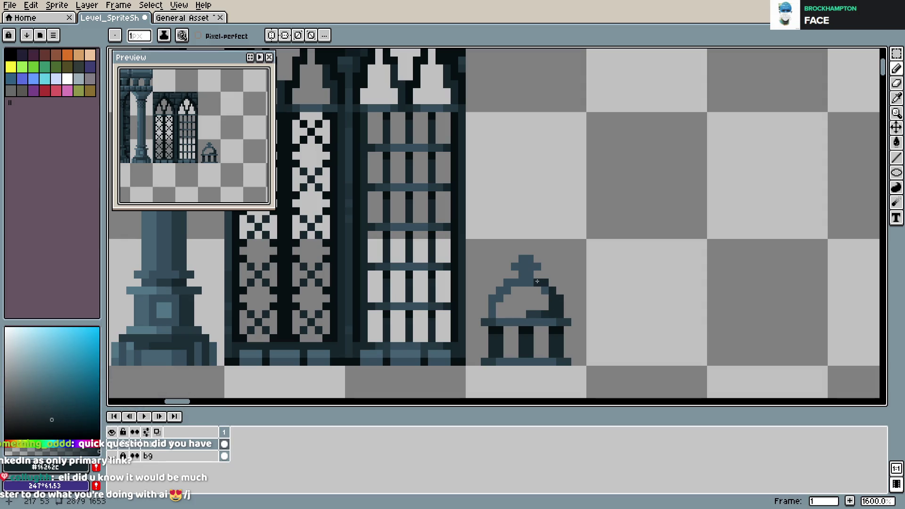
left_click(563, 360, "alt")
left_click_drag(545, 315, 542, 290)
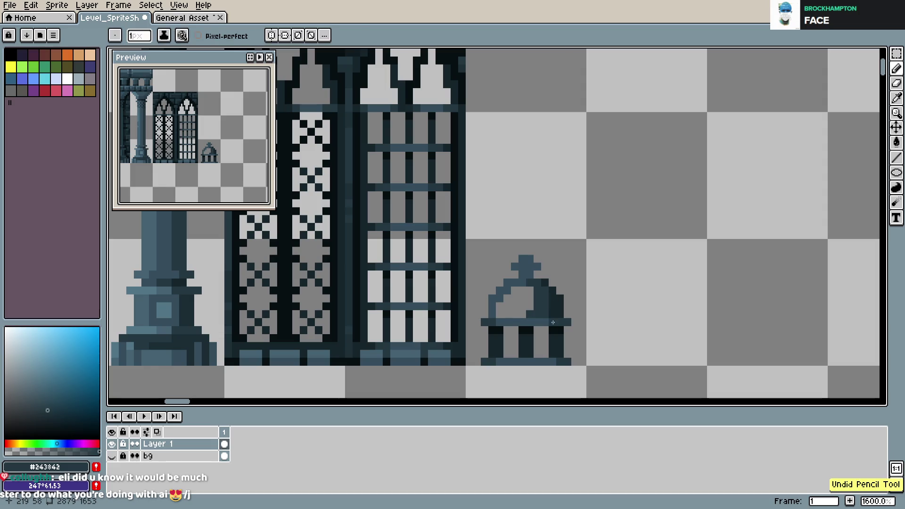
left_click(541, 313, "alt")
left_click(527, 301)
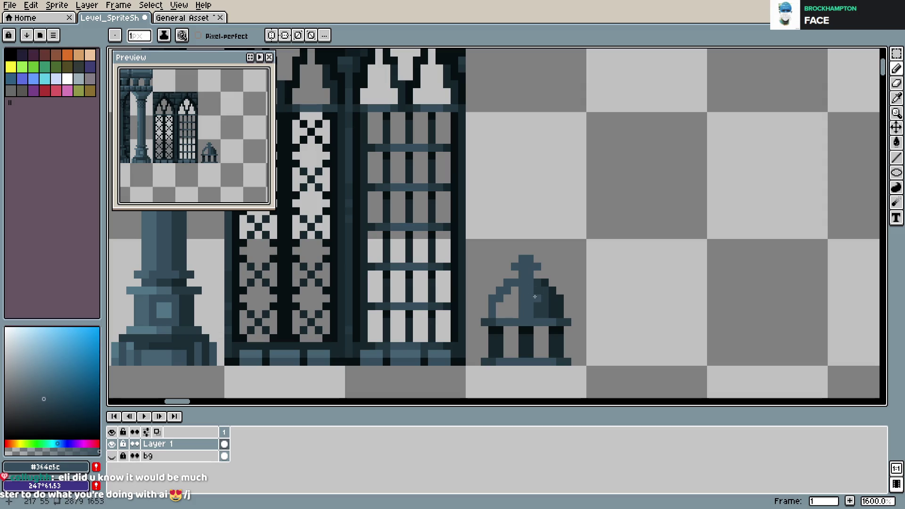
- Repaint the dome's left side in the lighter #456272 shade and save
key("i")
scroll(550, 298, "down", 1)
left_click(464, 145)
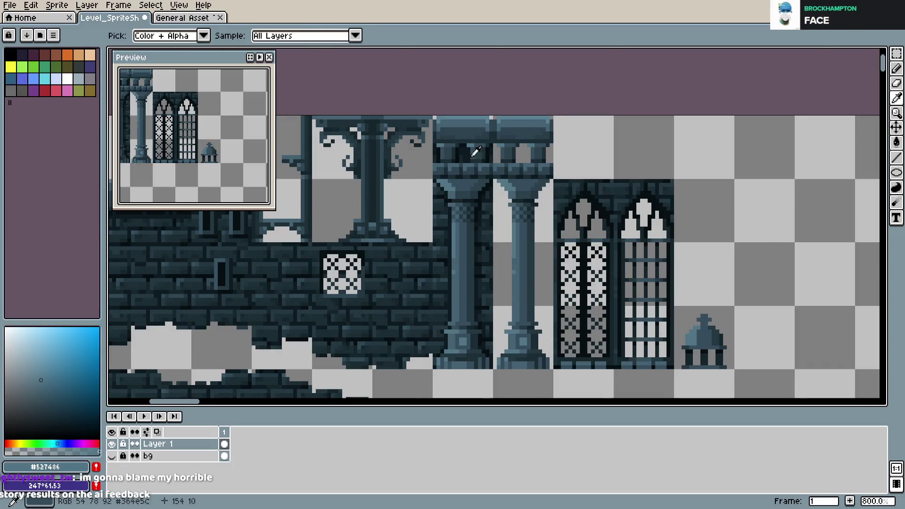
key("b")
scroll(742, 315, "up", 2)
scroll(618, 312, "up", 3)
scroll(618, 312, "down", 2)
scroll(618, 312, "down", 4)
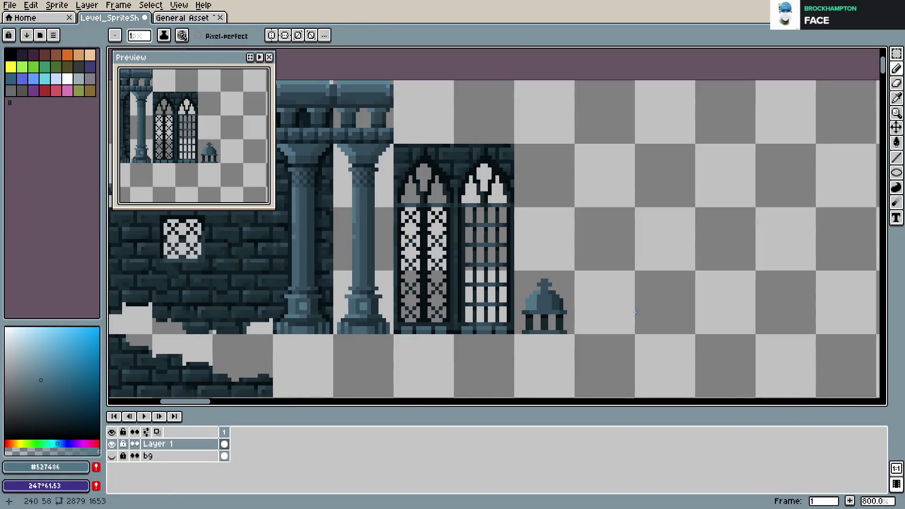
left_click_drag(618, 312, 682, 313)
left_click(497, 263, "alt")
scroll(683, 330, "up", 5)
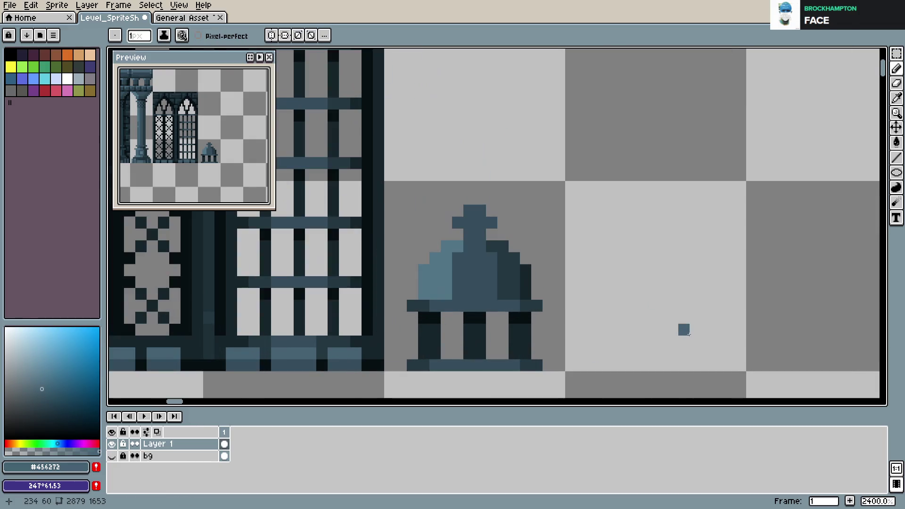
left_click_drag(458, 247, 446, 270)
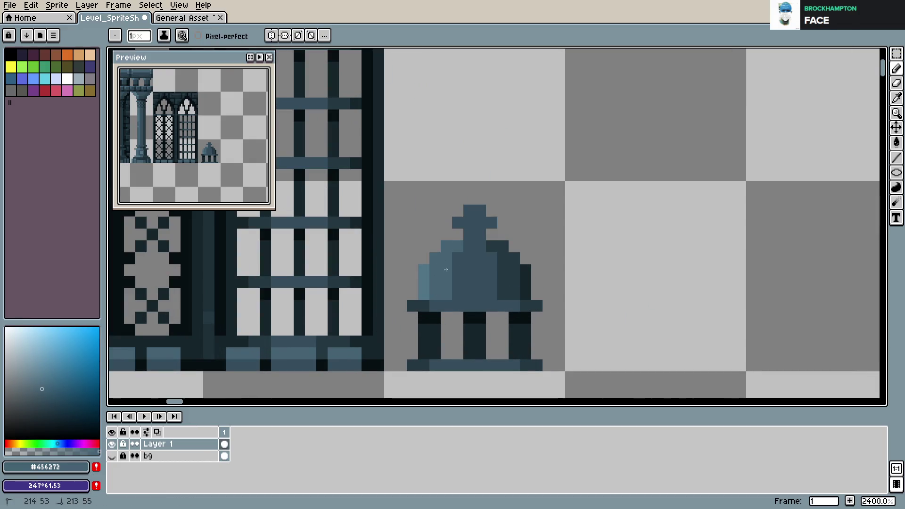
key("ctrl+s")
scroll(502, 270, "down", 3)
scroll(504, 269, "down", 2)
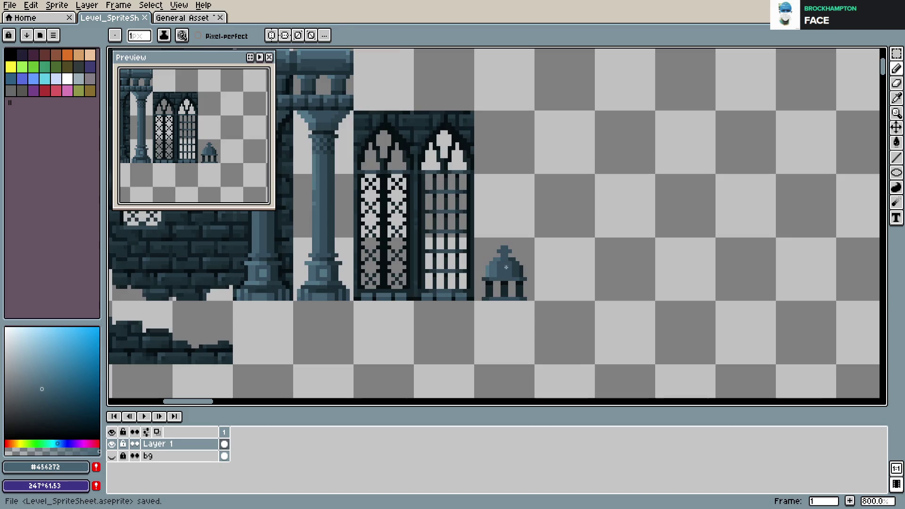
scroll(506, 267, "up", 3)
left_click(449, 278, "alt")
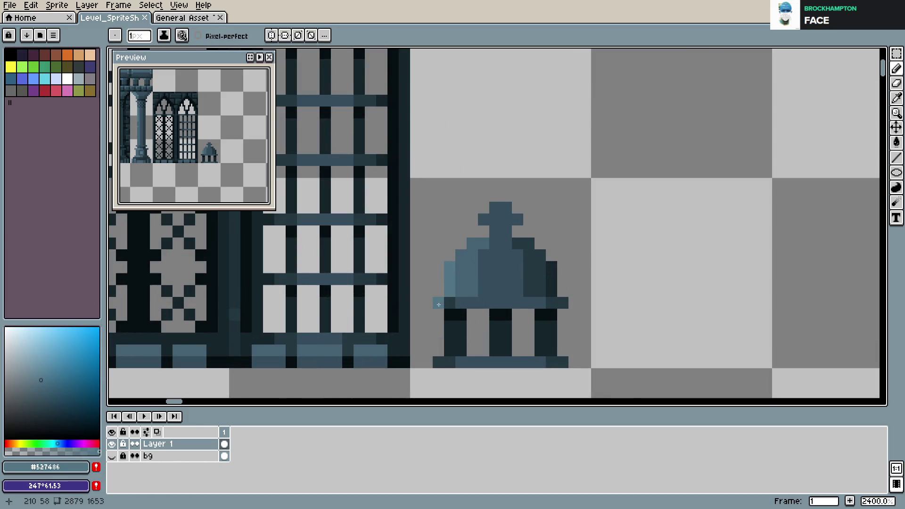
key("ctrl+s")
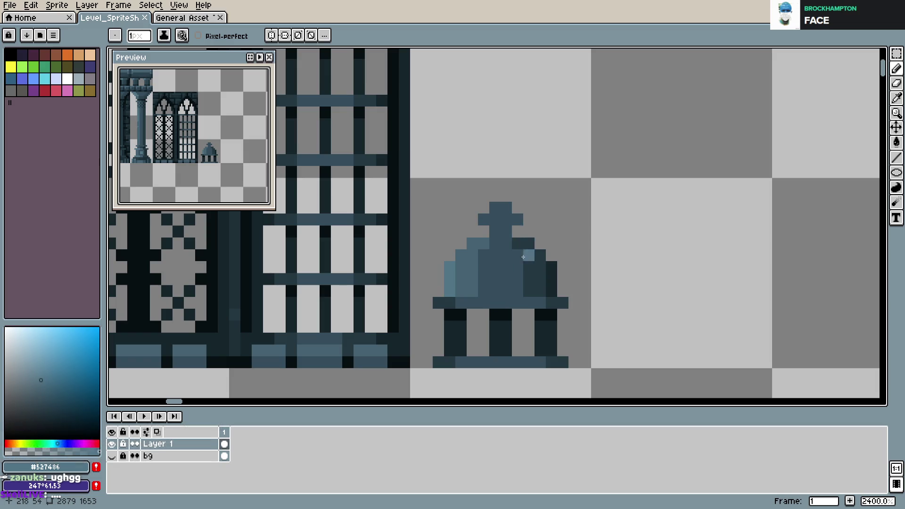
- Shade the dome's ledge light on the left, #364c5c in the middle, #16262c on the right
mouse_move(450, 303)
left_mouse_down()
mouse_move(438, 303)
mouse_move(502, 302)
mouse_move(473, 291)
mouse_move(493, 292)
left_mouse_up()
left_click(484, 279, "alt")
left_click(532, 285, "alt")
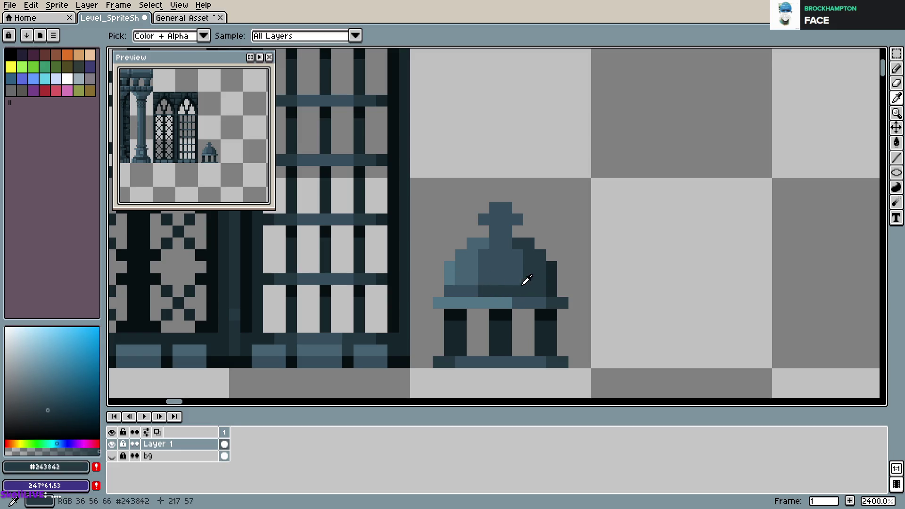
left_click(528, 292, "alt")
key("ctrl+s")
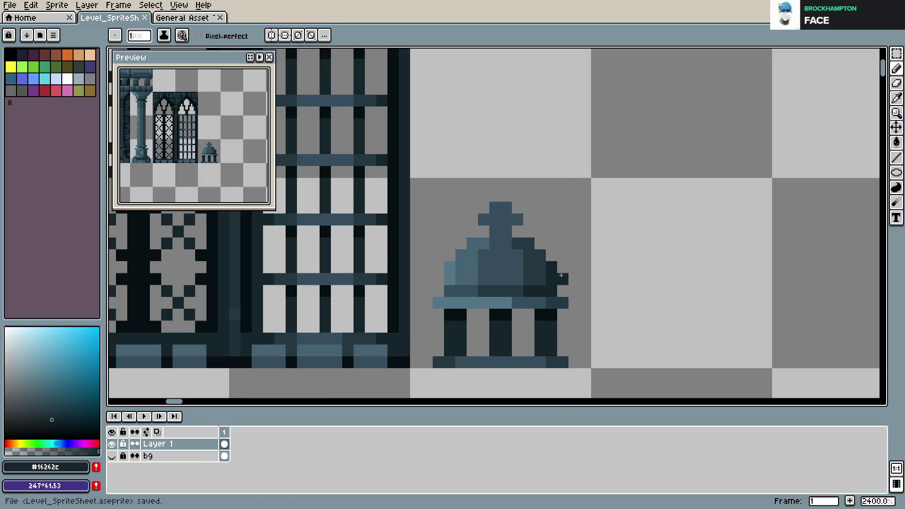
- Try extra #243842, #456272 and #364c5c pixels on the dome, undoing each, and save
left_click(546, 268, "alt")
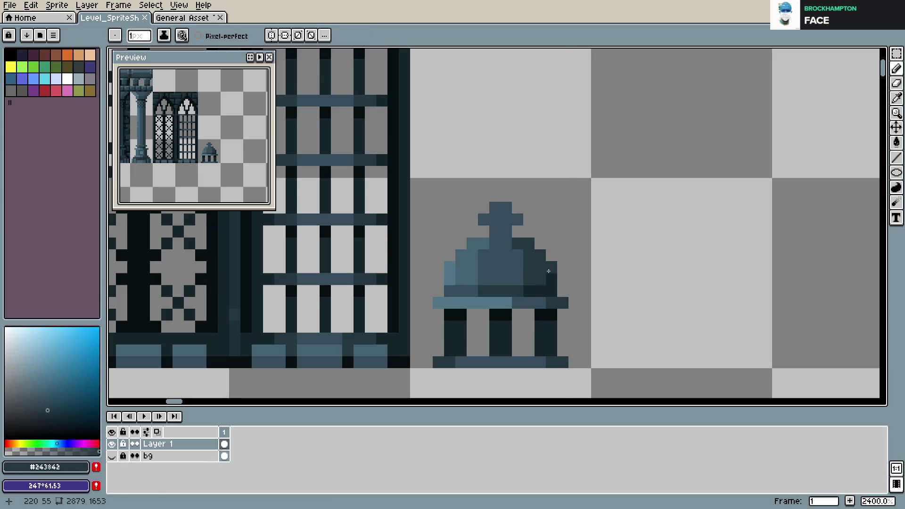
left_click(588, 270)
key("ctrl+z")
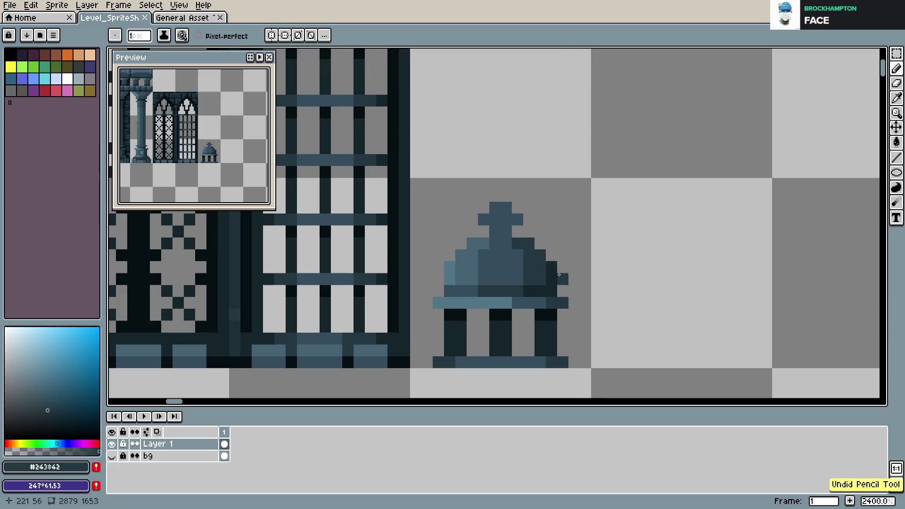
left_click(456, 260, "alt")
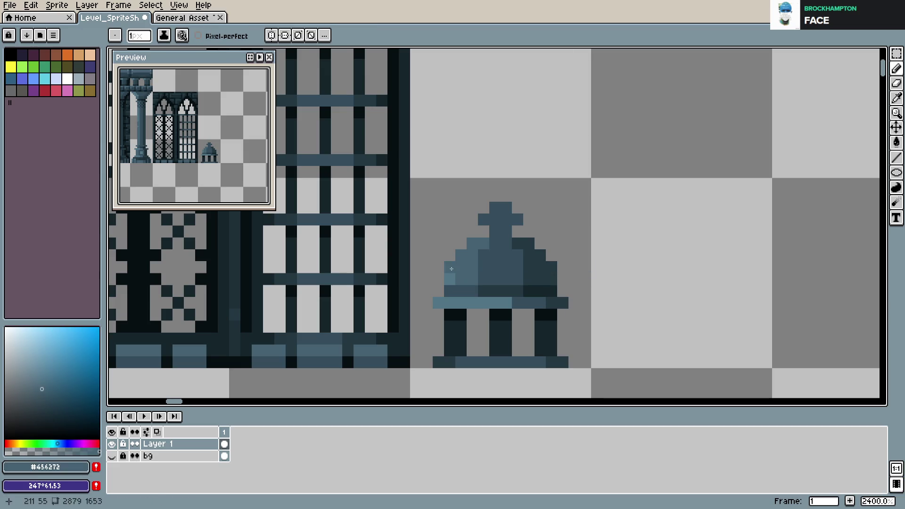
left_click(524, 264)
key("ctrl+s")
key("ctrl+z")
left_click(490, 245, "alt")
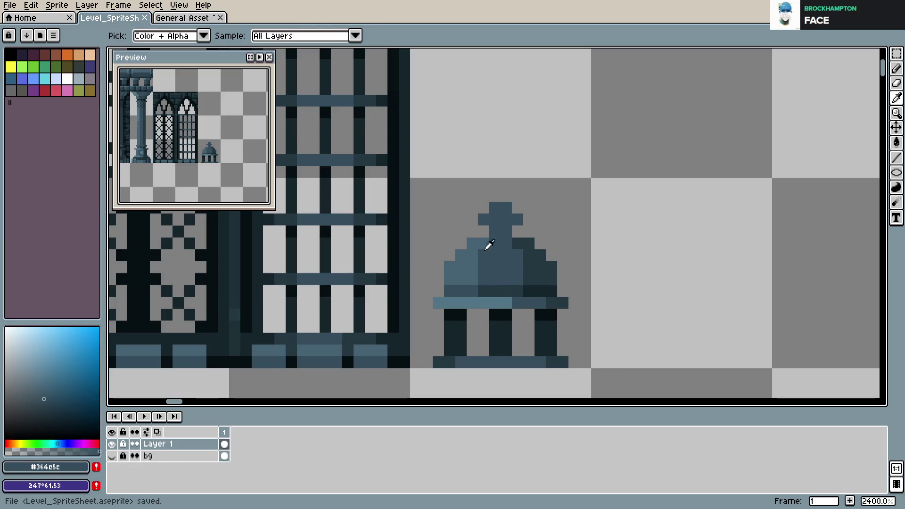
left_click(485, 243)
key("ctrl+z")
key("ctrl+s")
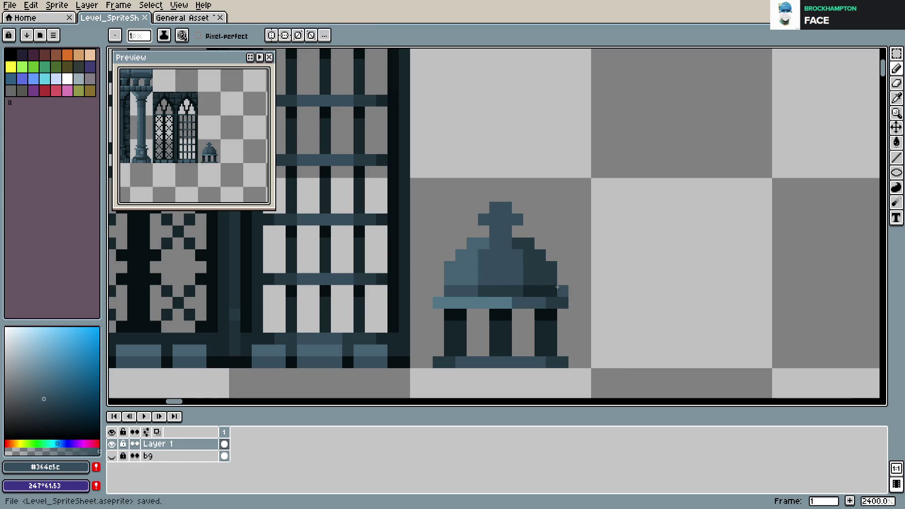
scroll(519, 254, "down", 2)
scroll(518, 252, "up", 3)
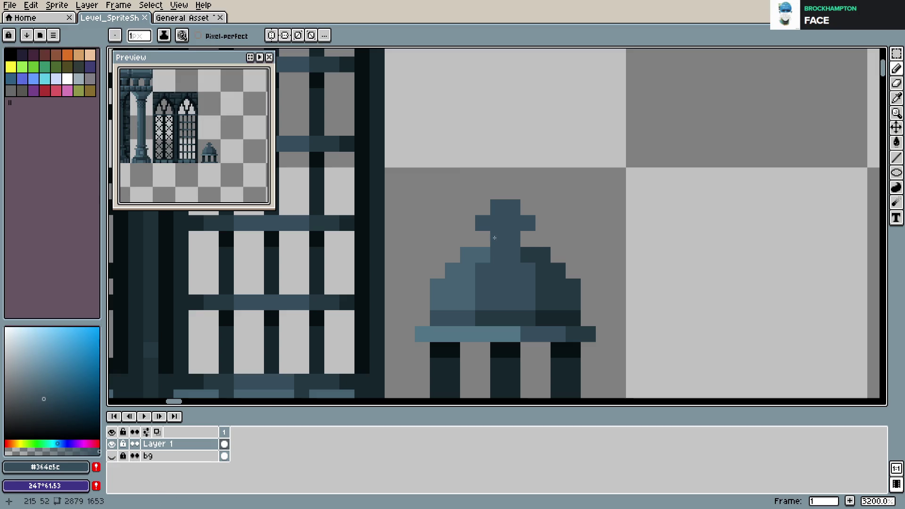
- Move the cross tip atop the dome up one pixel and save
key("m")
mouse_move(473, 196)
left_mouse_down()
mouse_move(536, 233)
mouse_move(505, 202)
left_mouse_up()
key("ctrl+d")
key("ctrl+s")
- Add dark #16262c pixels between dome and cross and beneath both cross arms, then save
key("b")
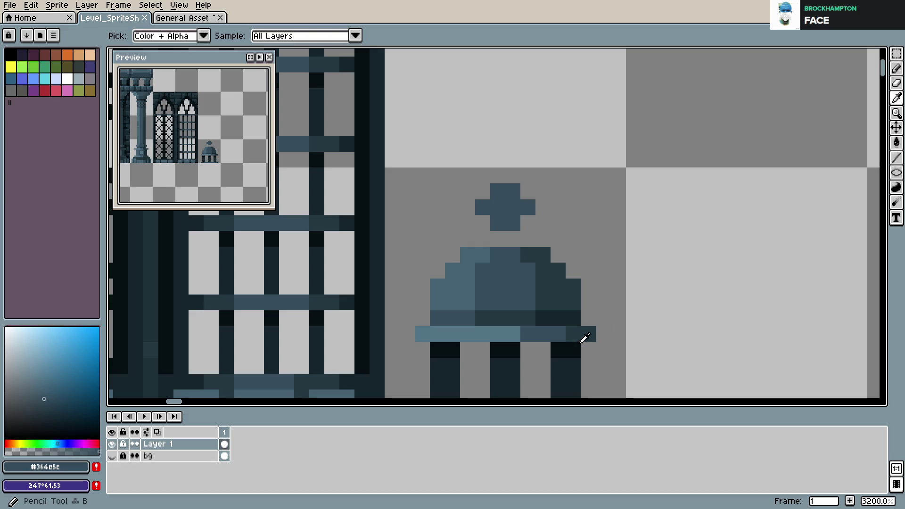
left_click(571, 348, "alt")
left_click(515, 247)
left_click_drag(515, 247, 498, 238)
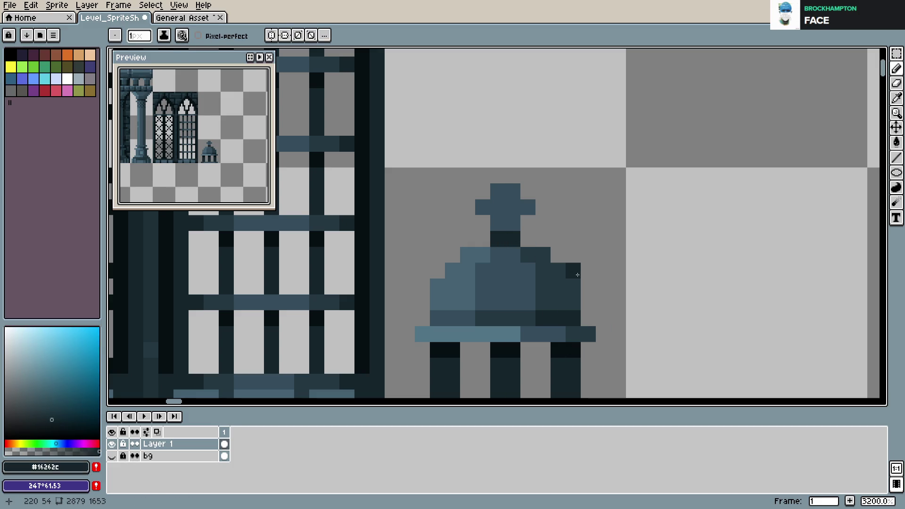
left_click(483, 223)
left_click(528, 223)
key("ctrl+s")
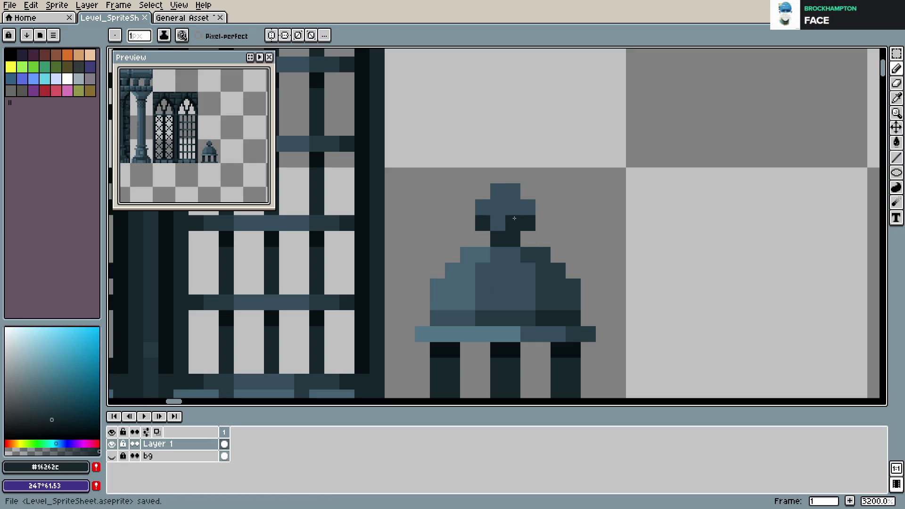
- Try a #456272 highlight on the cross's top-left pixel, undo it, and save
left_click(468, 252)
key("b")
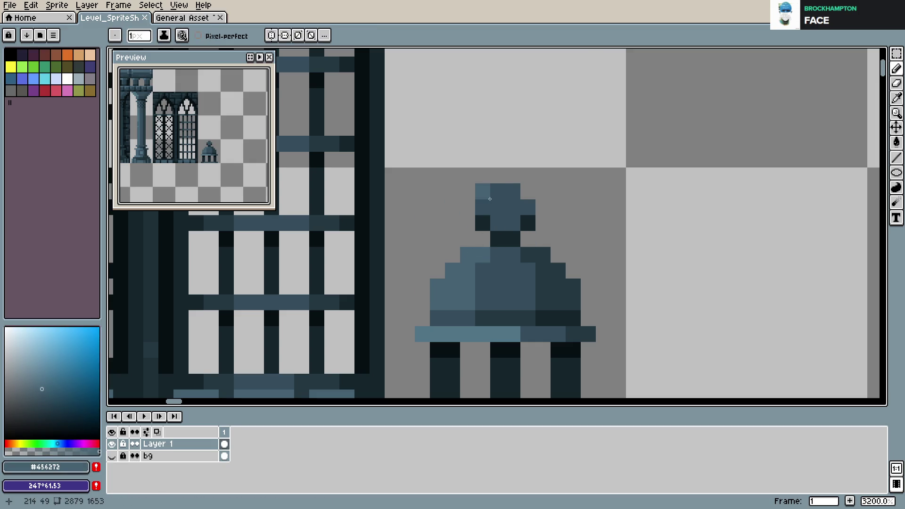
left_click(497, 191)
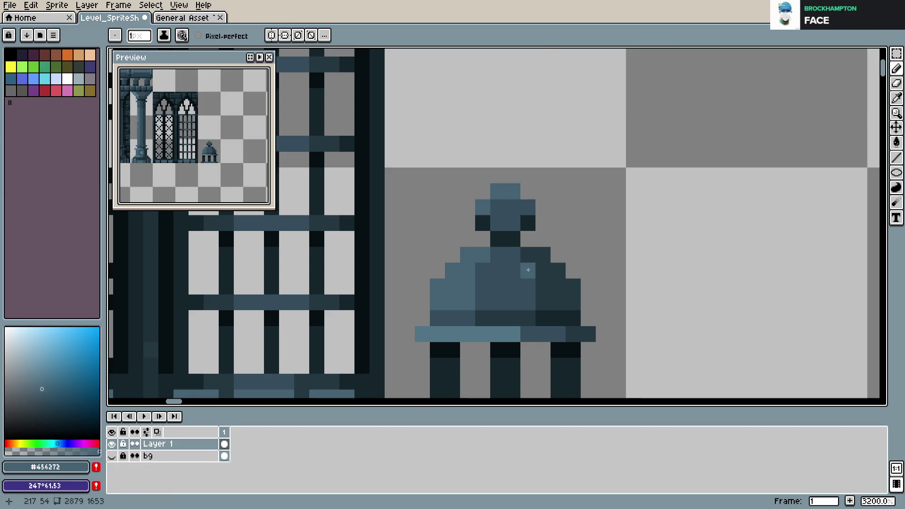
key("ctrl+z")
key("v")
key("b")
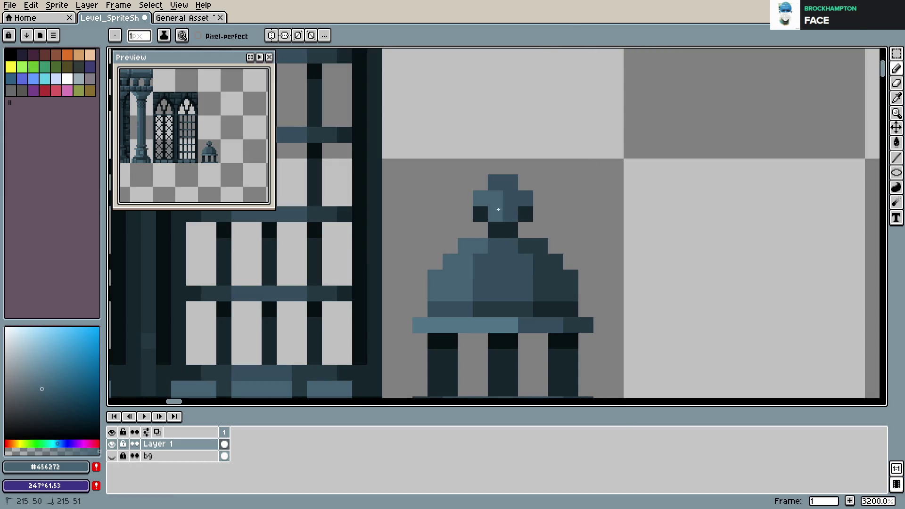
key("ctrl+s")
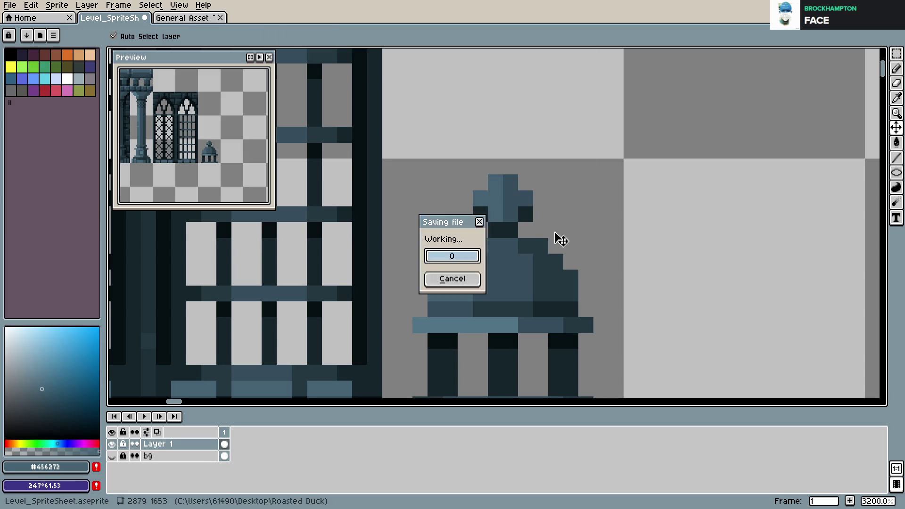
scroll(558, 269, "down", 1)
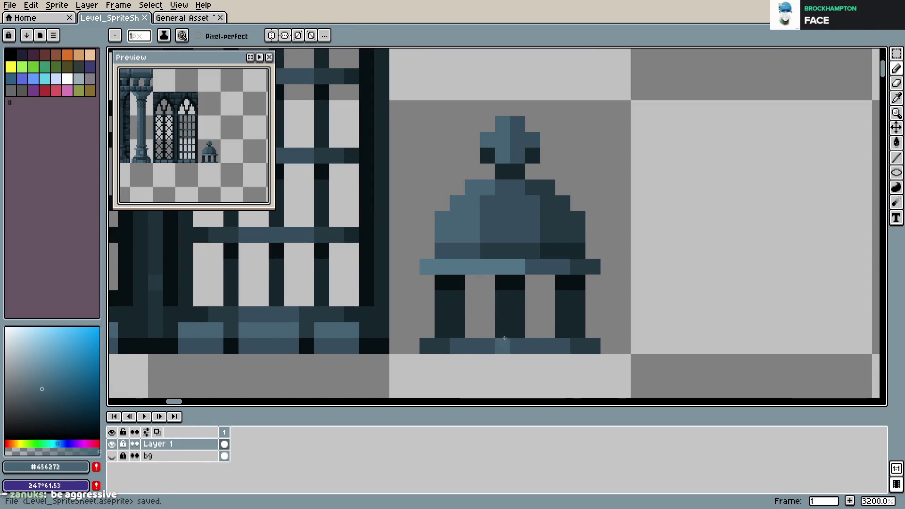
- Darken the base band's left end, then try a lighter blue-grey run, undoing it and saving
scroll(557, 269, "up", 1)
left_click(543, 262, "alt")
left_click(427, 267)
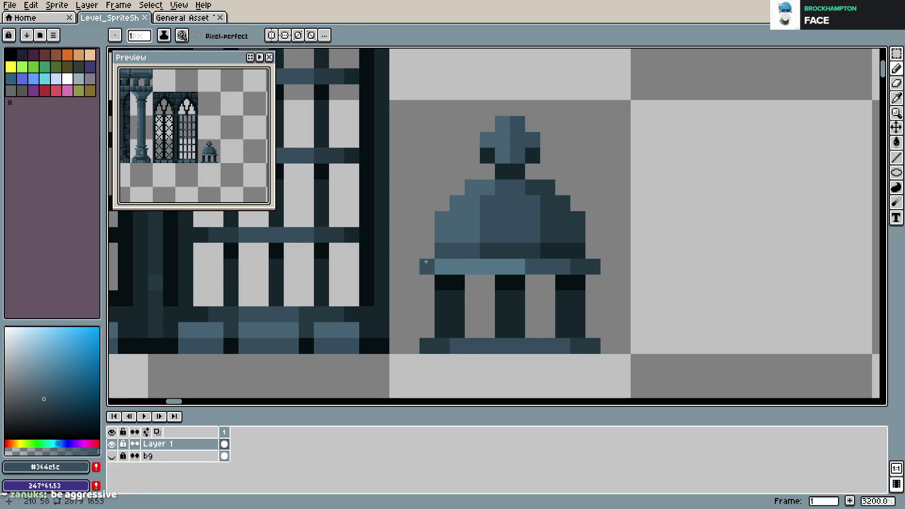
left_click(475, 262, "alt")
left_click(436, 349)
left_click_drag(436, 348, 516, 330)
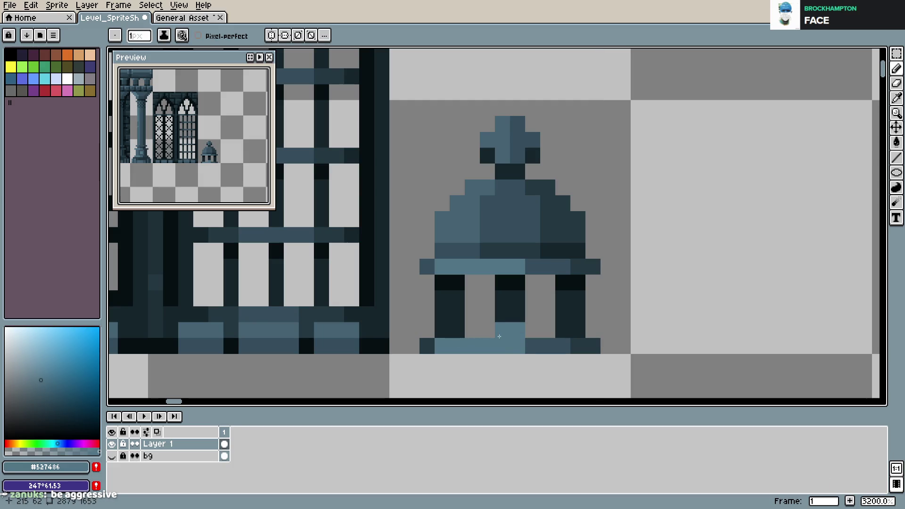
key("ctrl+z")
key("ctrl+z")
key("ctrl+s")
- Try a light pixel and a mid blue-grey pixel on the base band, undoing both
left_click(523, 313)
key("ctrl+z")
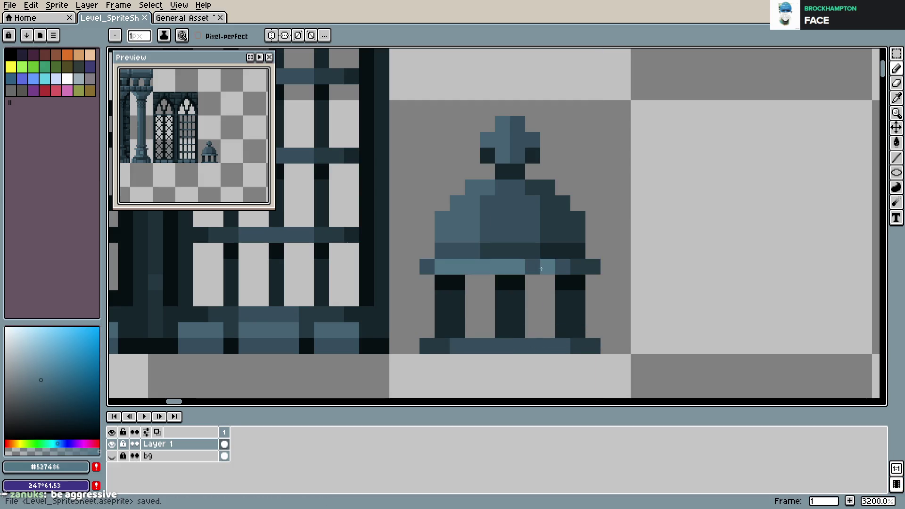
left_click(499, 238, "alt")
left_click(460, 241, "alt")
left_click(449, 349)
key("ctrl+z")
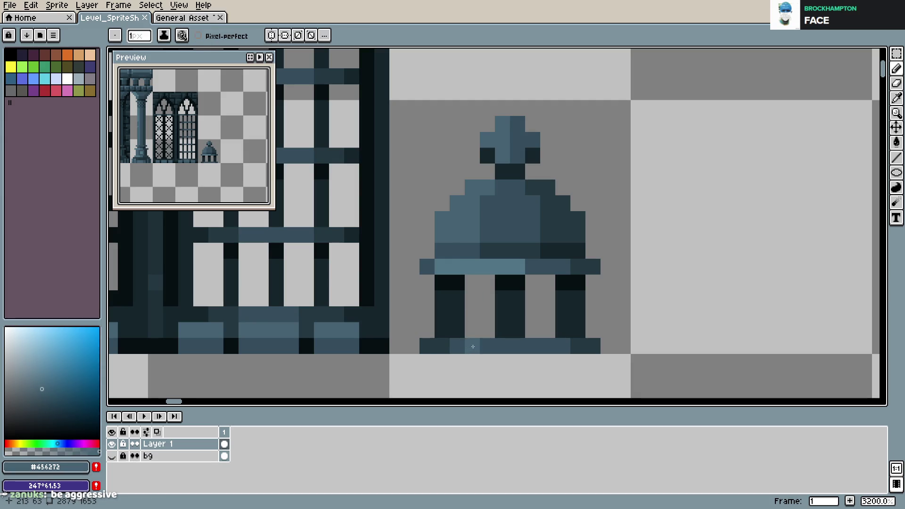
- Paint the lighter blue-grey run along the base band with a darker left pixel and save
left_click_drag(471, 346, 533, 346)
left_click(458, 344, "alt")
left_click(442, 346)
key("ctrl+s")
left_click(558, 337)
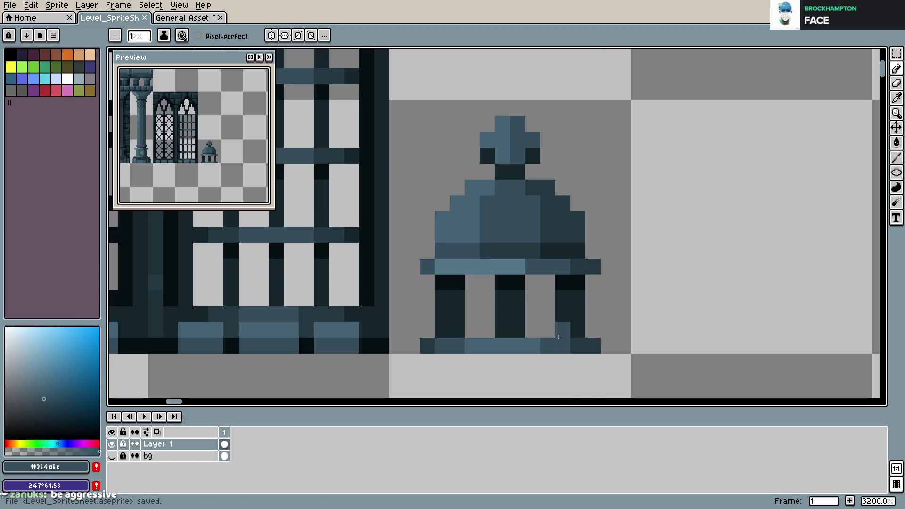
key("ctrl+z")
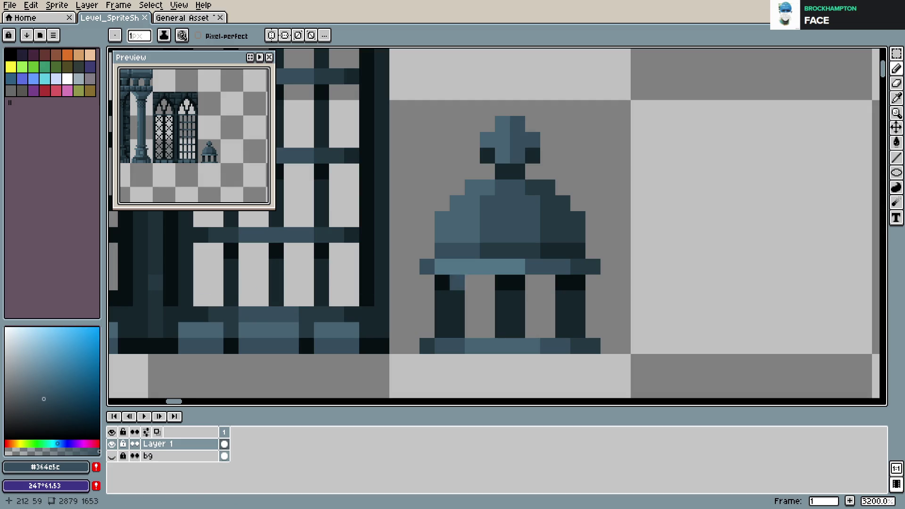
- Pencil near-black pixels under the rim from left to right, undo the stray leg-gap pixel, and save
left_click(500, 282, "alt")
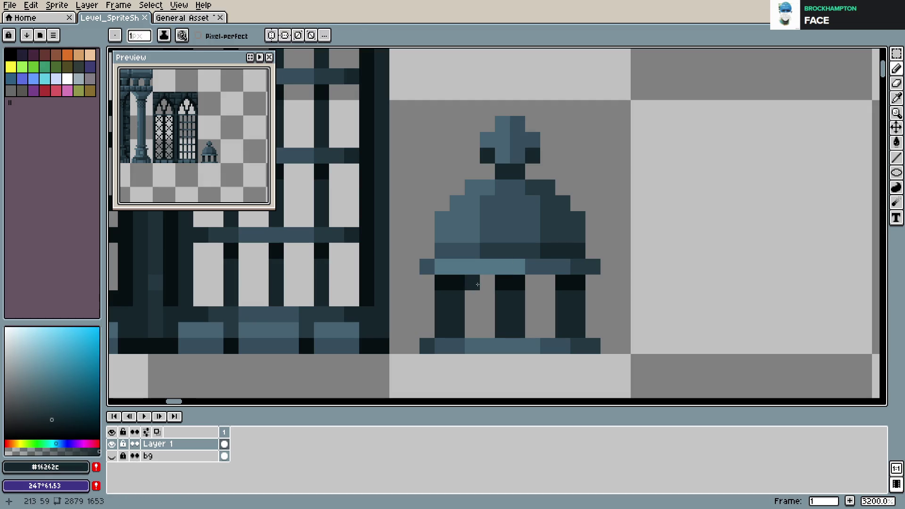
left_click(533, 282)
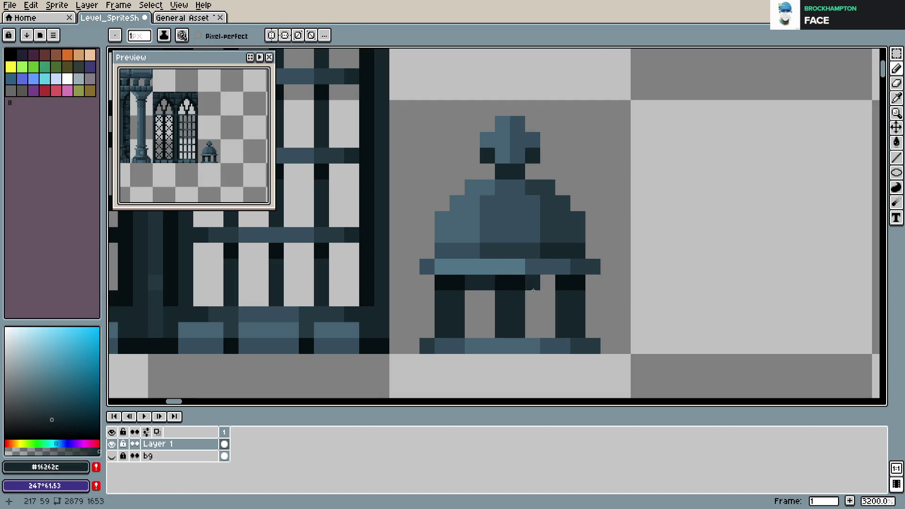
left_click(548, 282)
left_click_drag(488, 282, 473, 282)
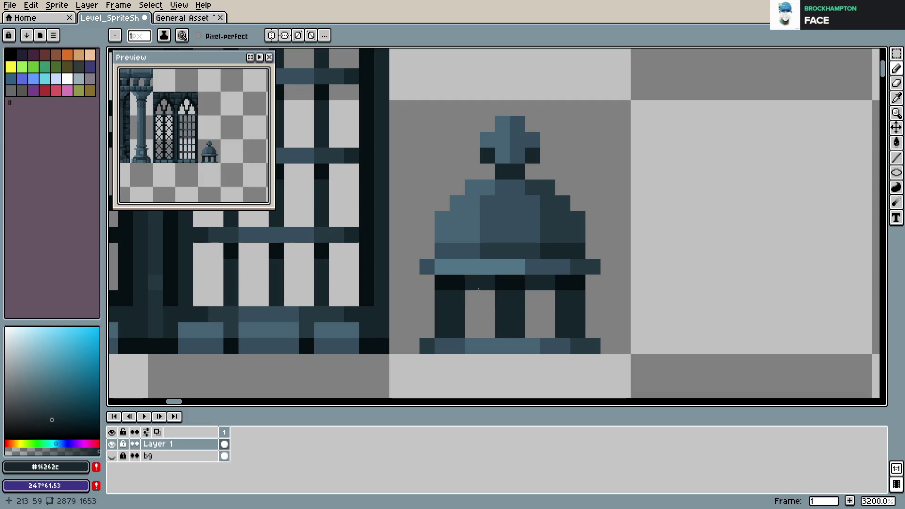
left_click(548, 299)
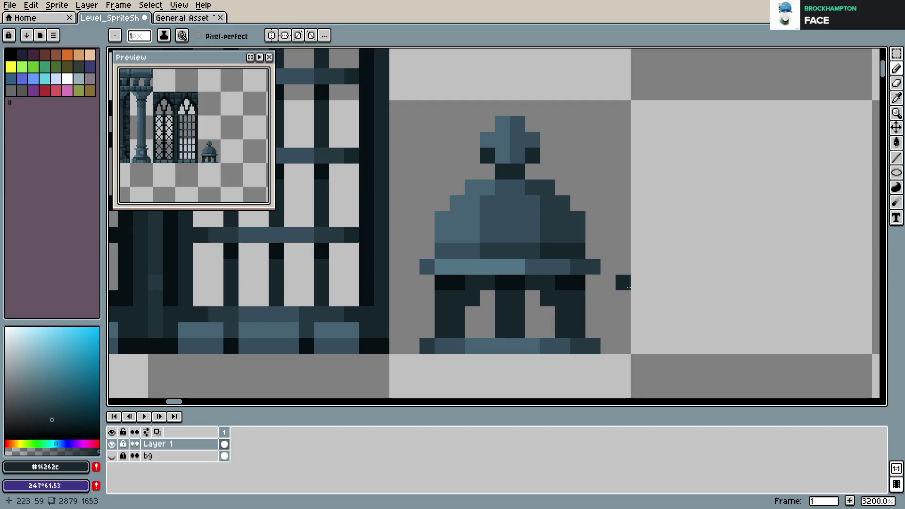
key("ctrl+z")
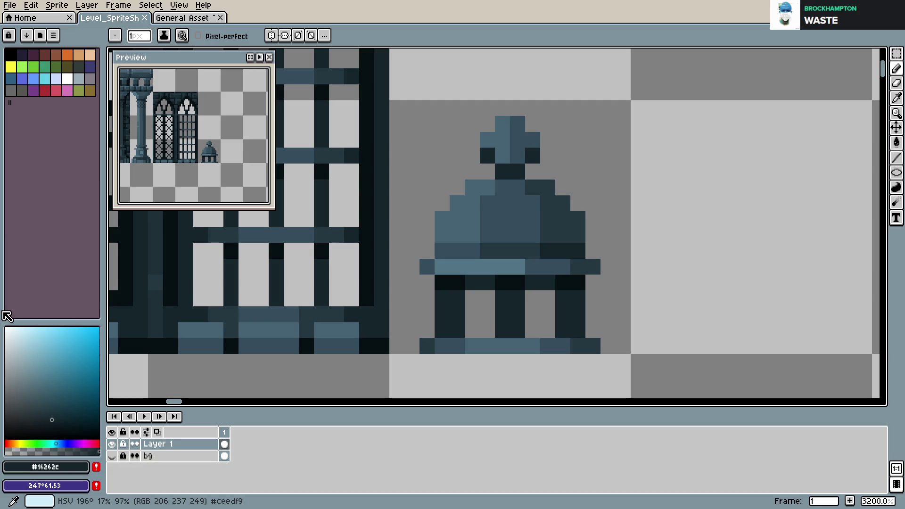
key("ctrl+s")
- Darken a few pixels on the lattice window frame and cells with near-black tones
key("Return")
left_click(402, 296)
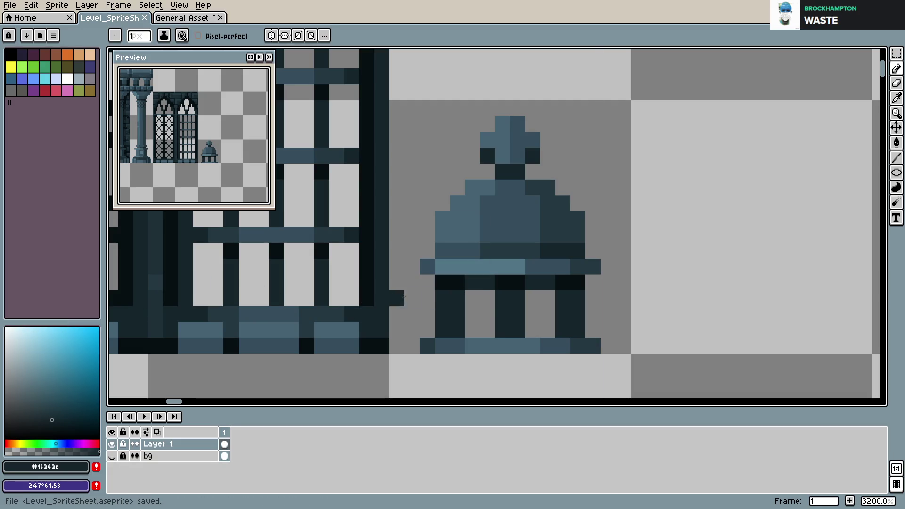
left_click(367, 297, "alt")
left_click(316, 305)
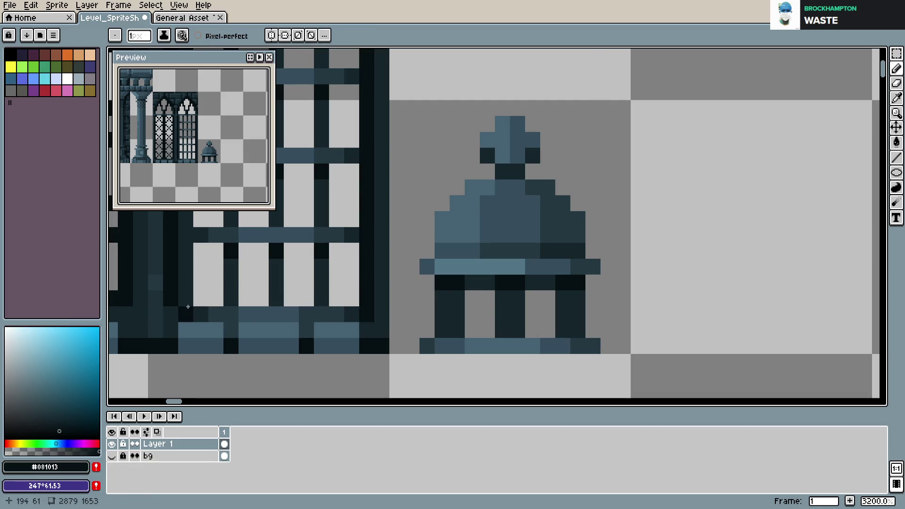
scroll(292, 309, "down", 1)
left_click_drag(293, 311, 518, 319)
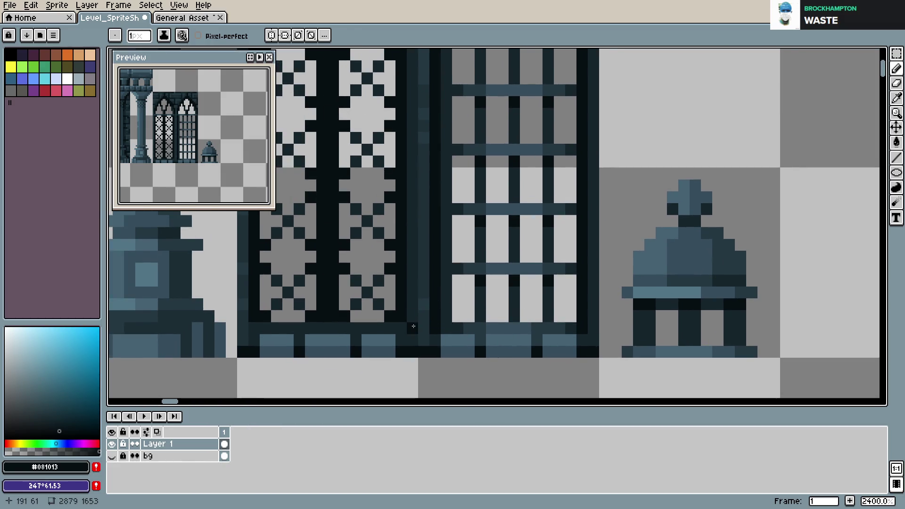
left_click(460, 301)
- Zoom out to view the shrine beside the twin windows and save Level_SpriteSheet.aseprite
scroll(460, 301, "down", 1)
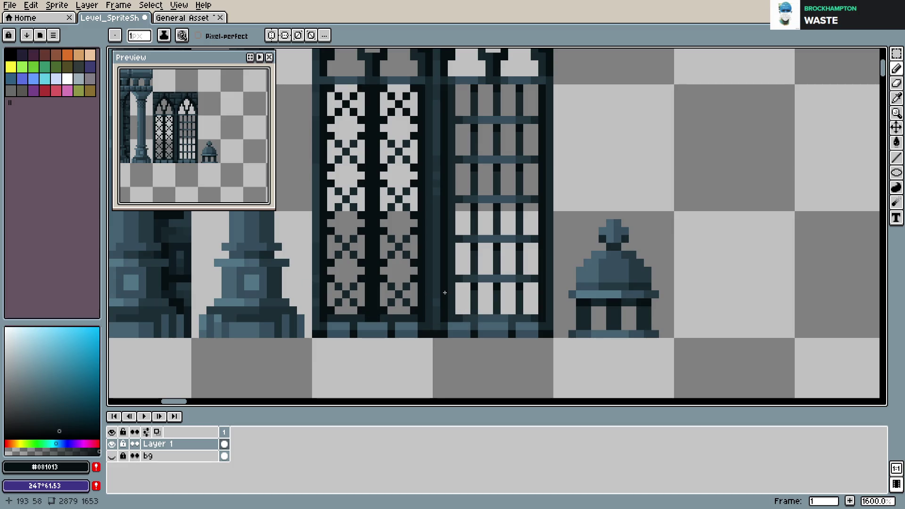
scroll(447, 293, "down", 1)
scroll(472, 283, "down", 1)
scroll(473, 275, "up", 1)
scroll(474, 275, "up", 1)
key("ctrl+s")
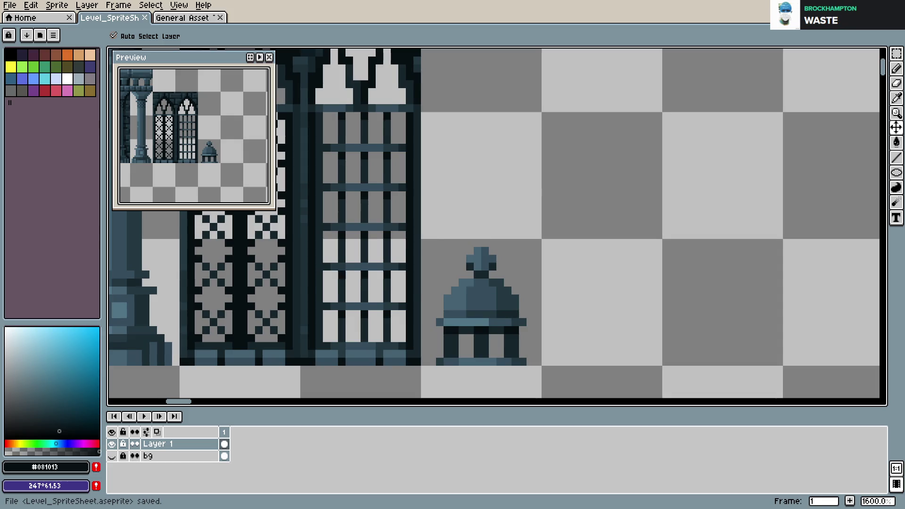
key("ctrl+s")
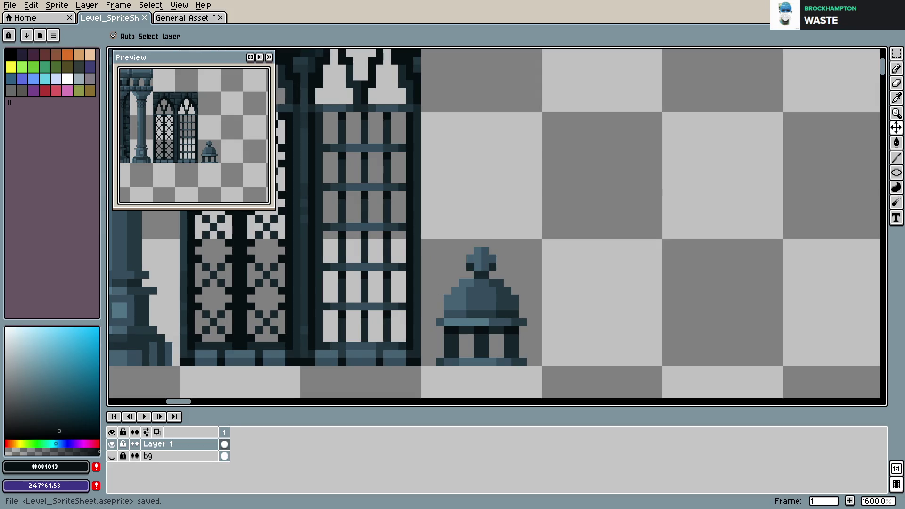
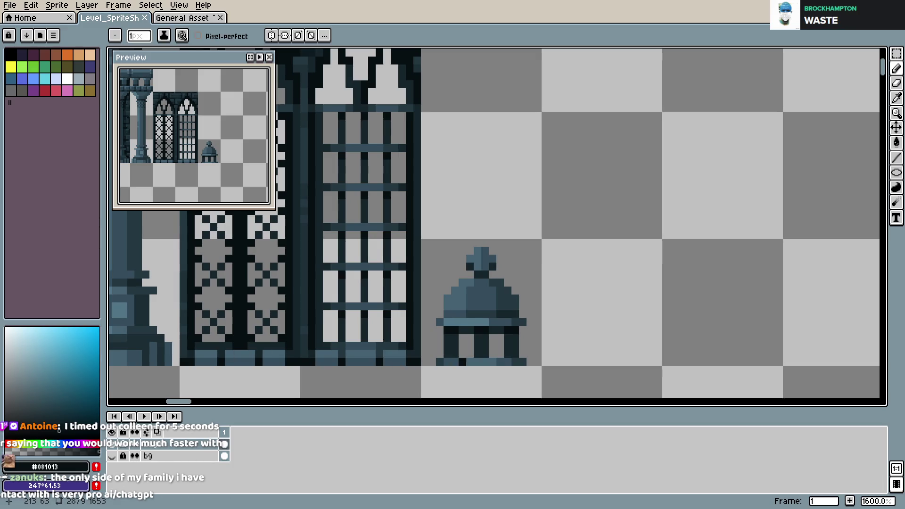
- Darken the pixels in the dome's three legs with the darkest blue and save the sheet
left_click(468, 354, "alt")
key("ctrl+s")
scroll(472, 330, "up", 3)
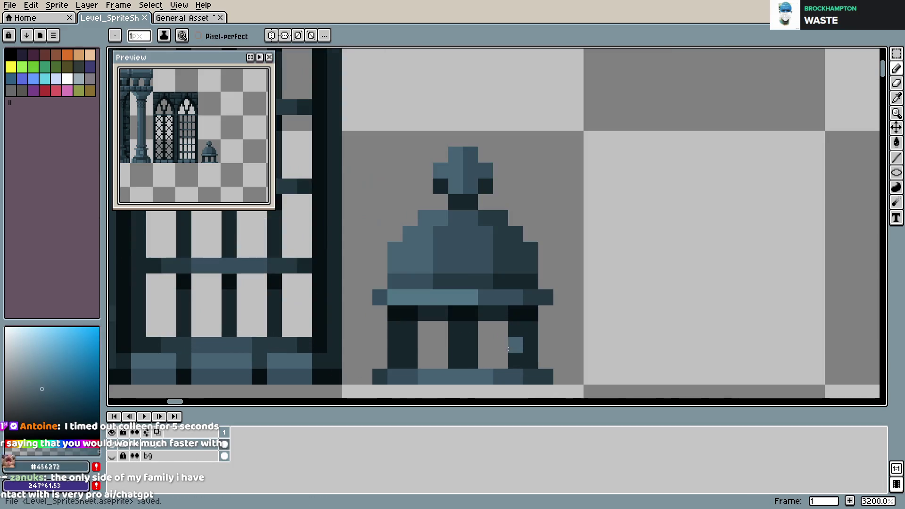
key("ctrl+z")
left_click(451, 285, "alt")
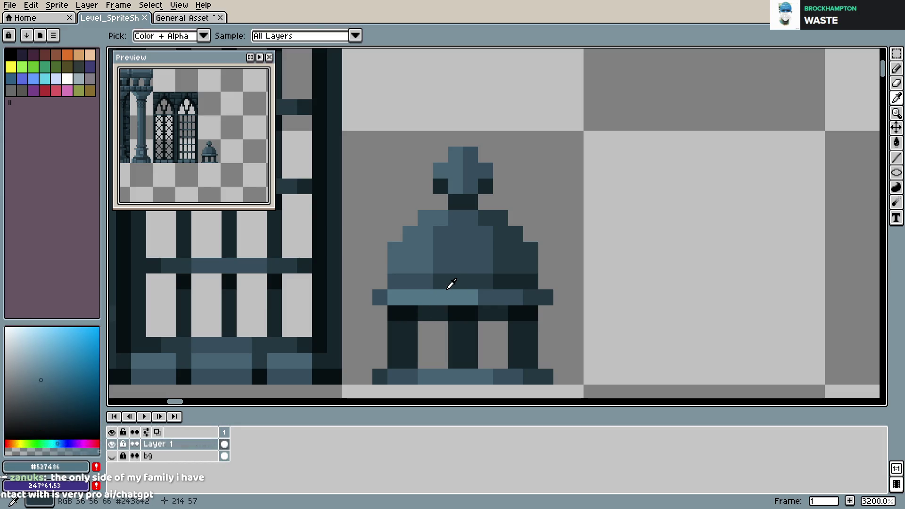
mouse_move(410, 344)
left_mouse_down()
mouse_move(410, 361)
mouse_move(469, 344)
mouse_move(518, 360)
left_mouse_up()
key("ctrl+s")
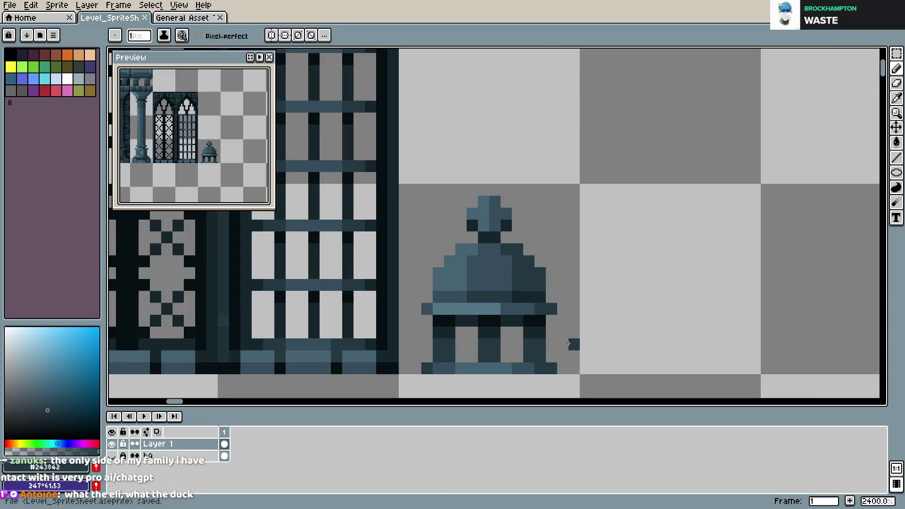
- Reshade the dome's bottom row, retouching its bottom-left and bottom-right pixels, and save
left_click(419, 375, "alt")
left_click_drag(394, 375, 523, 367)
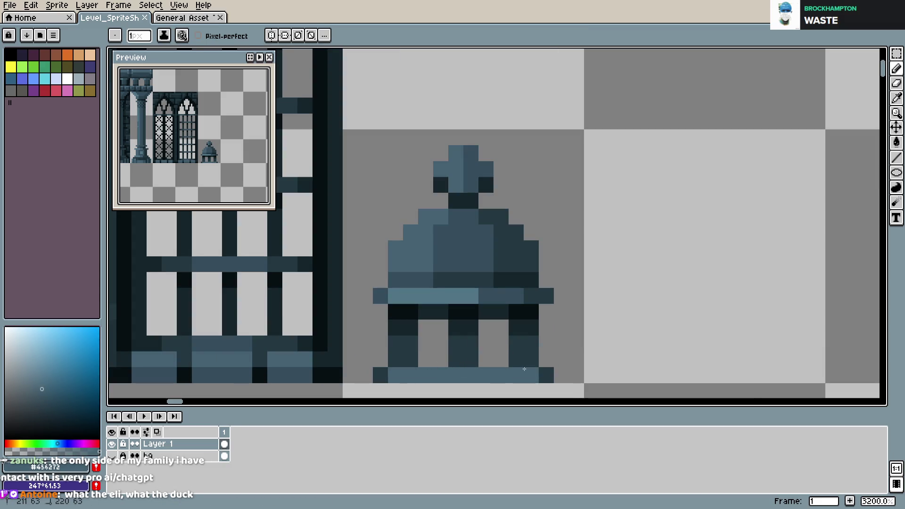
key("ctrl+z")
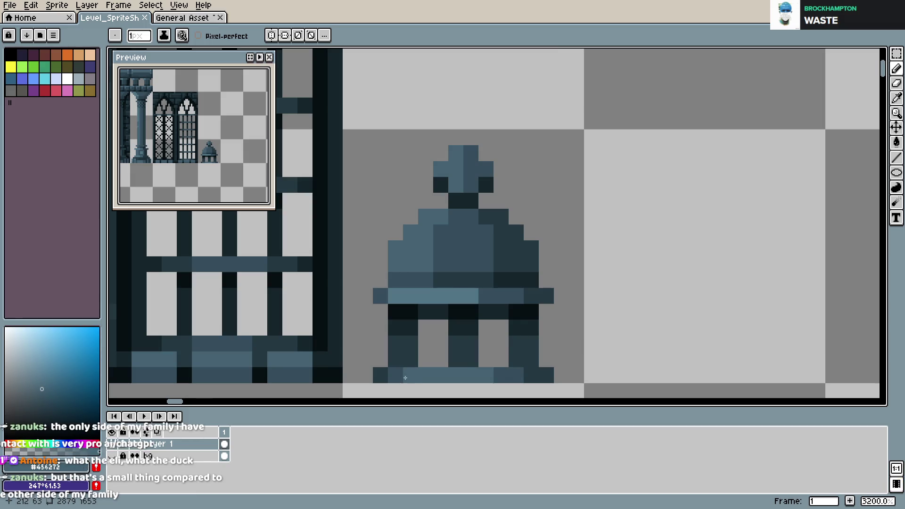
left_click(500, 375, "alt")
left_click(385, 376)
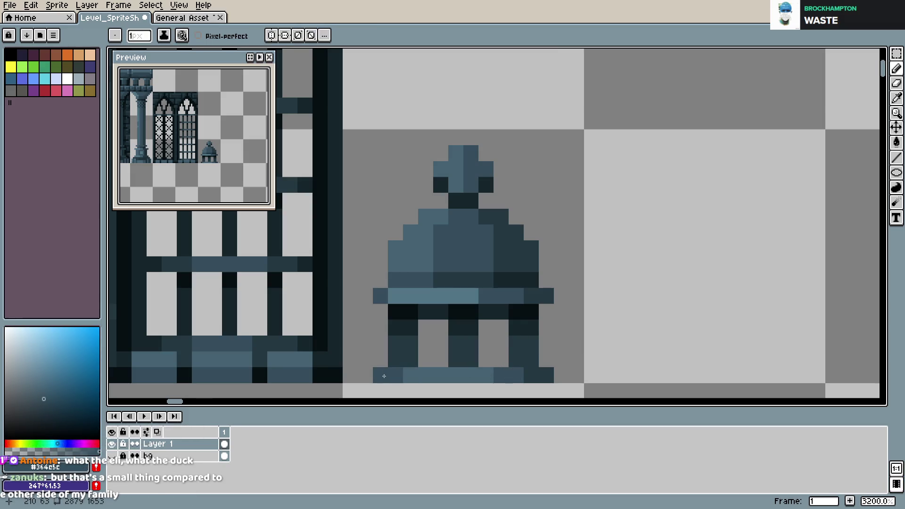
left_click(532, 374)
key("ctrl+s")
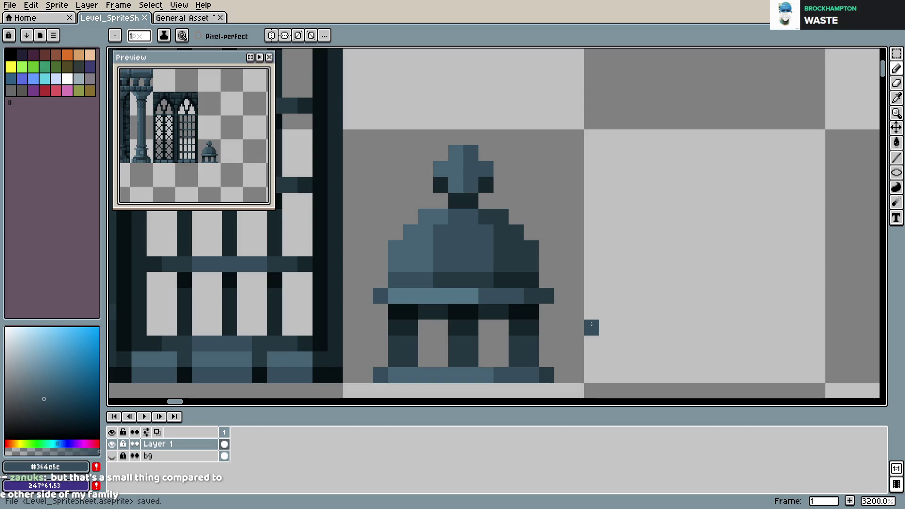
- Add a pixel to the left leg and lighten the left edges of the middle and right legs
scroll(591, 325, "down", 1)
scroll(556, 287, "down", 1)
scroll(525, 255, "down", 1)
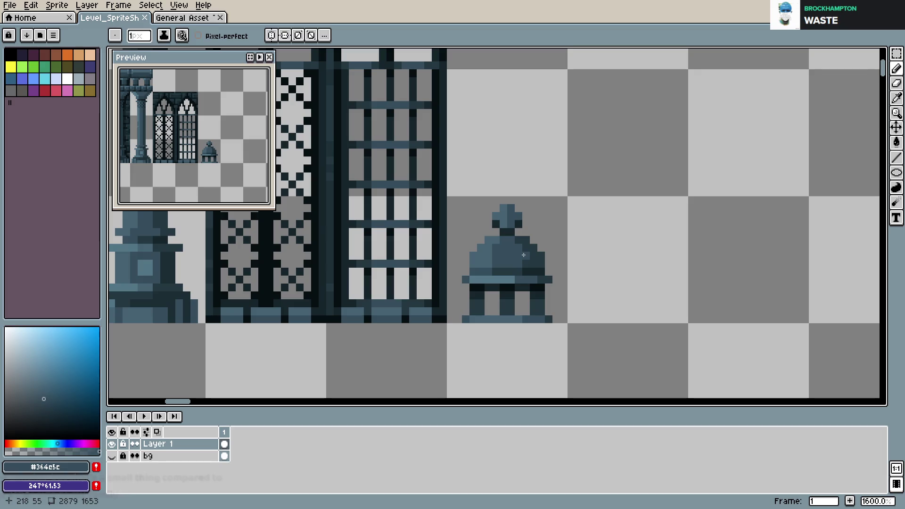
scroll(524, 255, "down", 3)
scroll(495, 264, "up", 5)
left_click(414, 322)
left_click_drag(471, 324, 472, 339)
left_click_drag(533, 324, 533, 339)
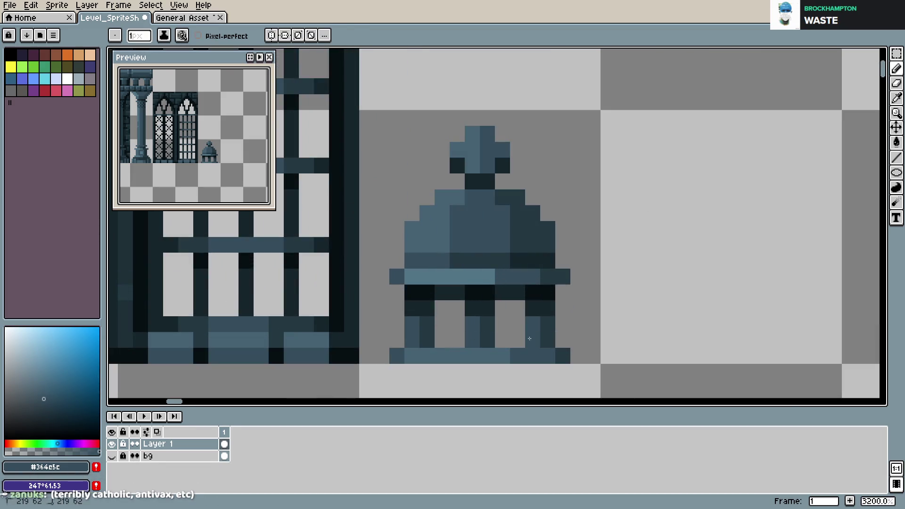
left_click(427, 330, "alt")
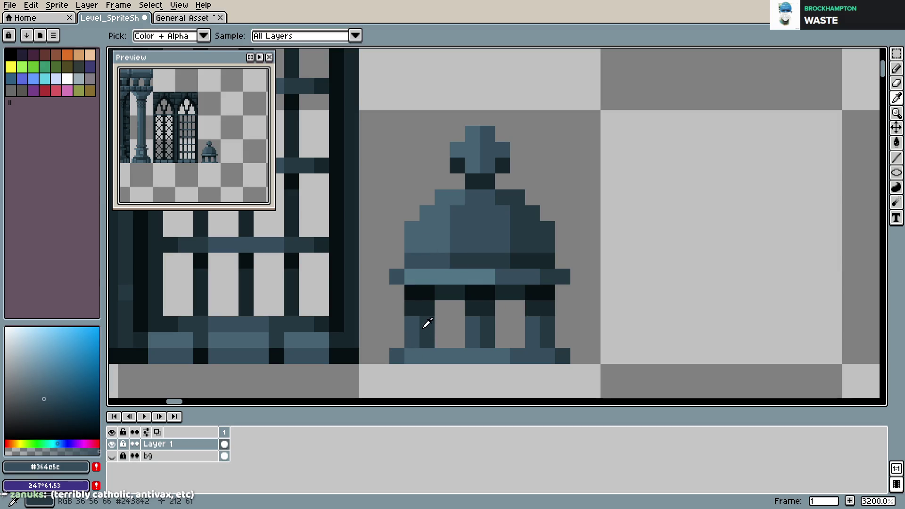
- Select the small dome and trial placing copies at the top, cancelling both attempts
scroll(529, 313, "down", 6)
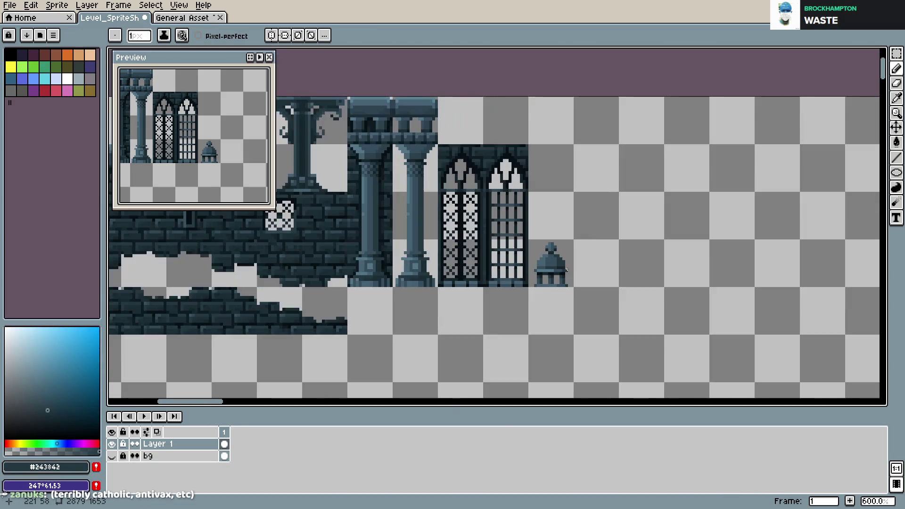
key("ctrl+s")
scroll(588, 265, "down", 1)
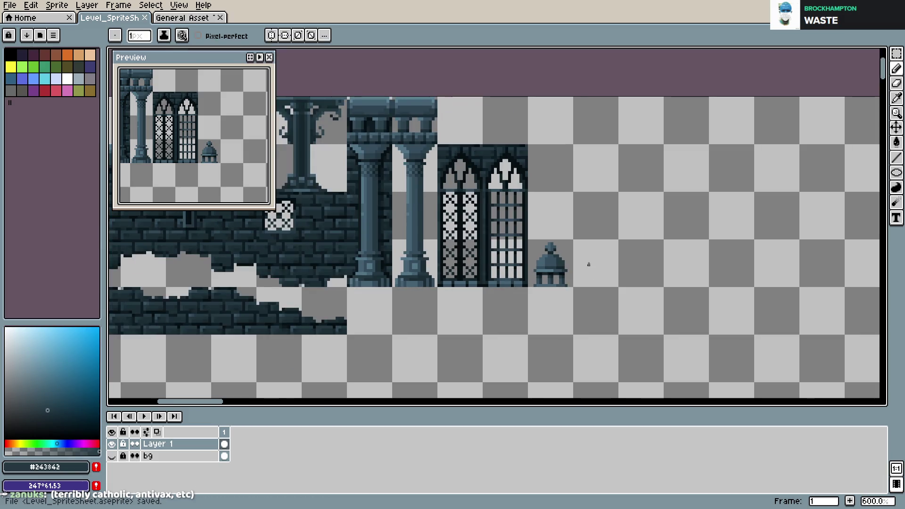
key("m")
left_click_drag(529, 241, 571, 282)
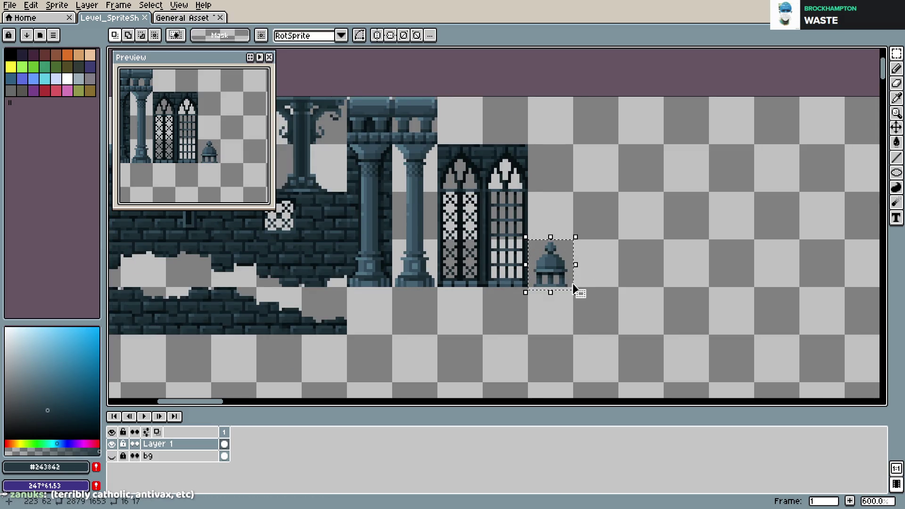
left_click_drag(531, 242, 479, 96)
key("Escape")
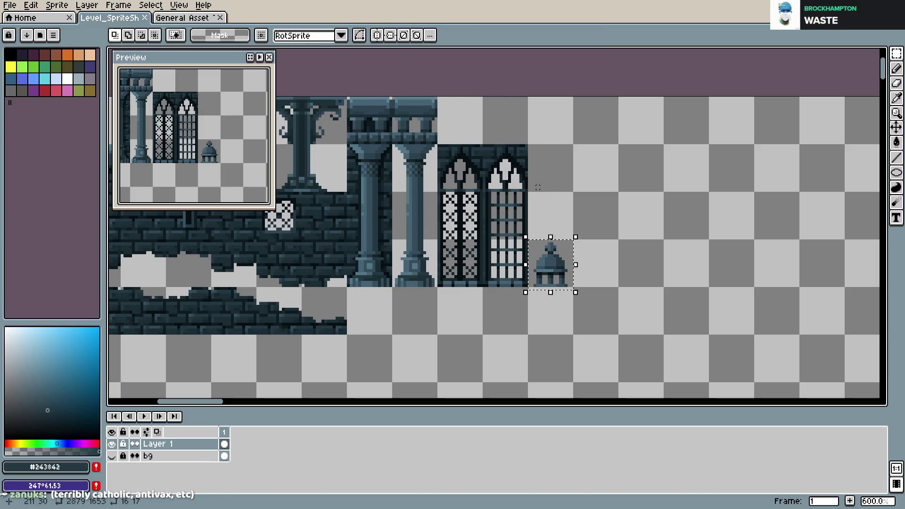
left_click_drag(554, 272, 511, 129)
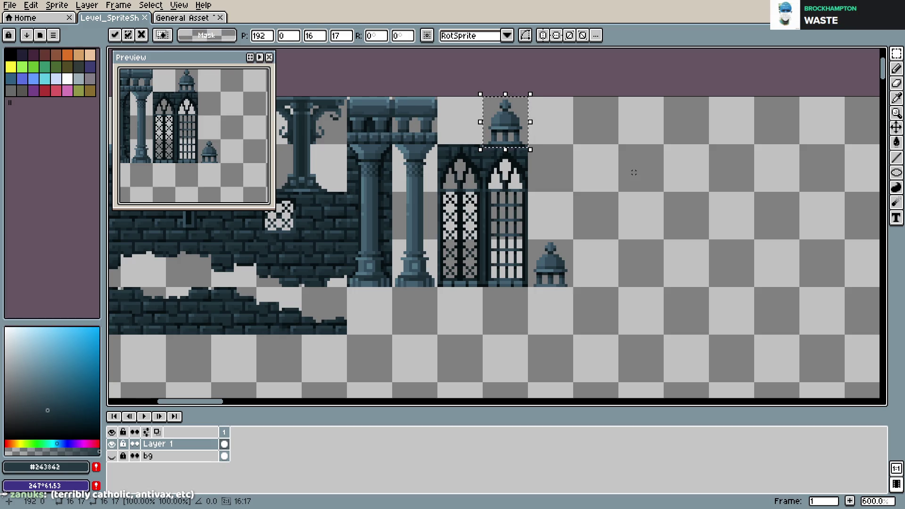
key("Escape")
key("ctrl+s")
- Try copying a column capital beside the windows with the dome on it, then undo the experiment
scroll(614, 283, "down", 2)
scroll(550, 281, "up", 3)
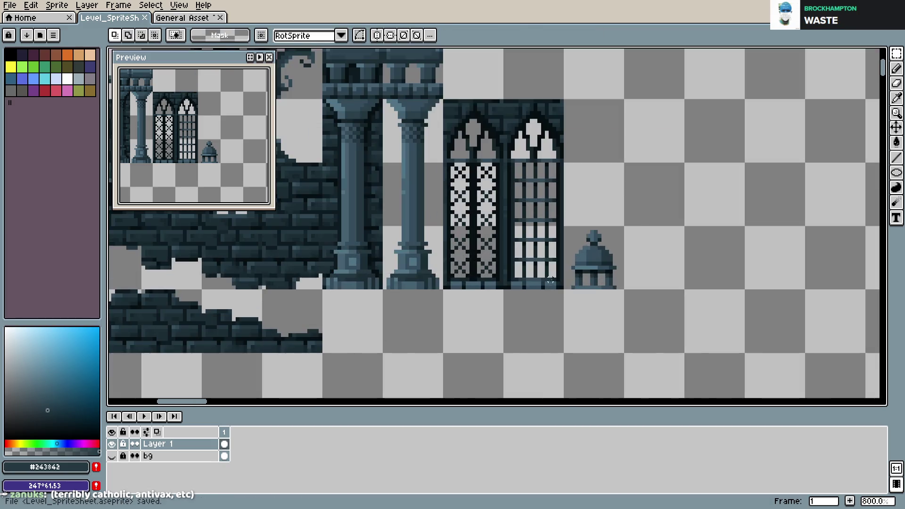
scroll(604, 252, "down", 1)
scroll(608, 260, "down", 2)
scroll(613, 268, "up", 1)
key("ctrl+s")
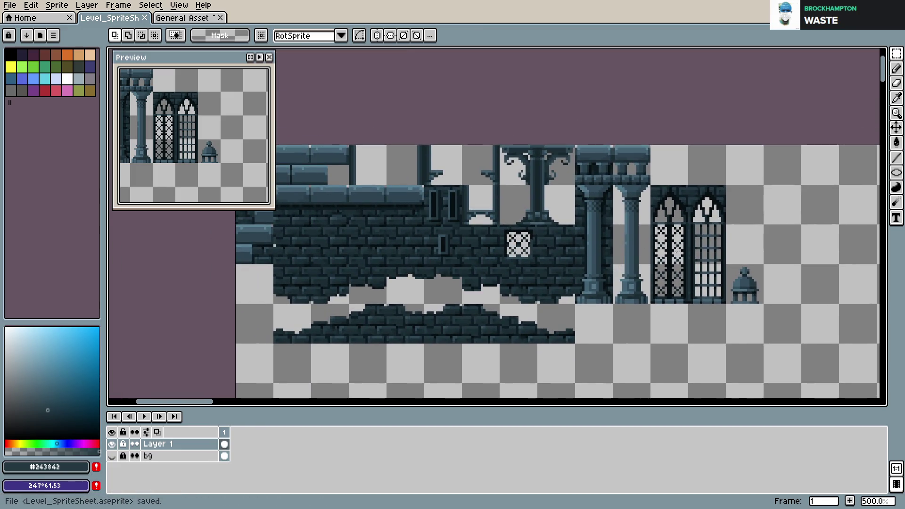
left_click_drag(692, 236, 585, 245)
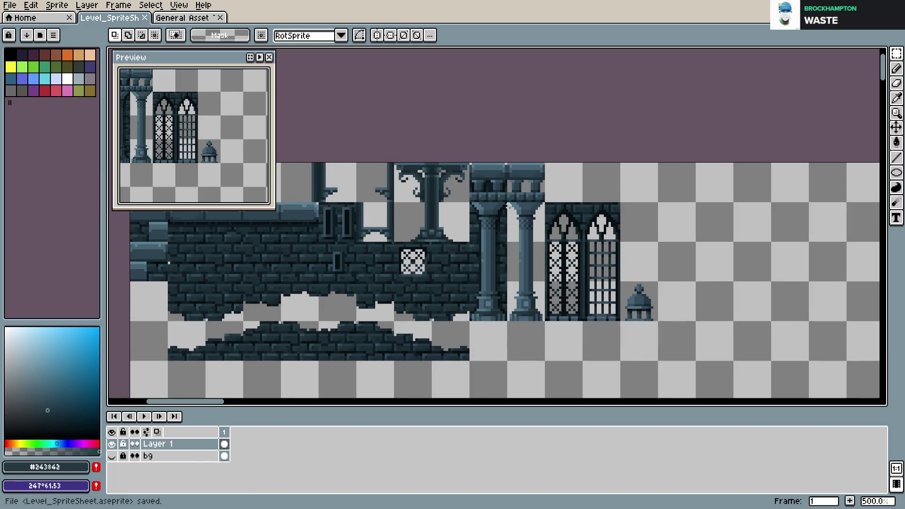
mouse_move(508, 203)
left_mouse_down()
mouse_move(544, 240)
mouse_move(649, 278)
left_mouse_up()
key("Return")
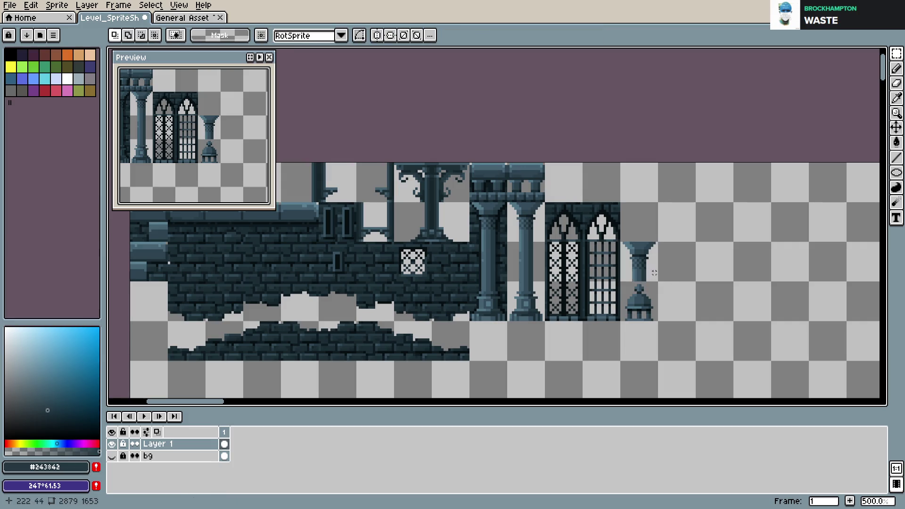
mouse_move(618, 282)
left_mouse_down()
mouse_move(659, 321)
mouse_move(653, 238)
left_mouse_up()
left_click(693, 242)
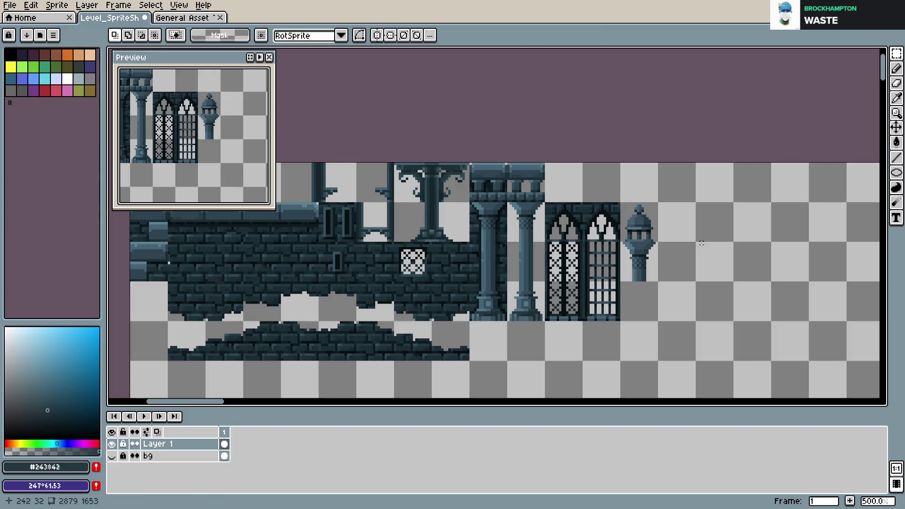
key("ctrl+z")
key("ctrl+z")
key("ctrl+z")
key("ctrl+z")
key("ctrl+s")
key("ctrl+d")
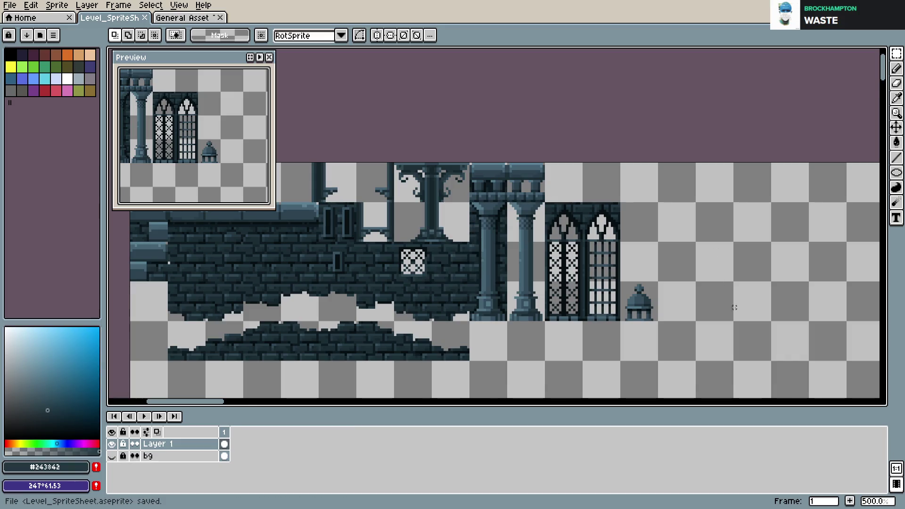
- Drag the small dome onto the peak of the window arch, nudge it down, and save
scroll(707, 328, "down", 2)
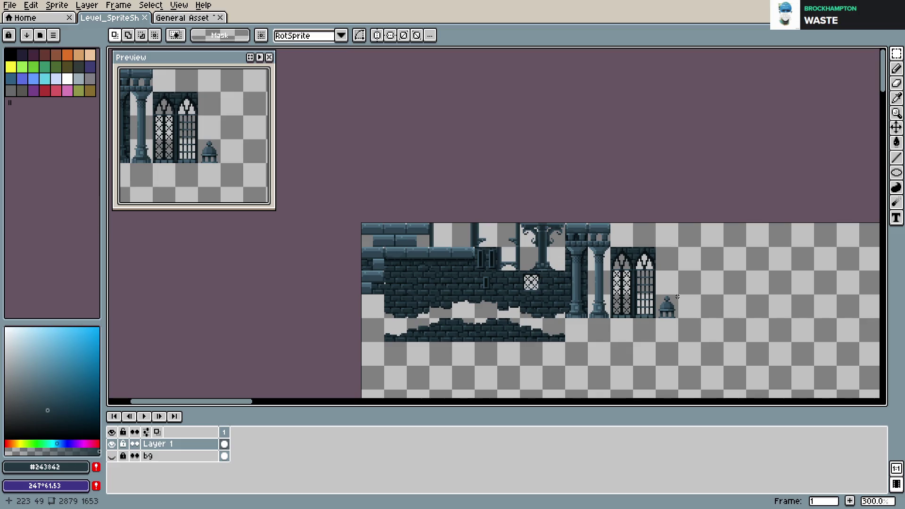
scroll(611, 280, "up", 1)
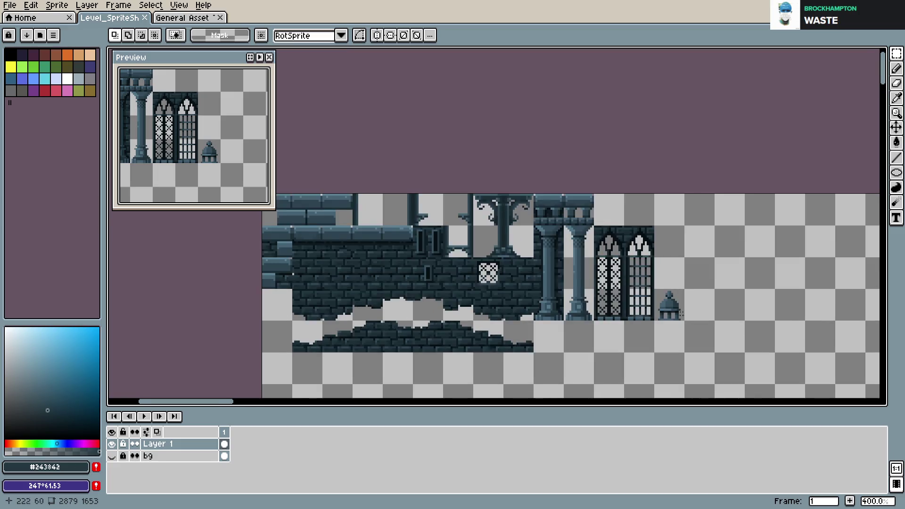
scroll(675, 275, "up", 1)
scroll(657, 280, "up", 2)
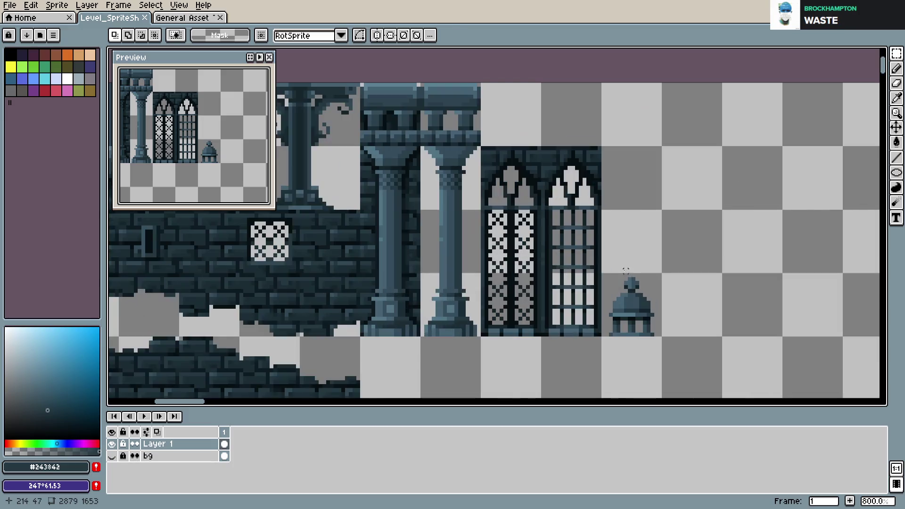
mouse_move(602, 275)
left_mouse_down()
mouse_move(662, 336)
mouse_move(536, 145)
left_mouse_up()
key("Return")
key("ctrl+s")
scroll(613, 266, "down", 2)
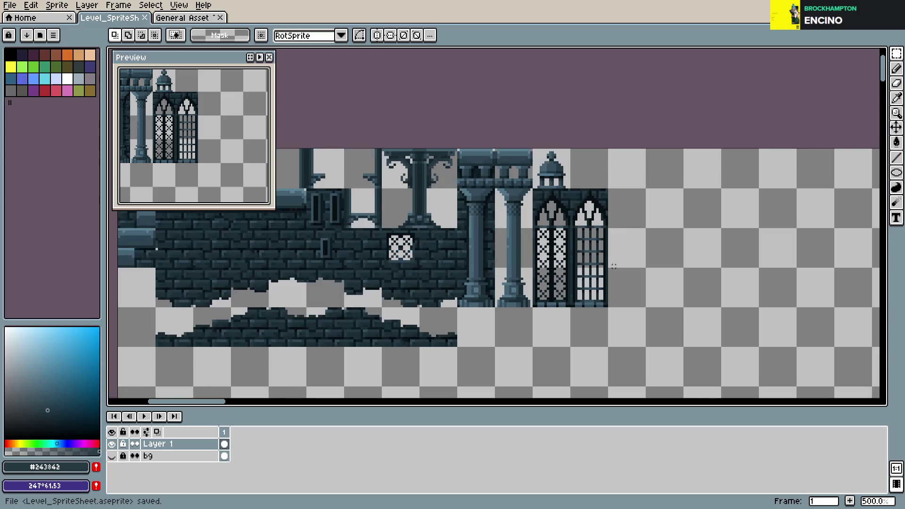
scroll(519, 304, "down", 1)
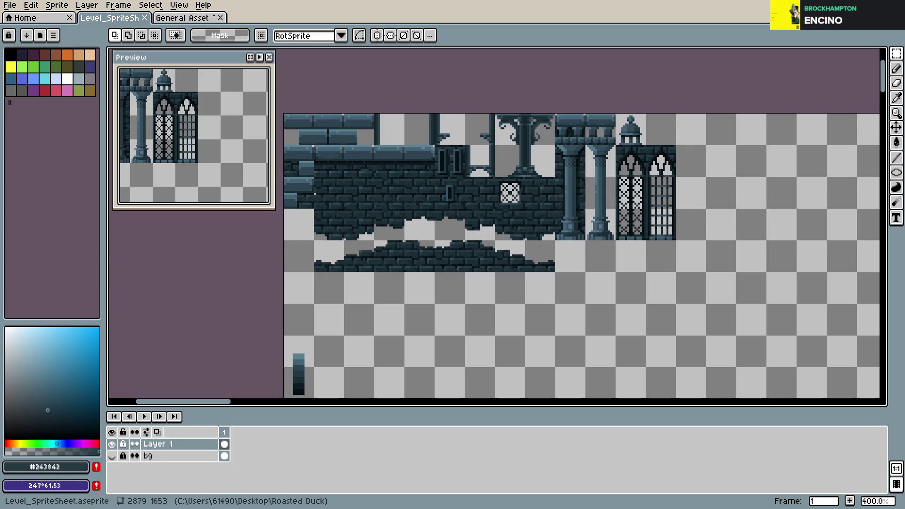
- Copy the chain-and-bell tile from the General Asset sprite and drop it onto the level sheet
left_click(163, 18)
scroll(423, 267, "down", 2)
scroll(423, 267, "up", 2)
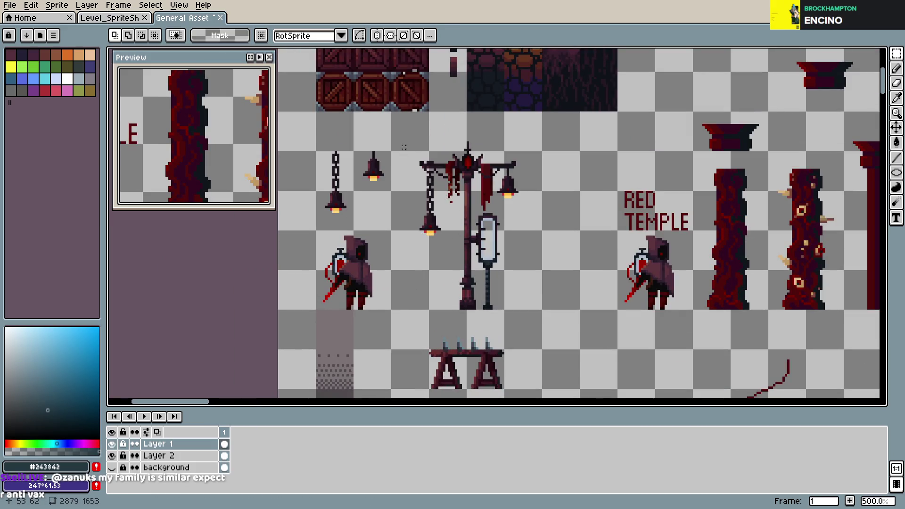
left_click_drag(317, 152, 392, 231)
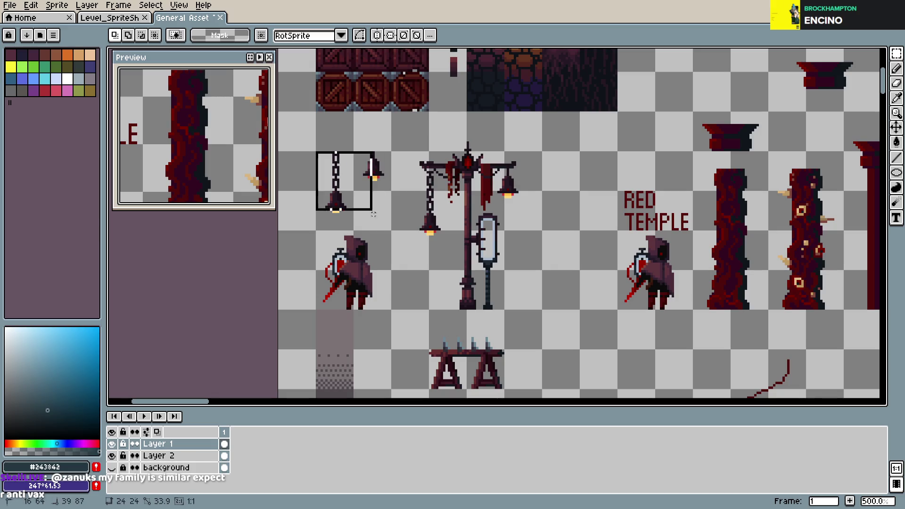
key("ctrl+c")
key("ctrl+shift+Tab")
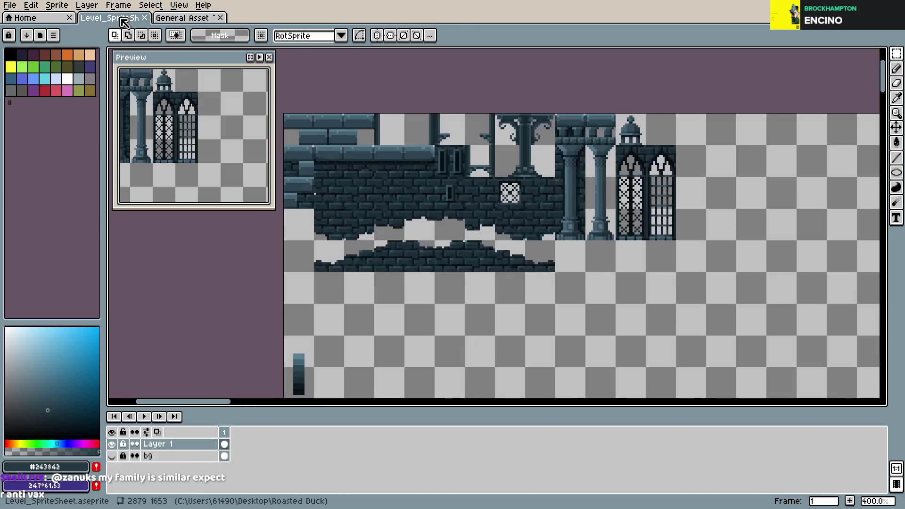
key("ctrl+v")
mouse_move(362, 267)
left_mouse_down()
mouse_move(451, 172)
mouse_move(442, 158)
mouse_move(648, 270)
mouse_move(568, 214)
mouse_move(702, 172)
left_mouse_up()
mouse_move(779, 153)
left_mouse_down()
mouse_move(556, 172)
mouse_move(565, 172)
mouse_move(535, 137)
left_mouse_up()
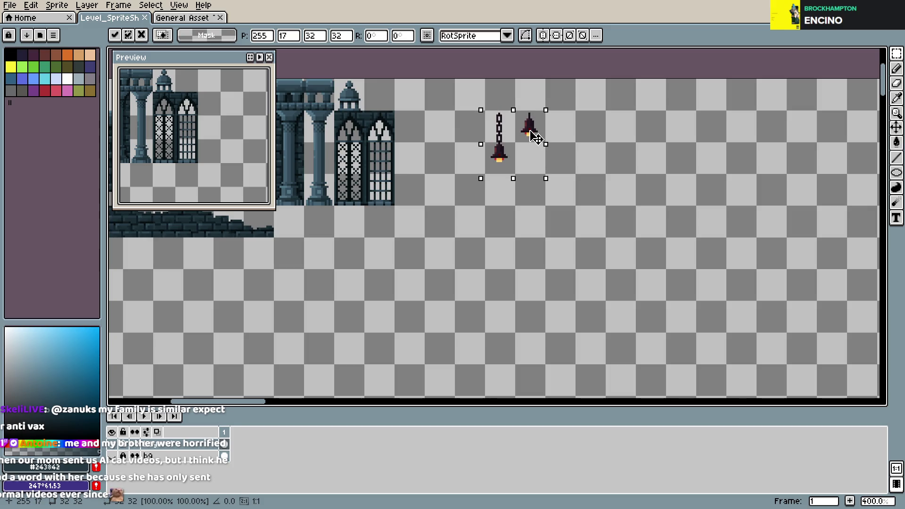
key("Return")
- Select the red lamppost with its hanging bells in General Asset and paste it into the level sheet
left_click(172, 19)
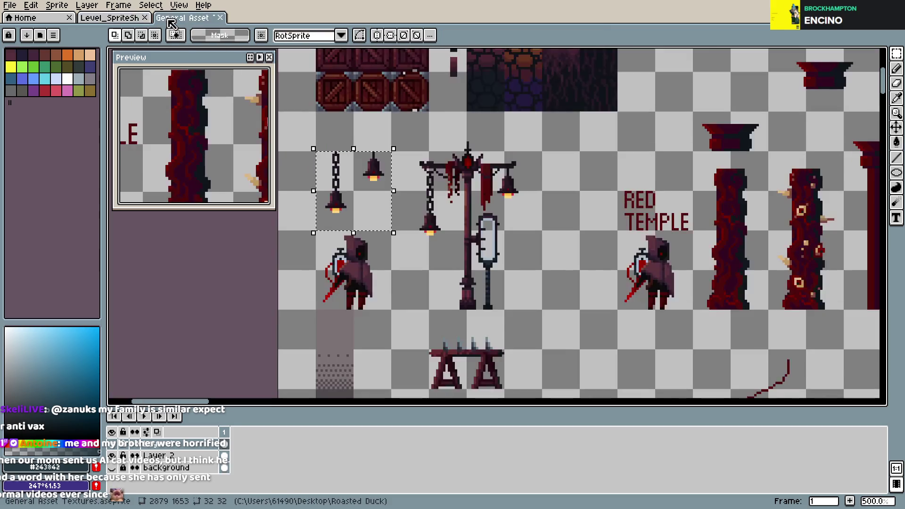
scroll(490, 217, "up", 1)
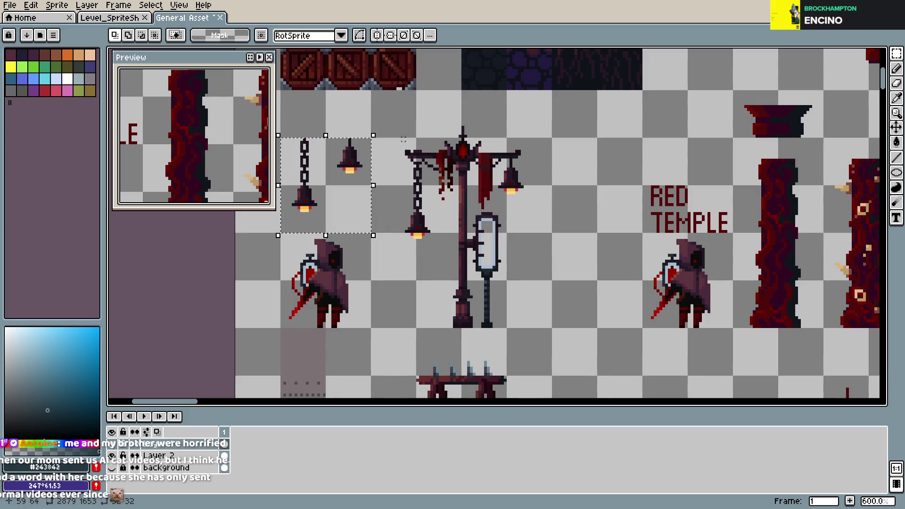
left_click_drag(402, 121, 531, 329)
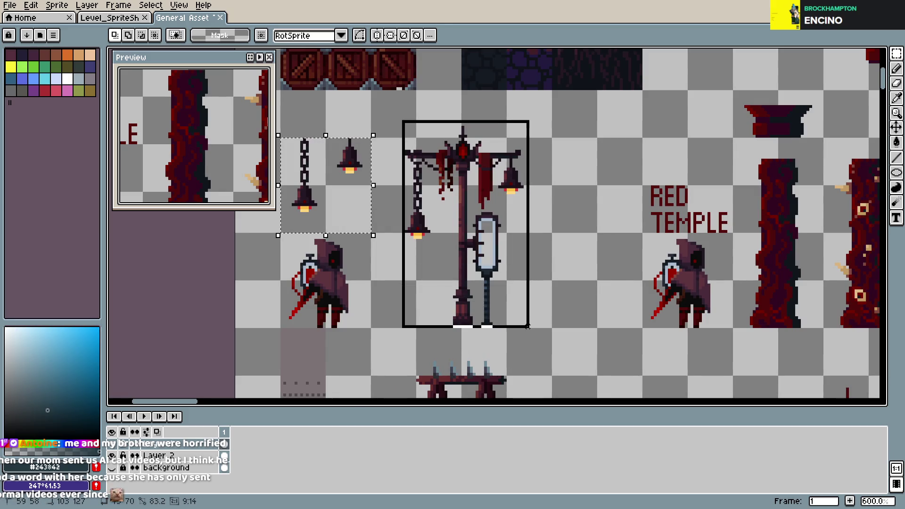
left_click(119, 18)
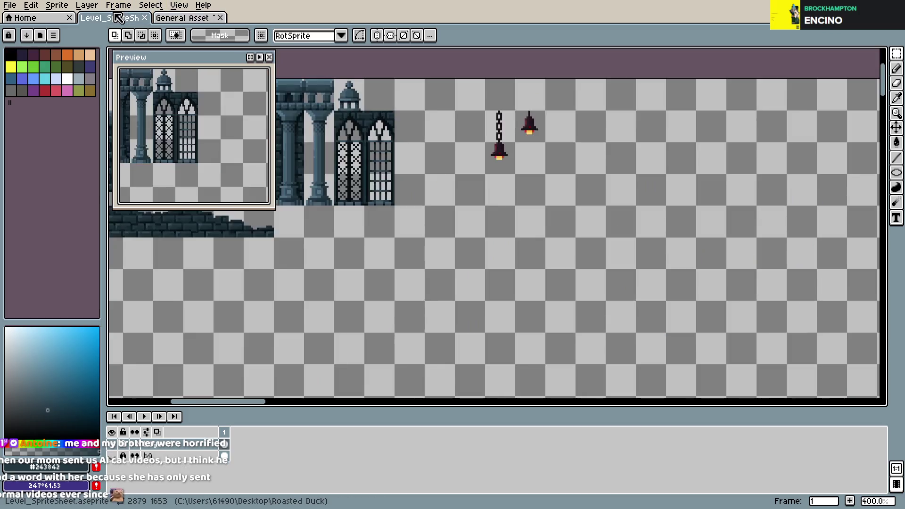
key("ctrl+v")
- Position the pasted lamppost beside the bells on the level sheet
mouse_move(192, 283)
left_mouse_down()
mouse_move(656, 203)
mouse_move(579, 208)
mouse_move(527, 195)
left_mouse_up()
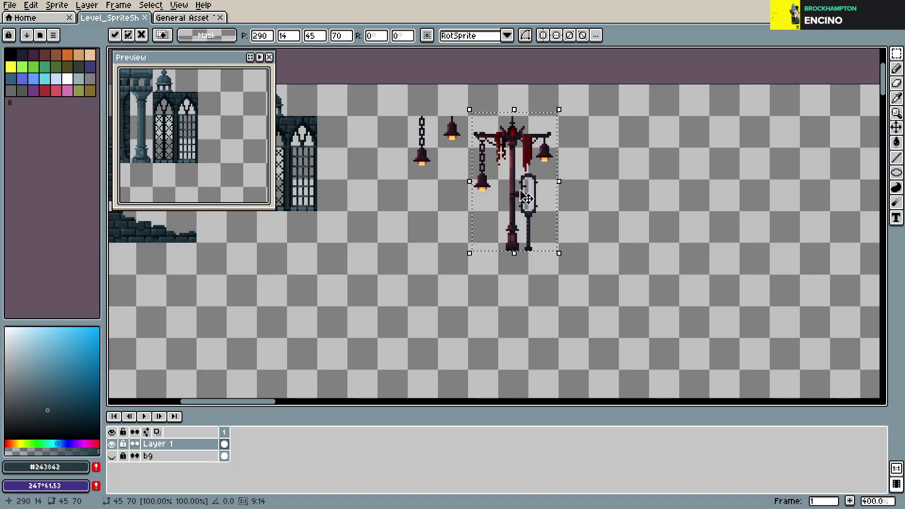
left_click_drag(525, 192, 528, 207)
key("ctrl+d")
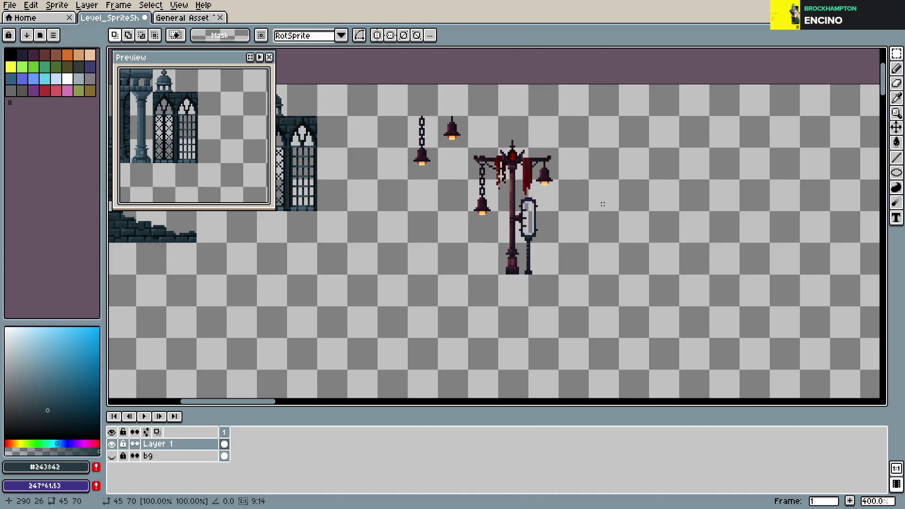
- Delete the lamppost's blue sign, its bracket and the small dark post by the base, then save
scroll(528, 207, "up", 3)
mouse_move(457, 165)
left_mouse_down()
mouse_move(509, 257)
mouse_move(499, 327)
left_mouse_up()
key("Delete")
left_click(545, 273)
key("Delete")
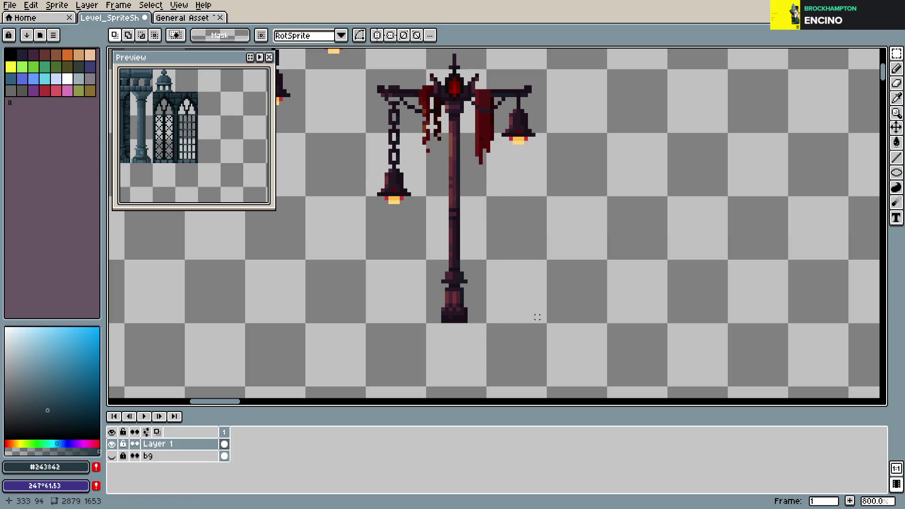
key("ctrl+s")
- Select the crossbar with the upper shaft, lift it higher up the post, and save
scroll(477, 262, "down", 1)
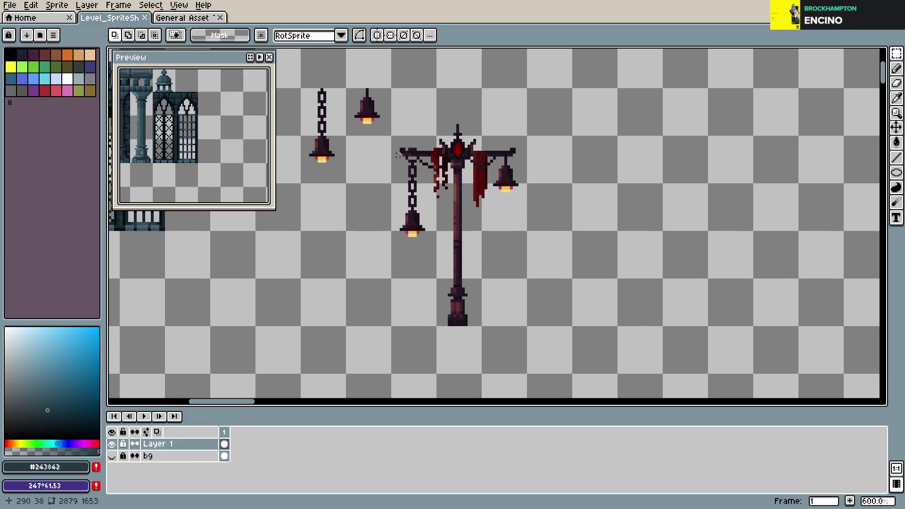
left_click_drag(398, 116, 532, 165)
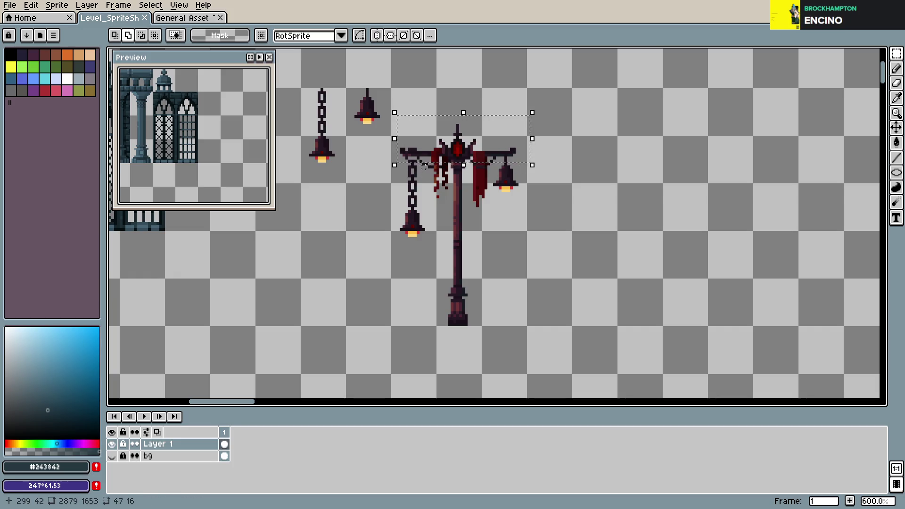
left_click_drag(421, 166, 491, 211)
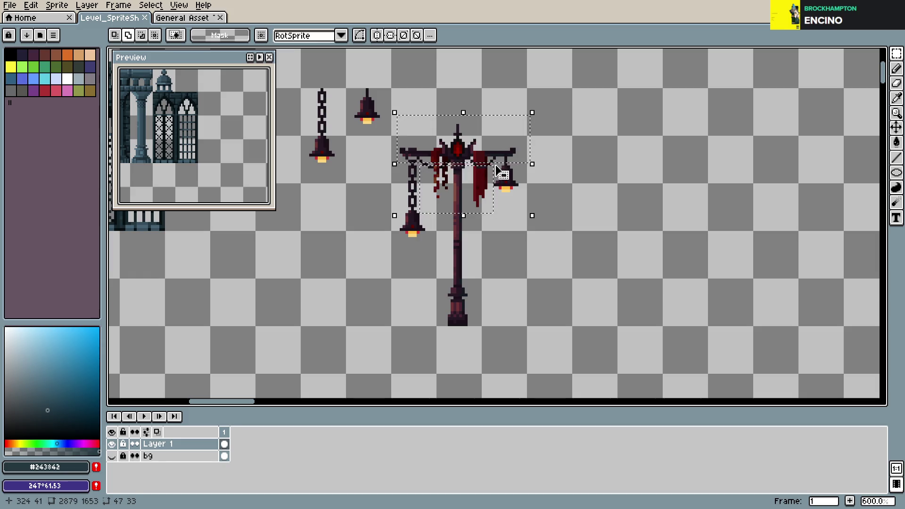
left_click_drag(493, 170, 474, 139)
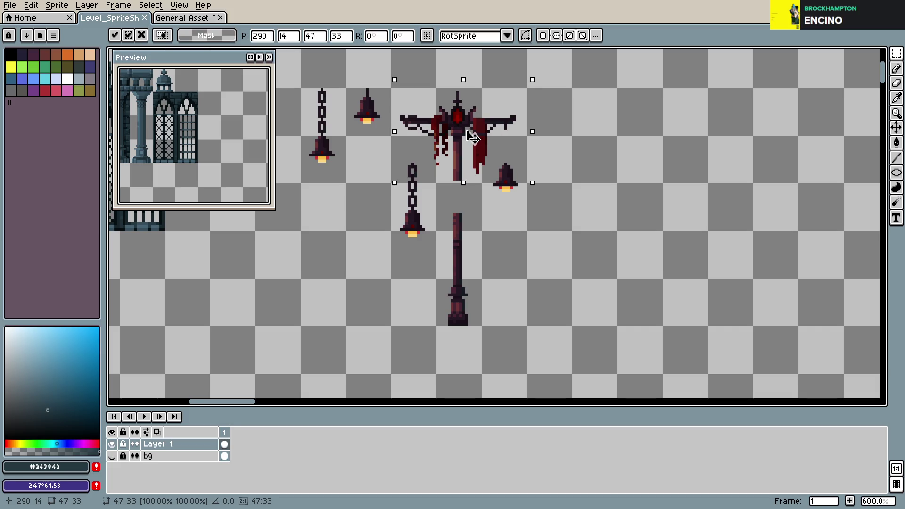
left_click(561, 151)
key("ctrl+s")
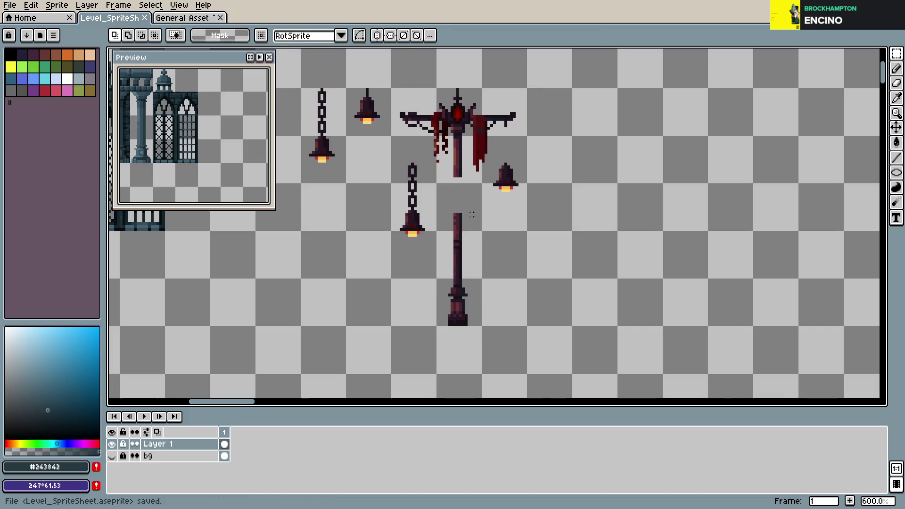
scroll(472, 212, "up", 1)
- Sample the post's red shades with the Pencil and draw a line joining the two shaft halves
key("b")
left_click(449, 211, "alt")
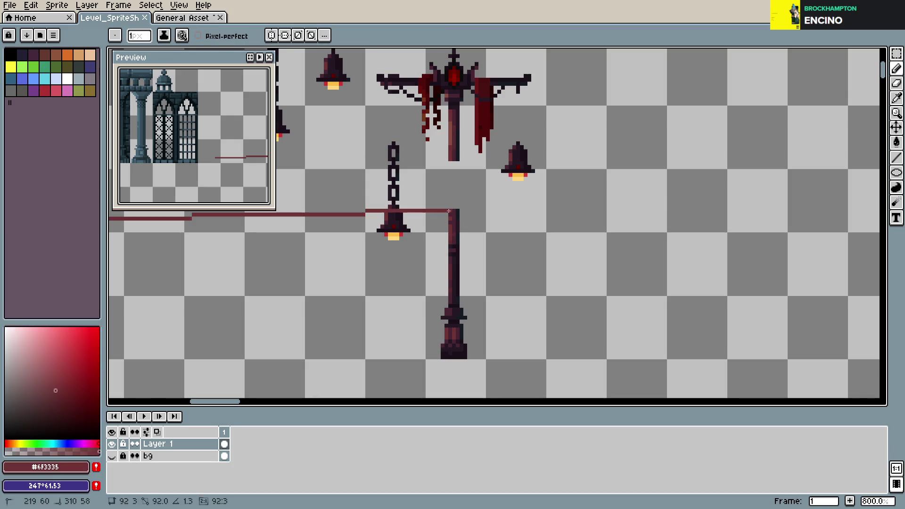
left_click(451, 195, "shift")
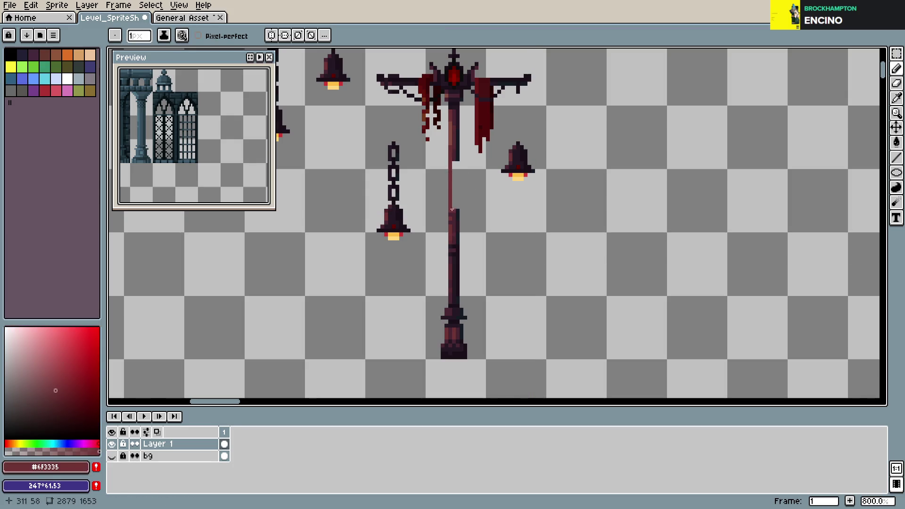
key("ctrl+z")
left_click(449, 147, "shift")
left_click(449, 147, "alt")
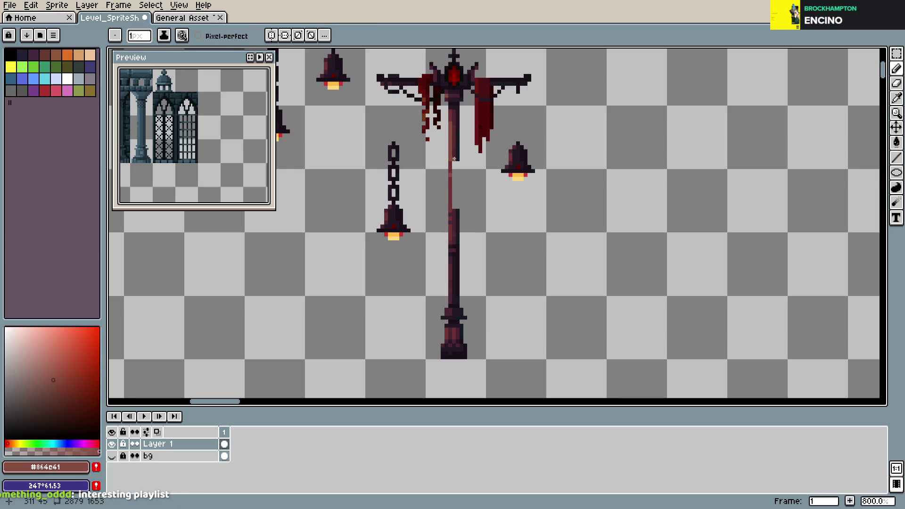
- Fill the remaining shaft gap with a darker vertical line and save the sheet
left_click(451, 167, "alt")
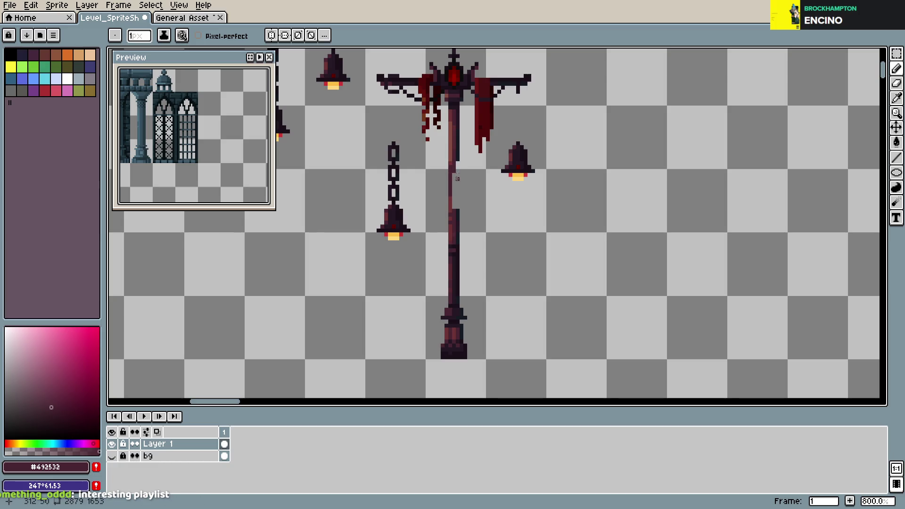
key("ctrl+z")
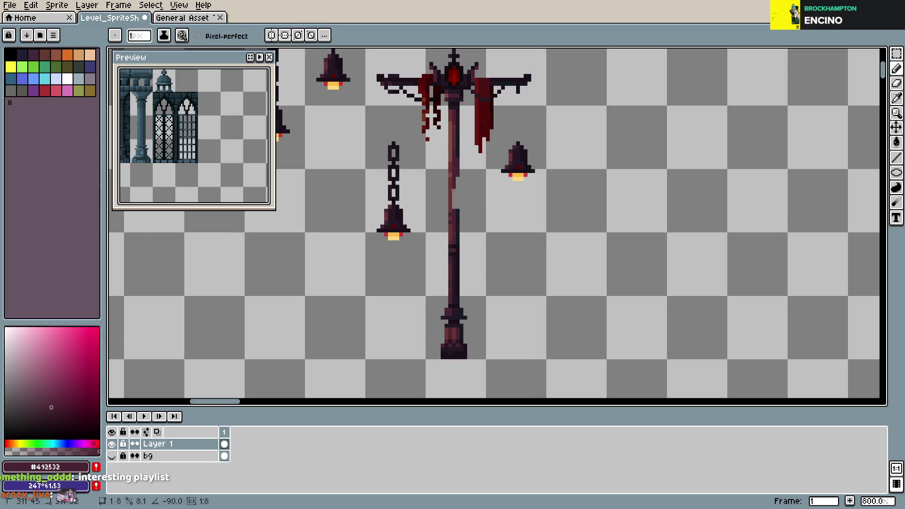
left_click_drag(454, 160, 454, 198)
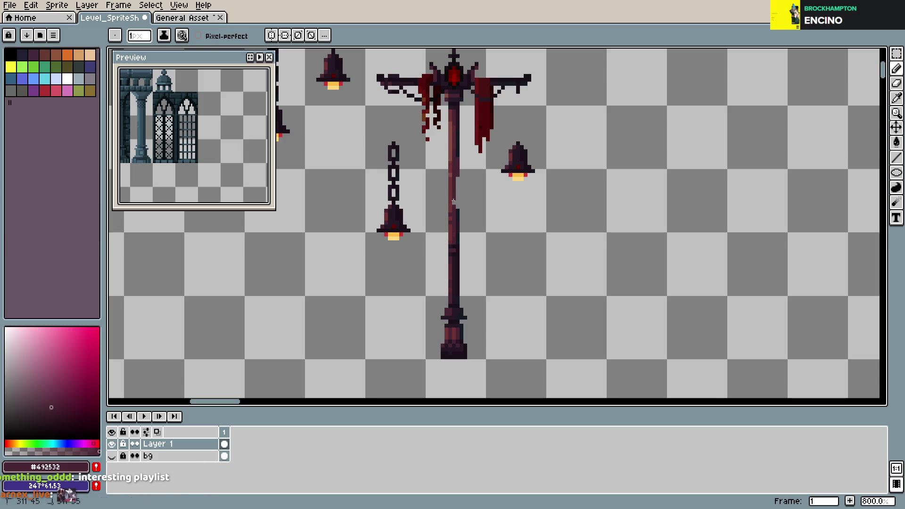
left_click(456, 213, "alt")
key("ctrl+z")
key("ctrl+s")
scroll(158, 130, "down", 2)
scroll(157, 130, "down", 1)
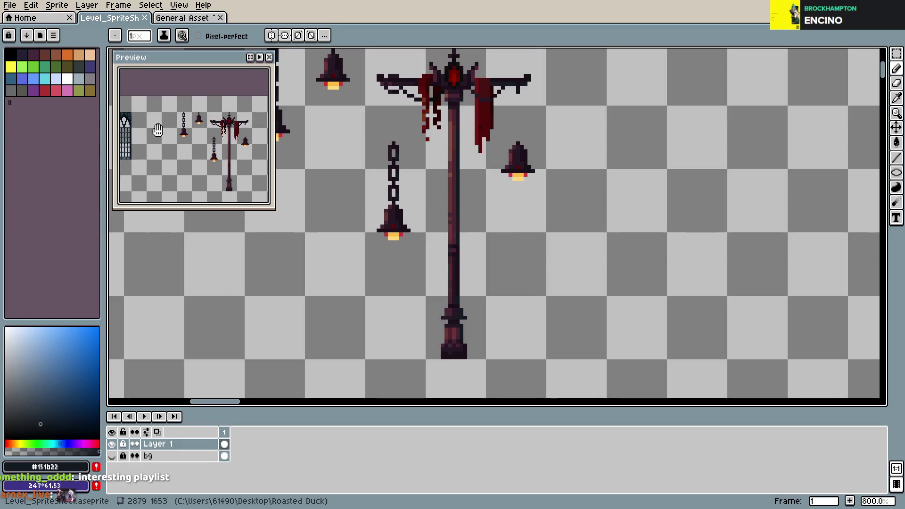
scroll(431, 198, "up", 1)
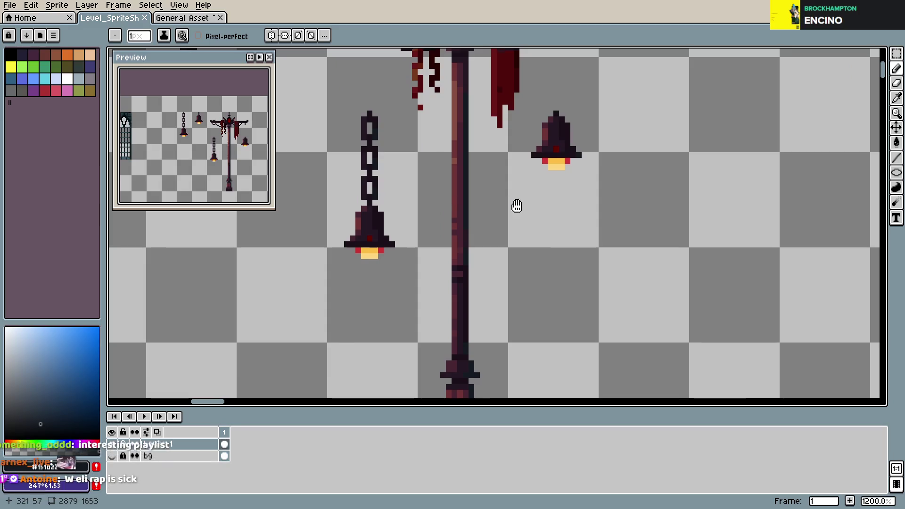
scroll(481, 261, "down", 1)
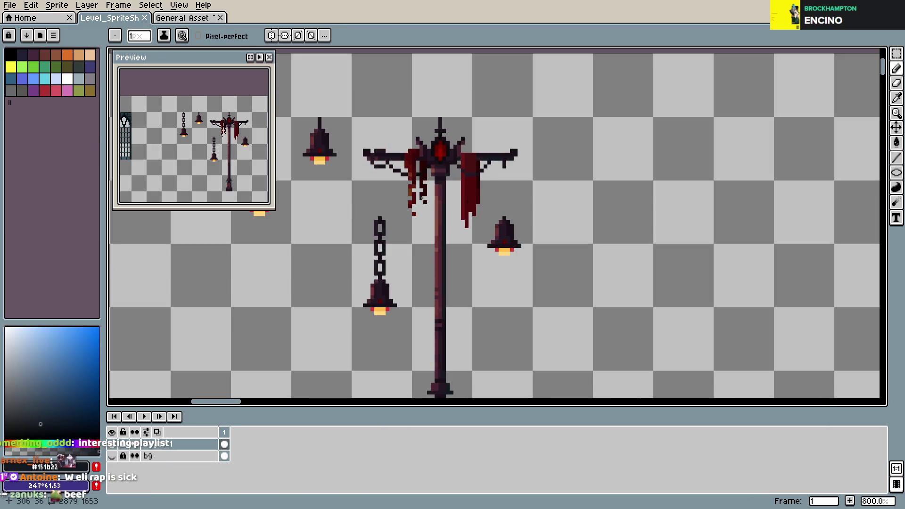
- Move the left chain and bell up so they hang from the lamppost's crossbar
key("m")
mouse_move(374, 198)
left_mouse_down()
mouse_move(413, 184)
mouse_move(440, 309)
left_mouse_up()
left_click_drag(423, 265, 425, 218)
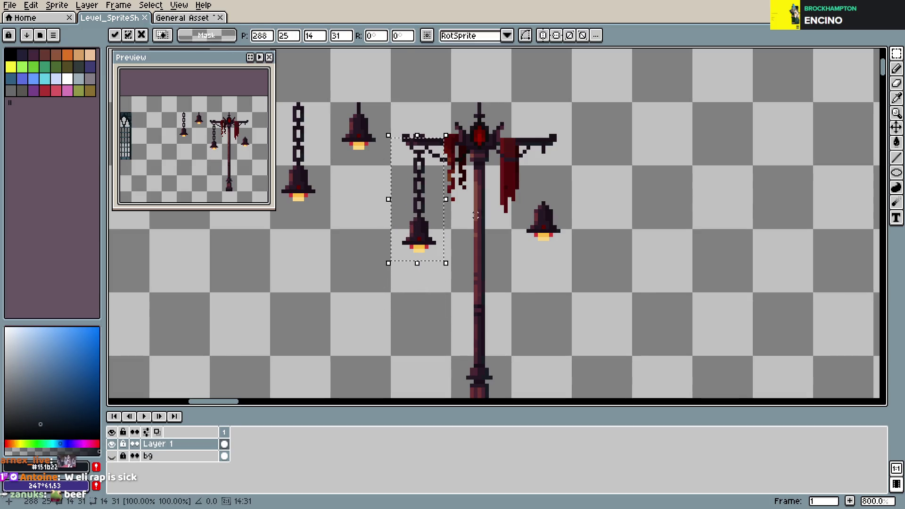
key("ctrl+d")
left_click_drag(399, 212, 451, 273)
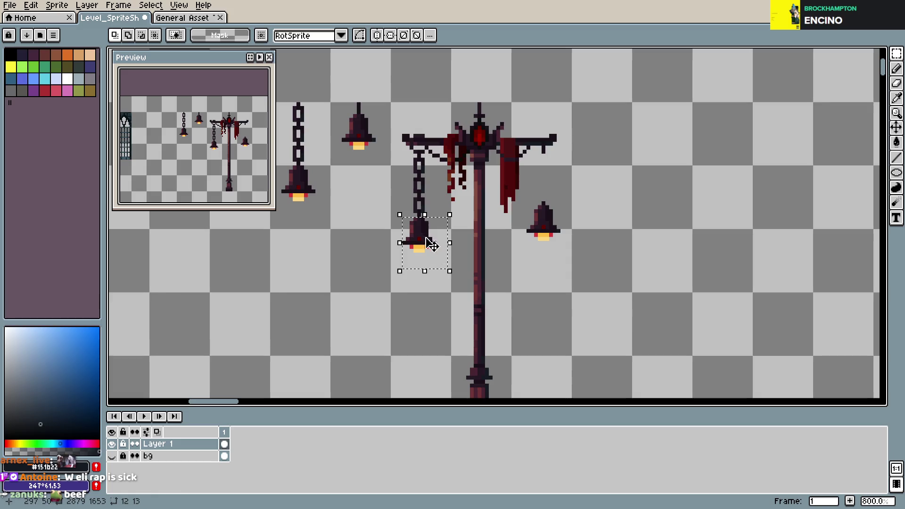
left_click(434, 195)
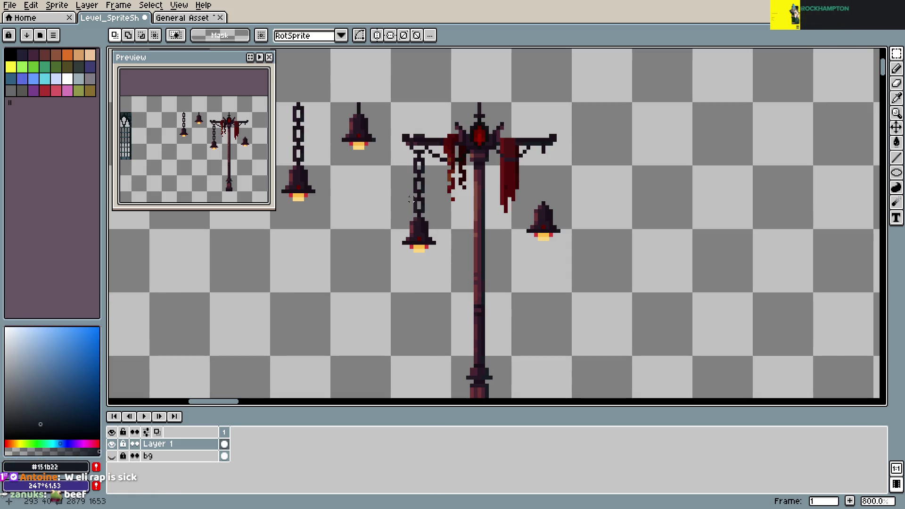
- Erase the chain's lower links, raise the bell onto the shortened chain, and save
key("b")
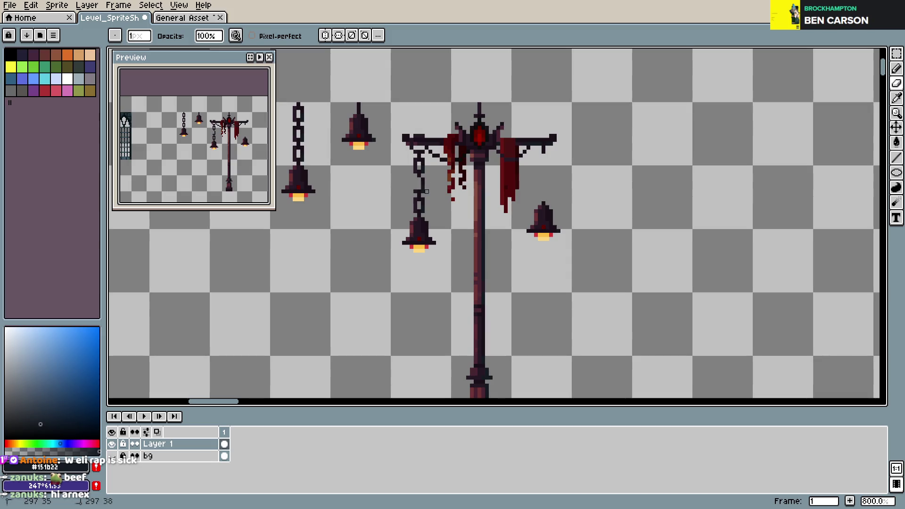
left_click_drag(415, 200, 414, 214)
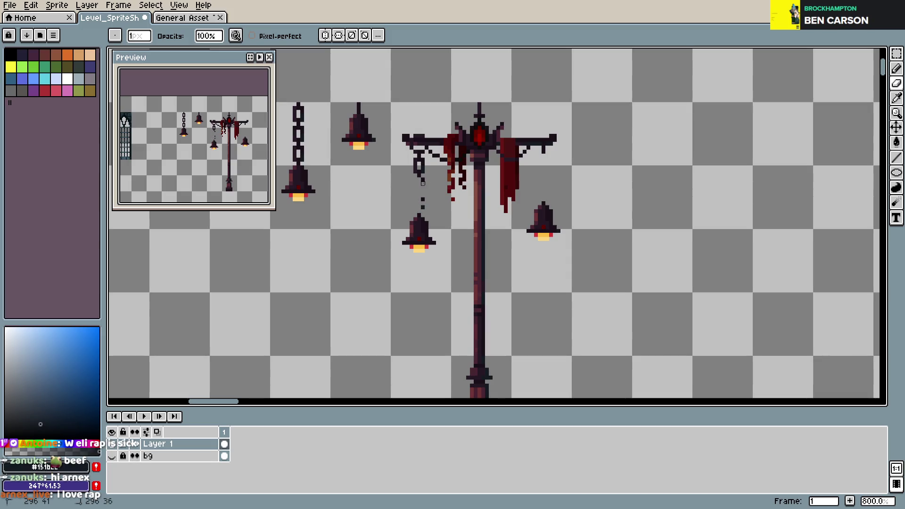
key("m")
left_click_drag(381, 193, 453, 269)
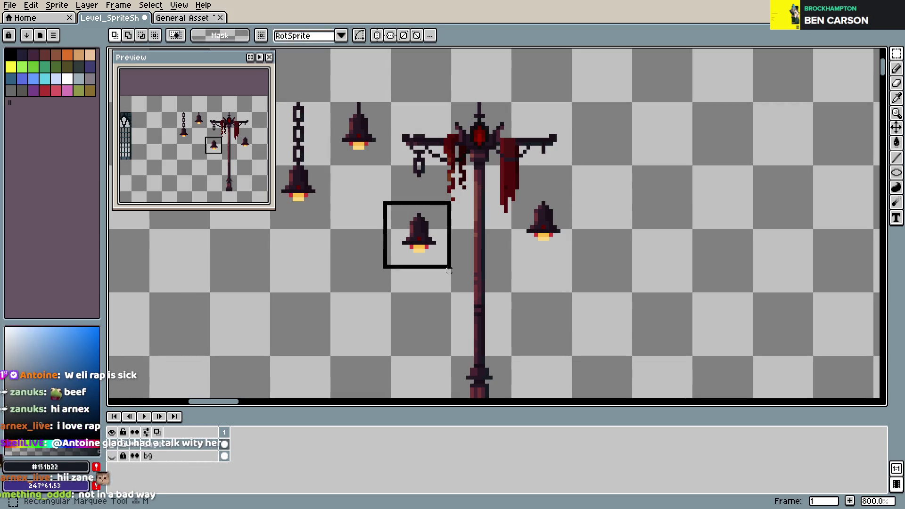
left_click_drag(430, 241, 430, 210)
left_click(551, 204)
key("ctrl+s")
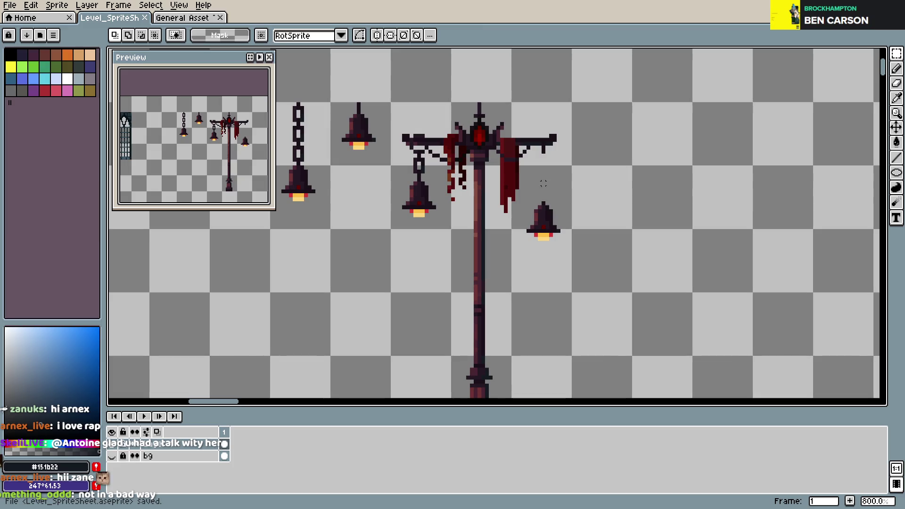
left_click_drag(517, 192, 567, 247)
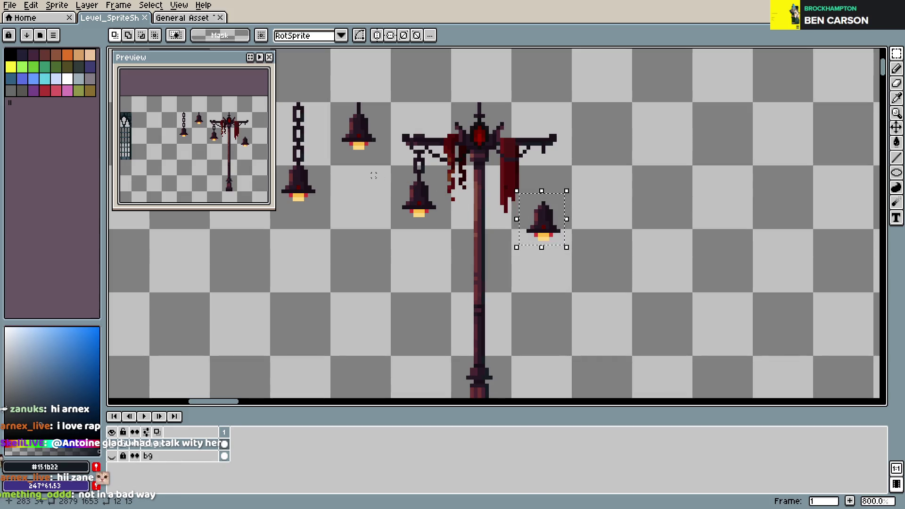
- Delete the right-hand bell and shift the standalone bell down a few pixels
key("Delete")
scroll(408, 142, "up", 1)
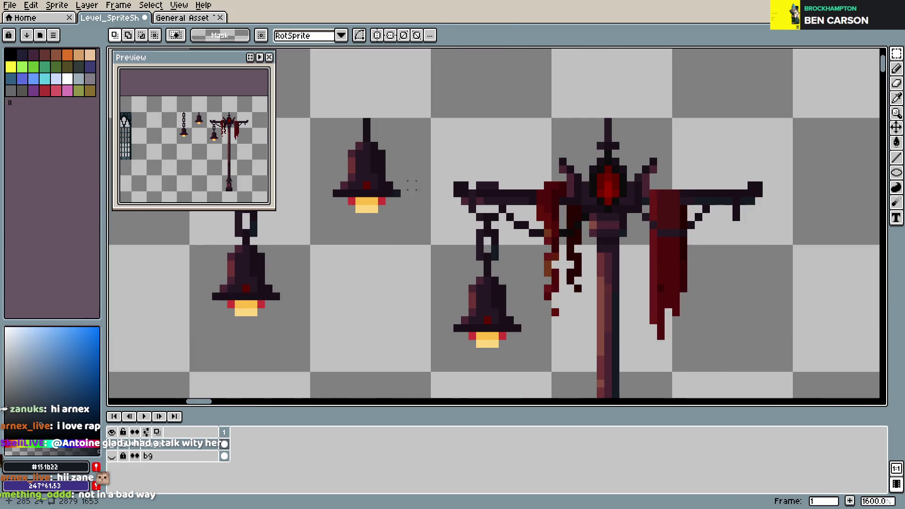
left_click_drag(336, 113, 415, 231)
left_click_drag(380, 186, 380, 209)
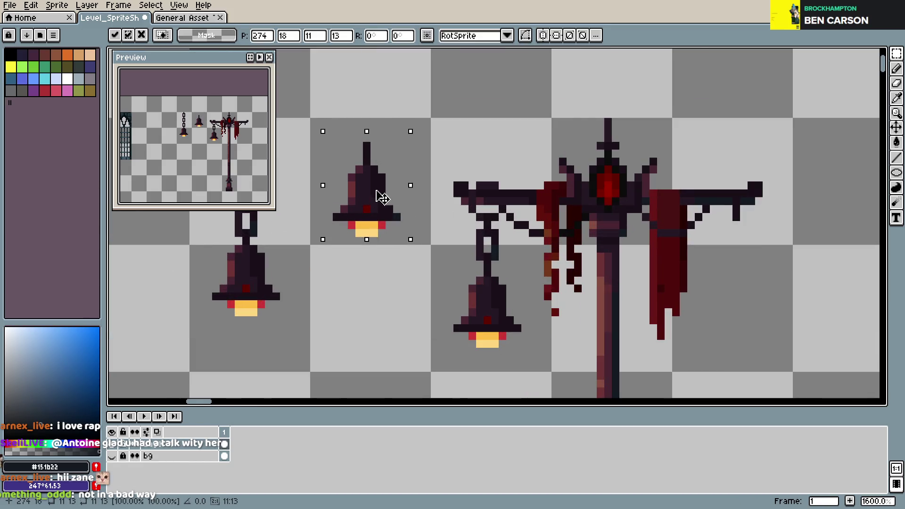
key("ctrl+d")
- Sample the dark chain colour with the eyedropper and switch between Pencil and Eraser
scroll(475, 166, "left", 3)
key("i")
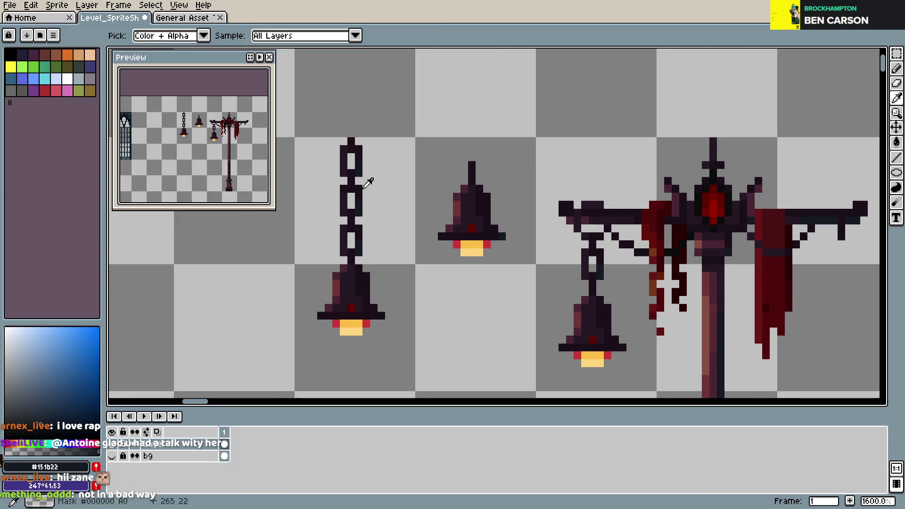
left_click(363, 191)
left_click(368, 185)
key("b")
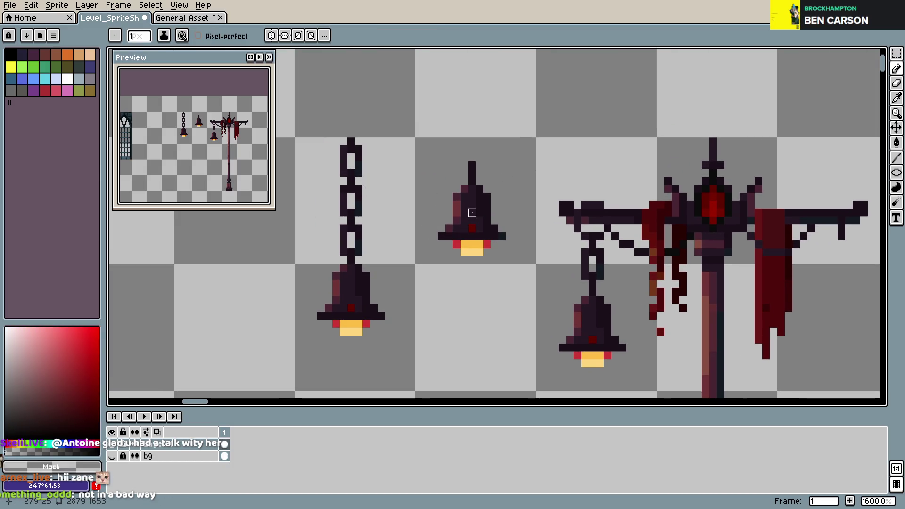
key("e")
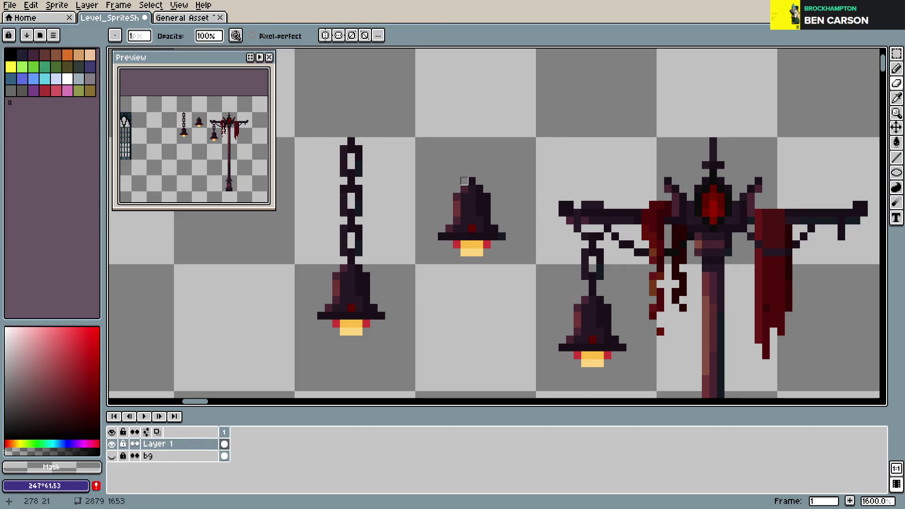
- Raise the standalone bell about five pixels with the Rectangular Marquee
key("m")
left_click_drag(429, 157, 516, 265)
left_click_drag(487, 221, 488, 184)
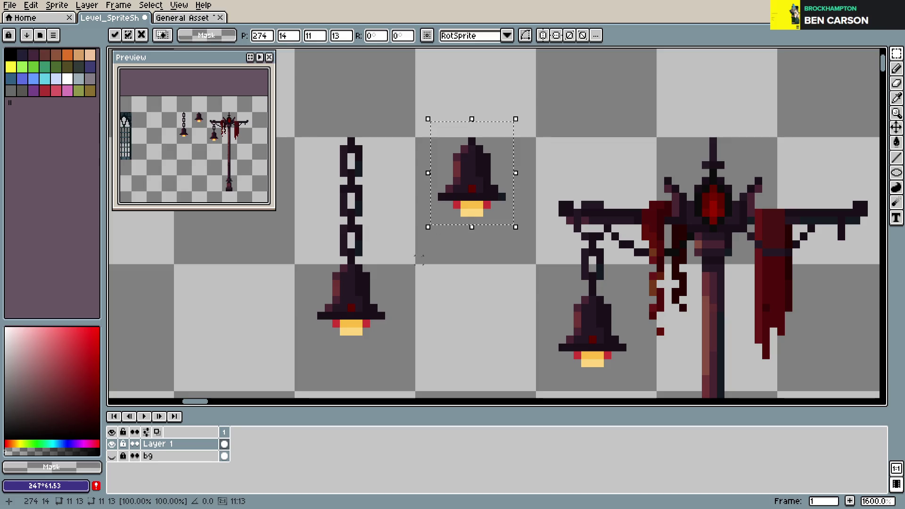
key("Return")
- Select and delete the bell hanging beneath the standalone chain
left_click_drag(300, 254, 387, 322)
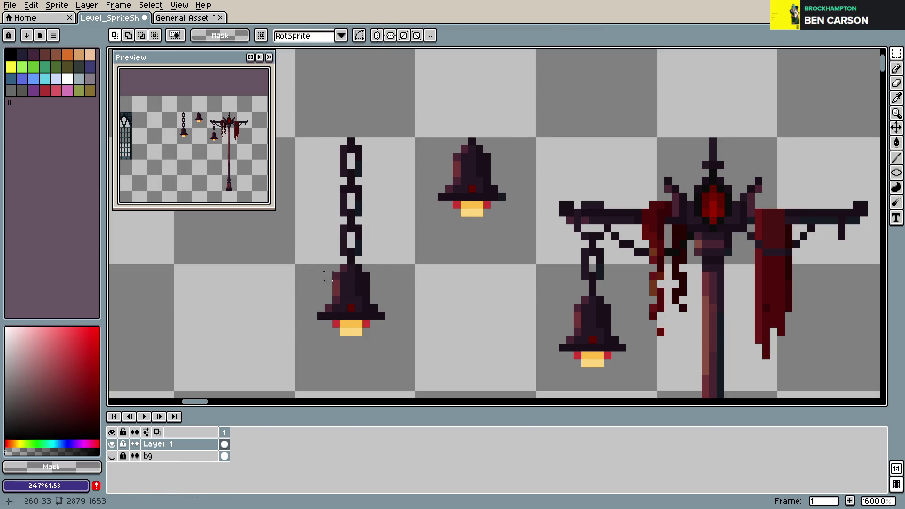
left_click_drag(315, 262, 410, 353)
key("Delete")
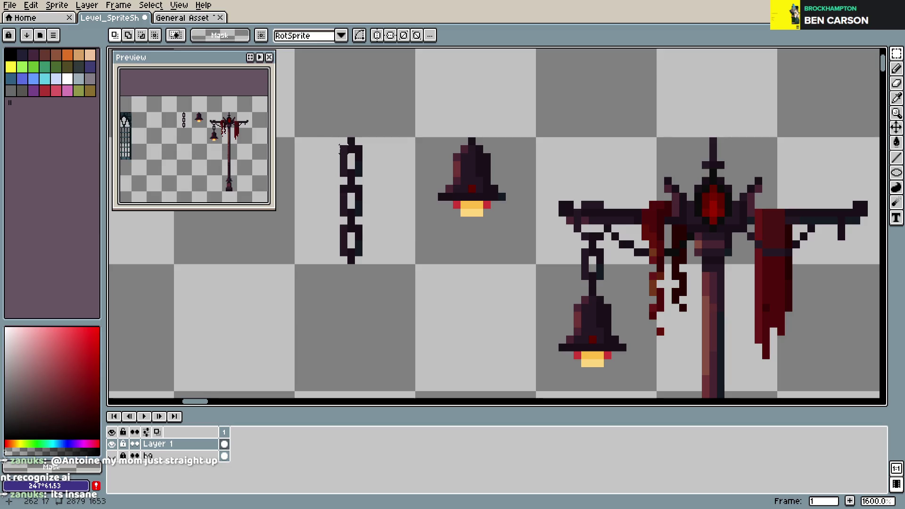
- Raise the standalone chain's upper links two pixels, erase a link's top corner pixels, and save
mouse_move(340, 148)
left_mouse_down()
mouse_move(364, 211)
mouse_move(362, 188)
left_mouse_up()
key("ctrl+d")
key("b")
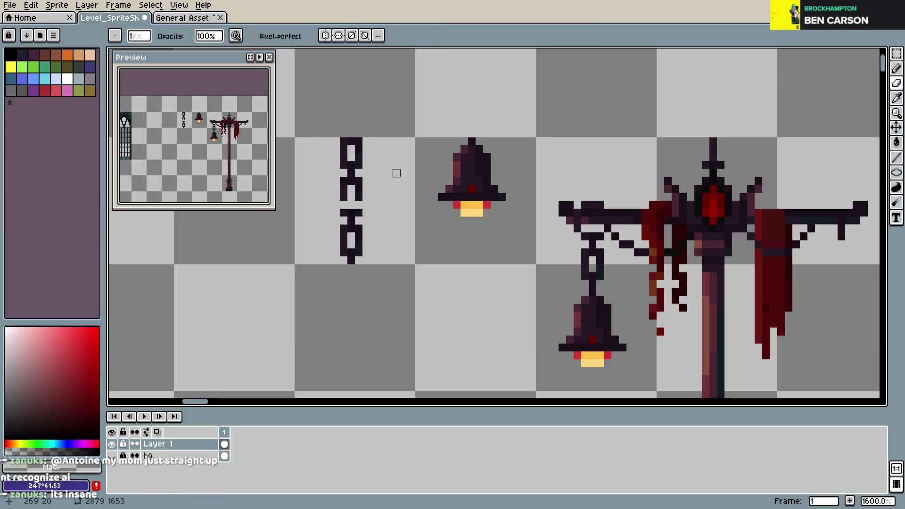
left_click(359, 199, "alt")
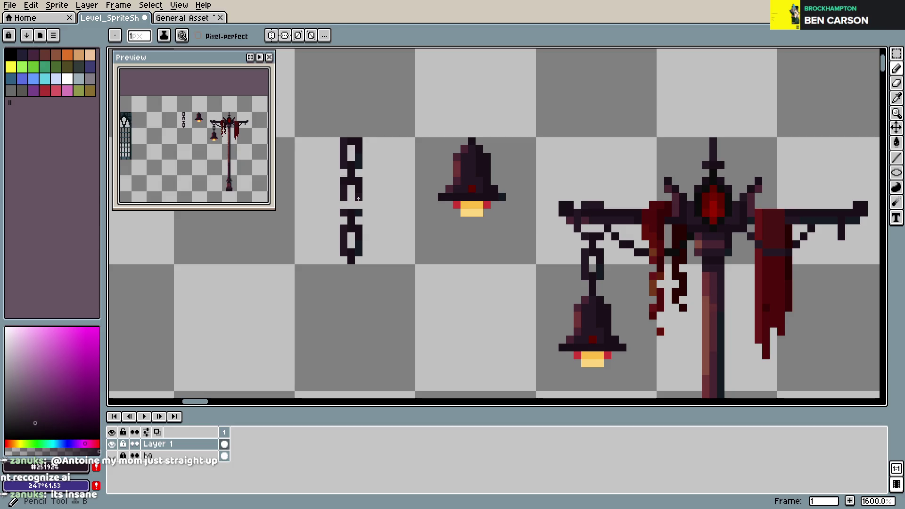
left_click(355, 201, "alt")
key("ctrl+s")
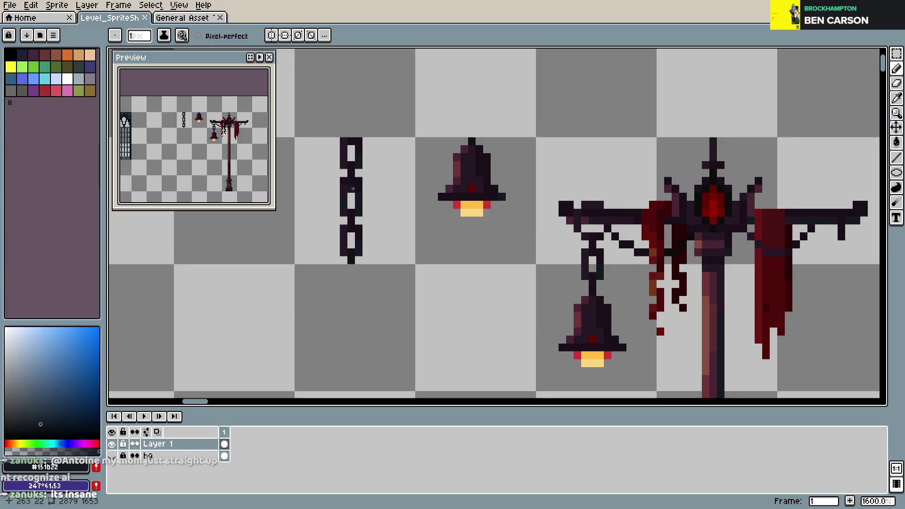
key("e")
left_click(359, 181)
key("b")
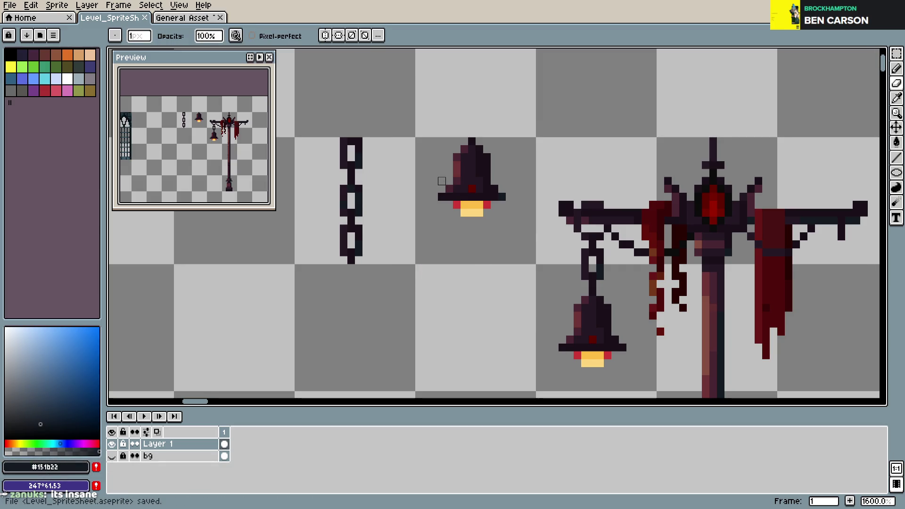
- Try placing a copy of a chain segment below the standalone chain, then cancel it
key("m")
left_click_drag(331, 138, 380, 268)
left_click_drag(355, 232, 355, 365)
scroll(381, 259, "down", 3)
left_click_drag(380, 291, 380, 352)
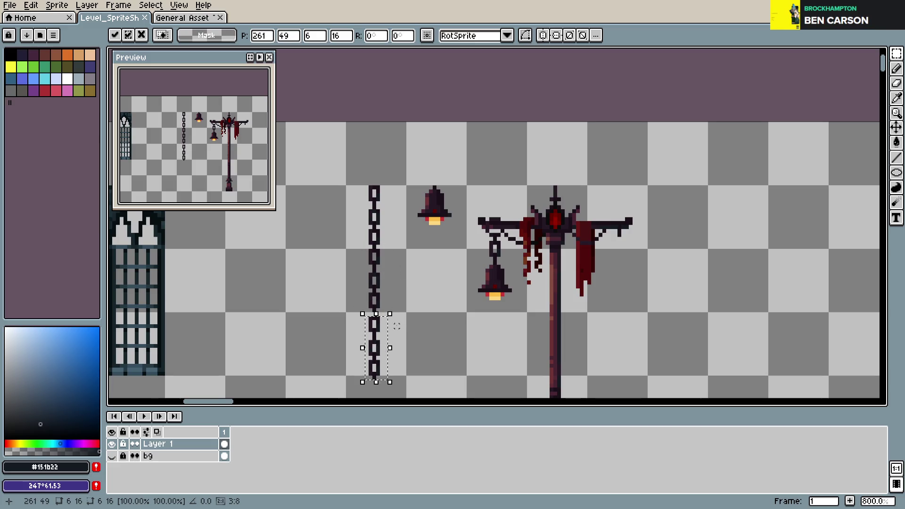
key("Escape")
scroll(434, 259, "up", 1)
key("ctrl+d")
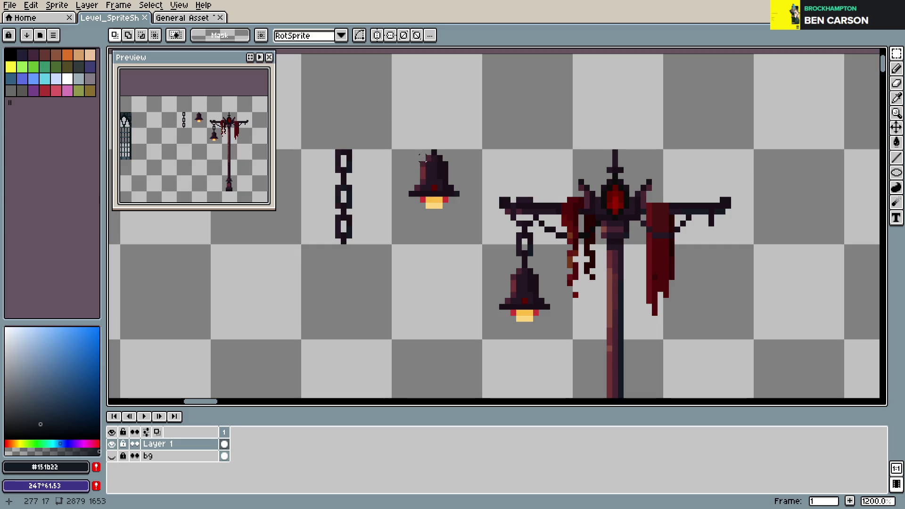
key("b")
scroll(432, 153, "down", 2)
scroll(430, 158, "up", 3)
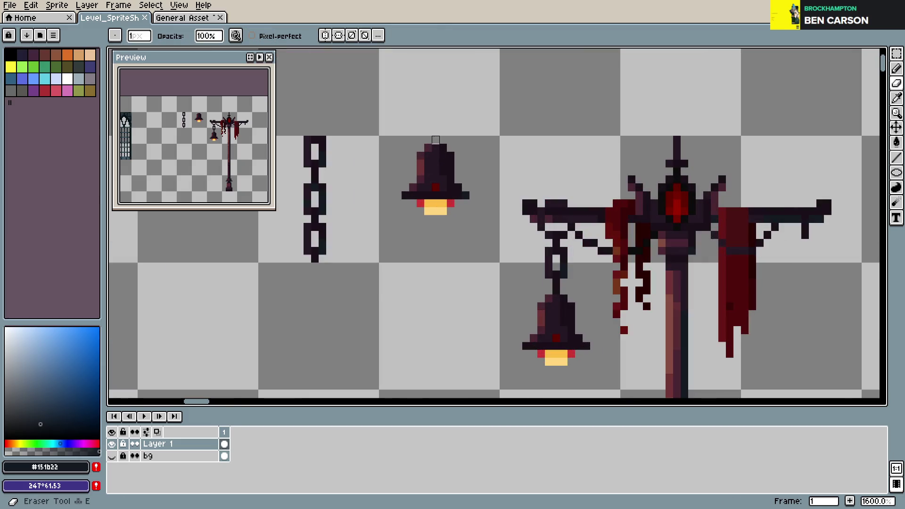
- Select the standalone bell, deselect it, and save the sprite sheet
key("m")
left_click_drag(392, 134, 487, 225)
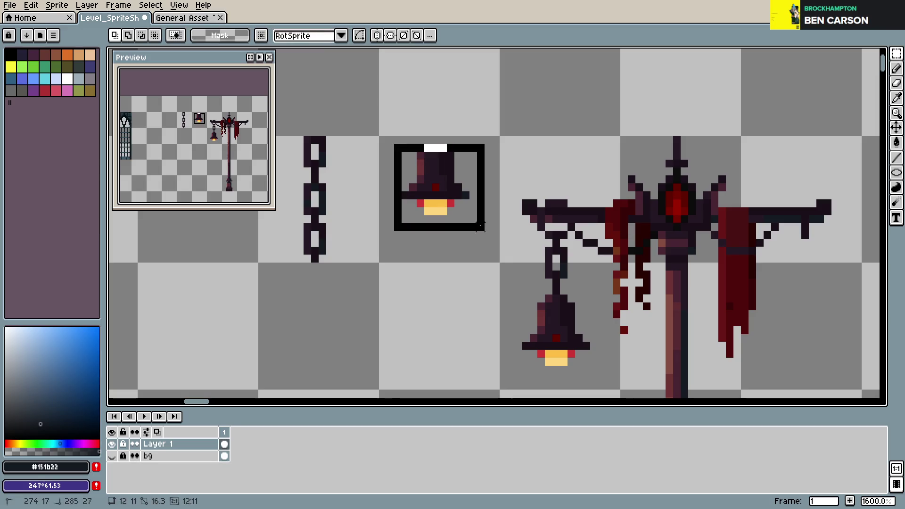
key("ctrl+d")
key("ctrl+s")
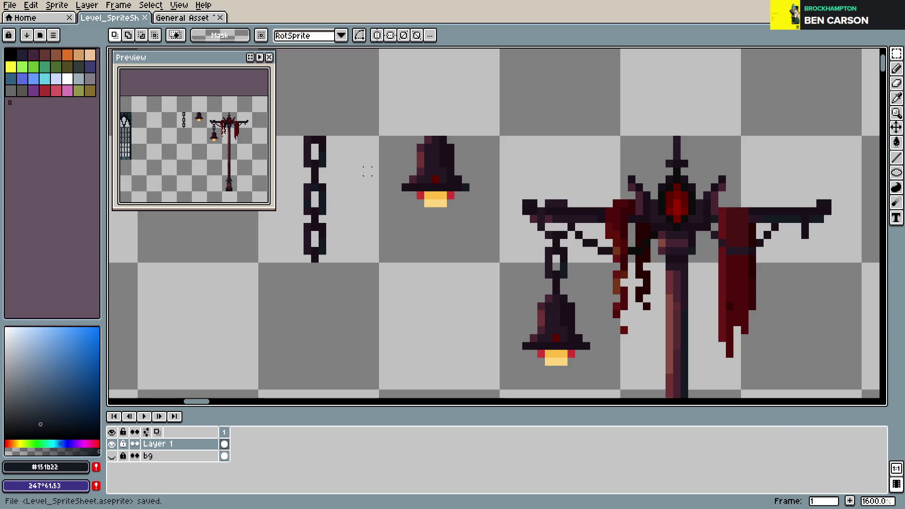
key("ctrl+s")
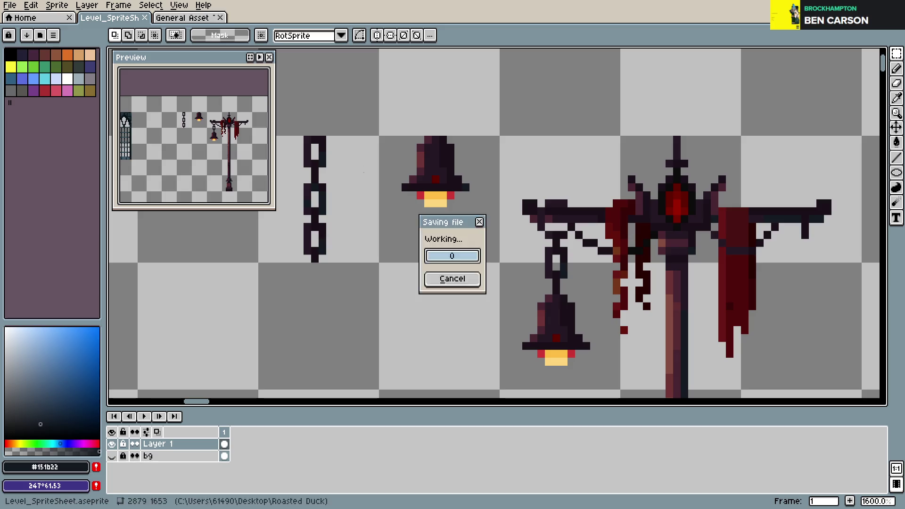
key("ctrl+s")
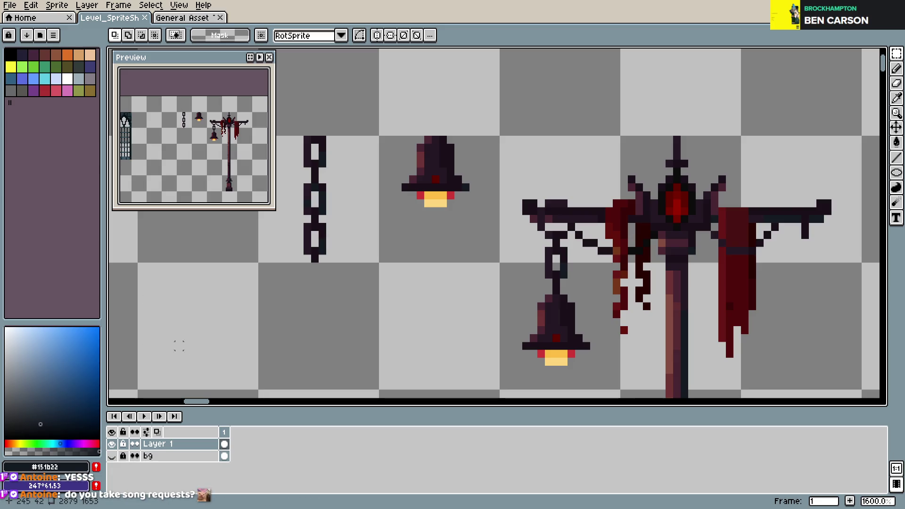
- Select the bell hanging from the lamppost's left arm, nudge it up one pixel, and save
left_click_drag(515, 293, 596, 371)
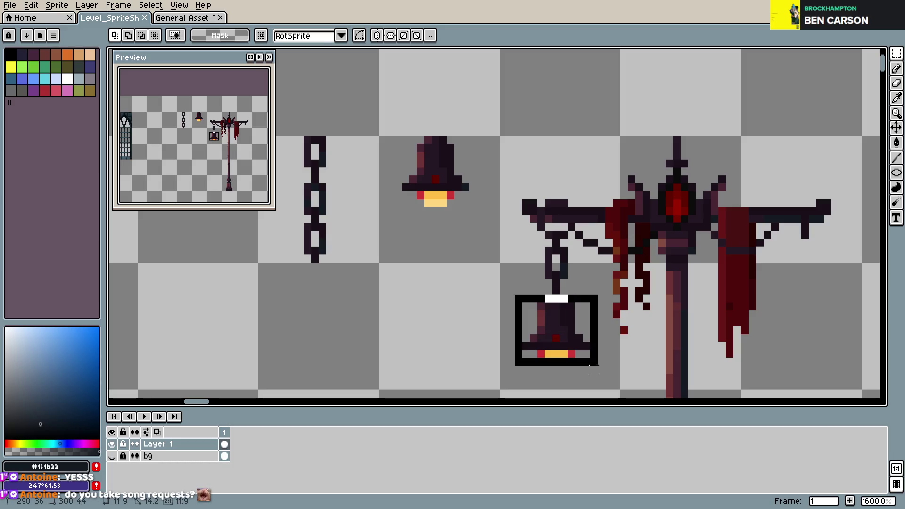
key("Up")
key("ctrl+d")
key("ctrl+s")
scroll(604, 344, "right", 3)
scroll(574, 341, "down", 2)
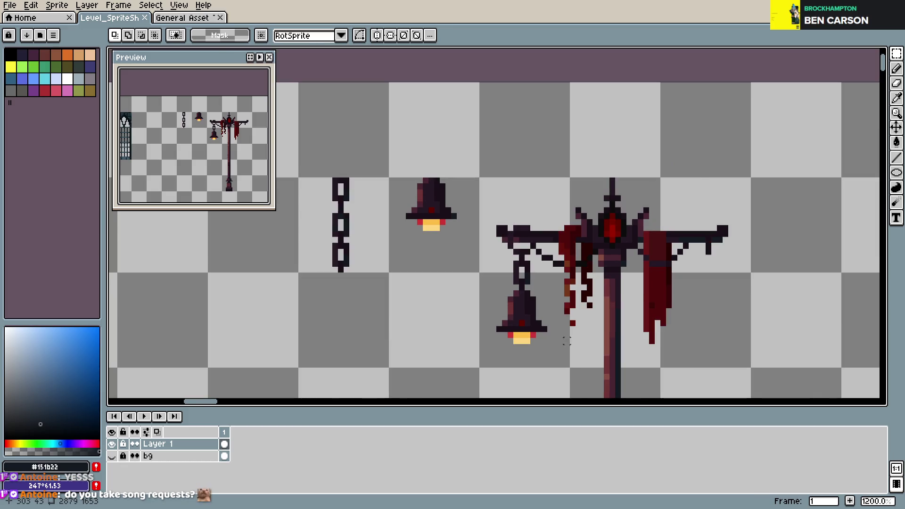
scroll(519, 321, "up", 4)
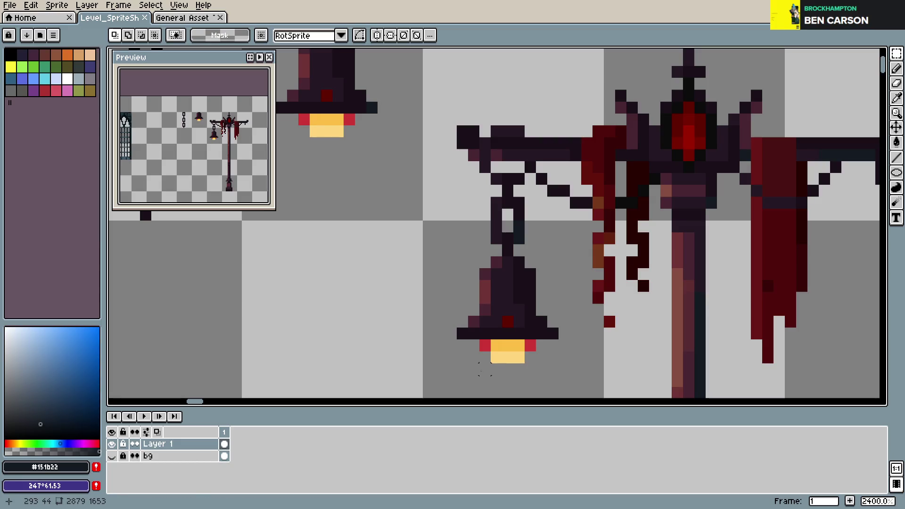
scroll(587, 321, "down", 1)
scroll(518, 297, "down", 1)
key("ctrl+s")
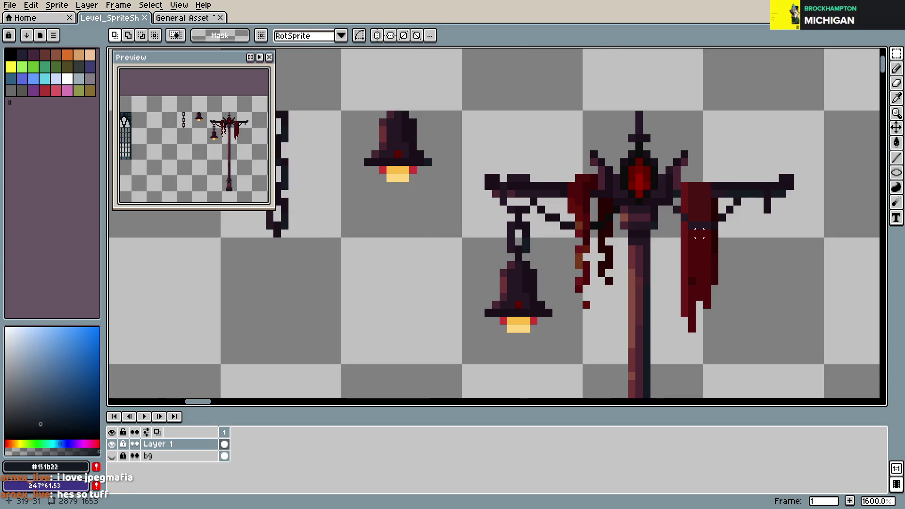
- Recolour a dark pixel on the lamppost banner's edge with a brighter red
scroll(699, 245, "down", 1)
left_click_drag(700, 244, 635, 196)
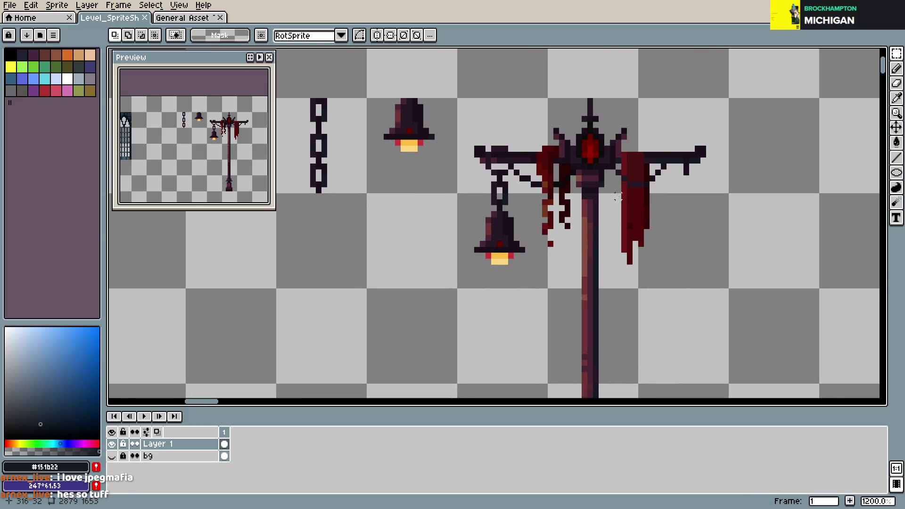
key("ctrl+s")
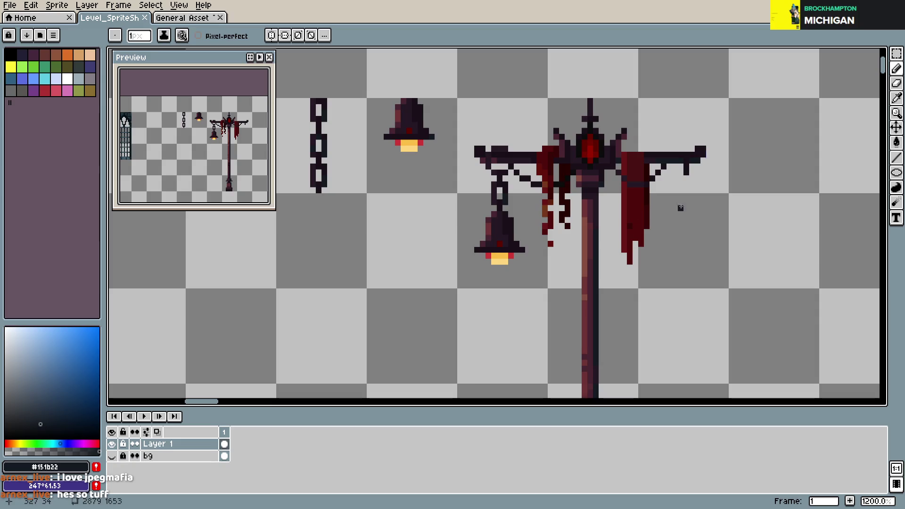
left_click(680, 179, "alt")
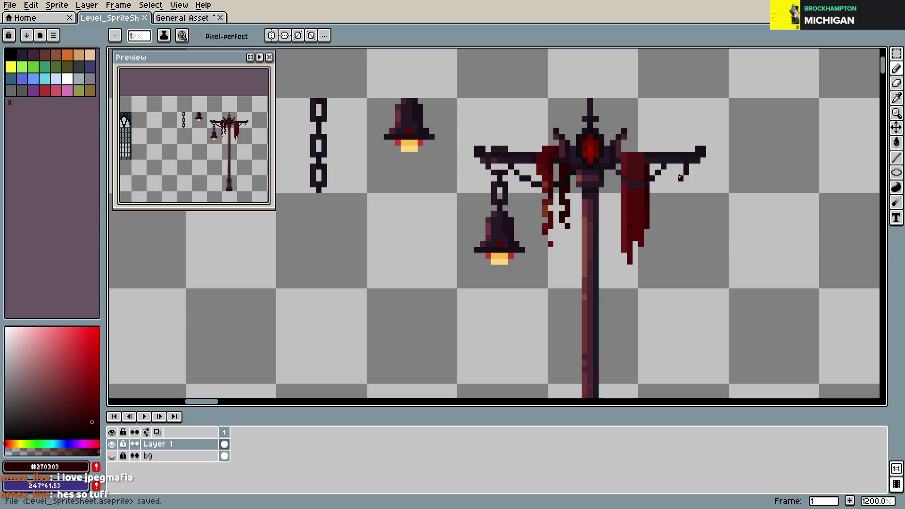
scroll(630, 219, "right", 2)
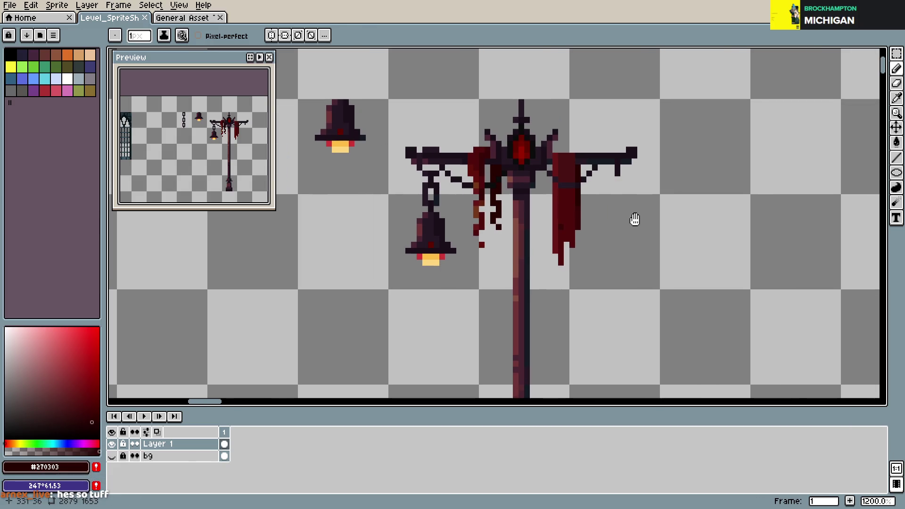
scroll(553, 159, "up", 1)
left_click(552, 159, "alt")
left_click(542, 174)
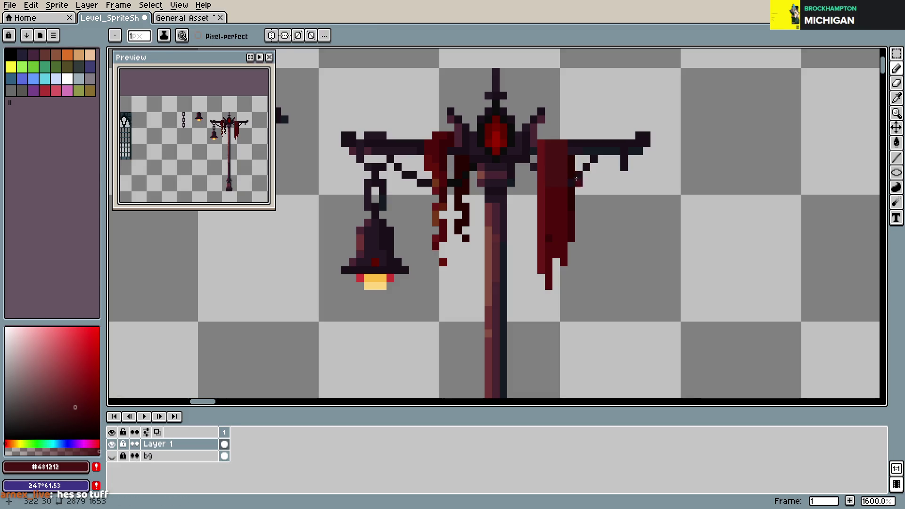
- Sample rusty brown #621f0d and outline #151b22, undo the last stroke, and save
left_click(440, 207, "alt")
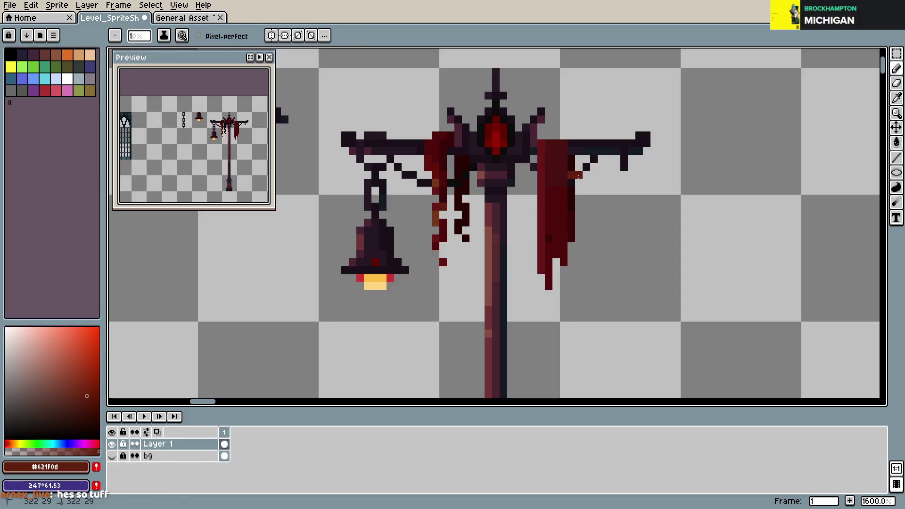
key("ctrl+z")
key("ctrl+s")
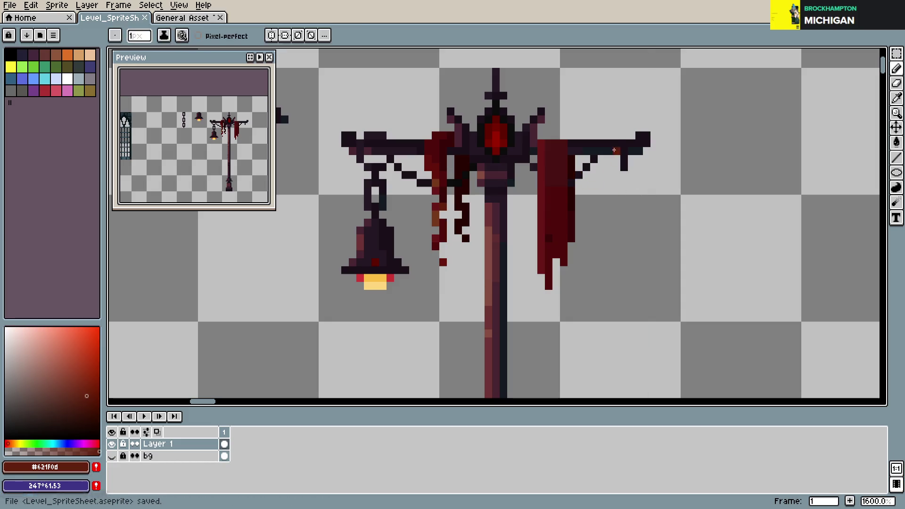
left_click(571, 174, "alt")
key("ctrl+s")
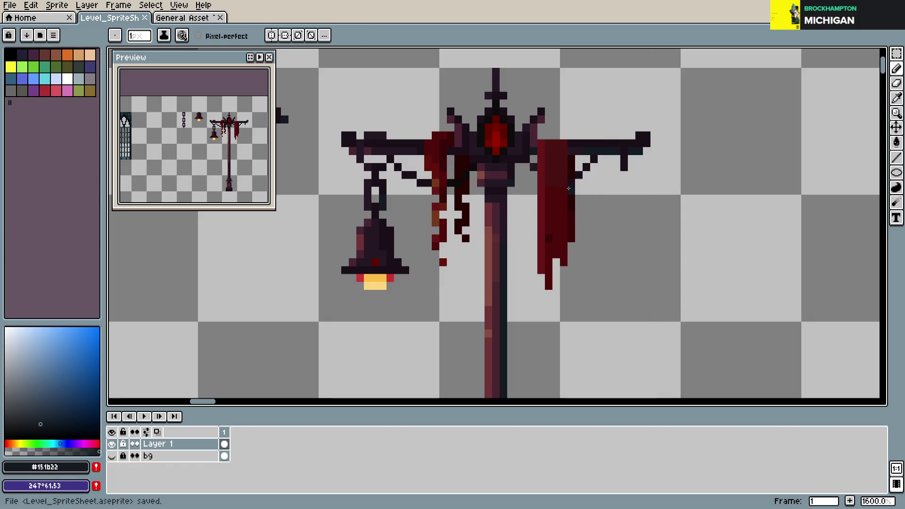
scroll(624, 222, "down", 2)
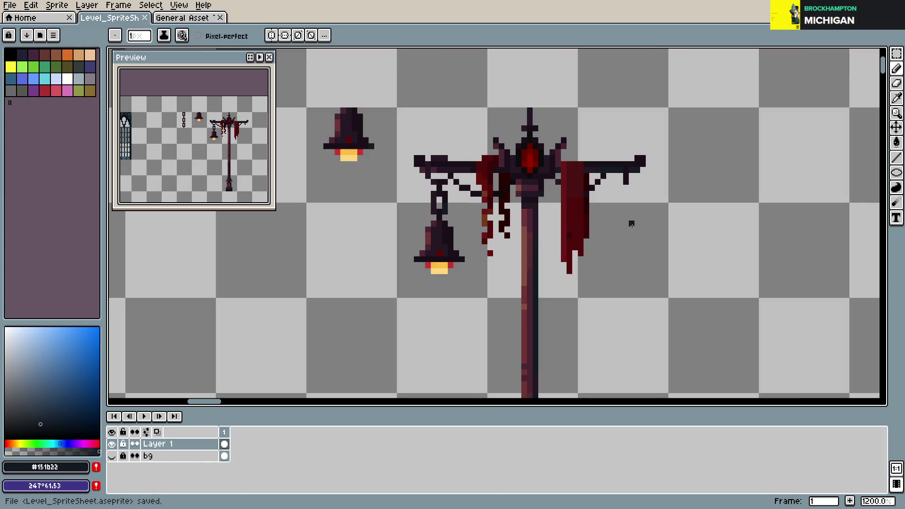
- Copy the hanging bell to the right side of the lamp post
scroll(499, 210, "up", 1)
scroll(499, 210, "down", 4)
scroll(499, 218, "up", 1)
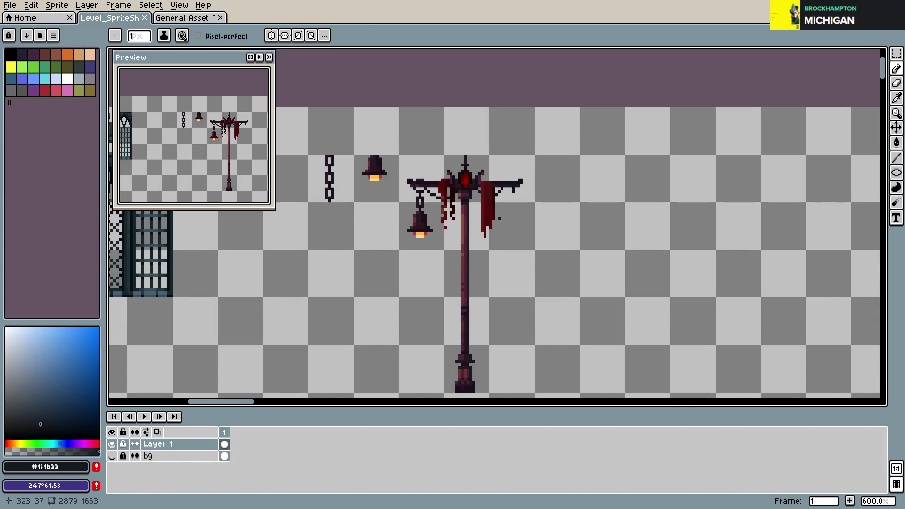
scroll(498, 218, "down", 1)
scroll(510, 214, "up", 1)
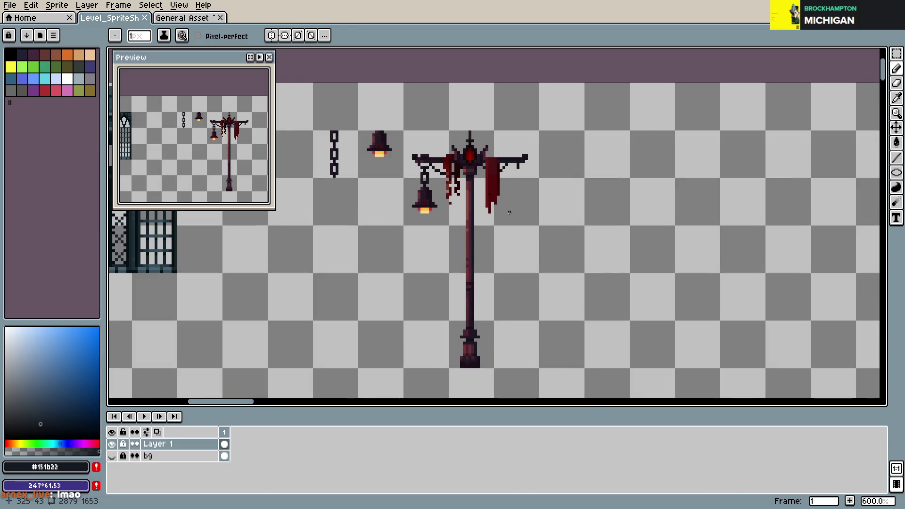
key("m")
mouse_move(406, 177)
left_mouse_down()
mouse_move(443, 226)
mouse_move(549, 226)
mouse_move(532, 257)
left_mouse_up()
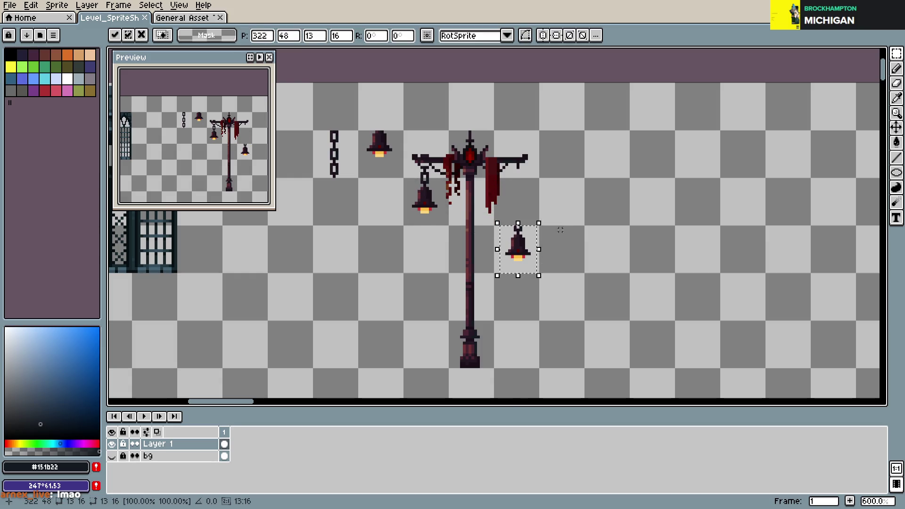
left_click(574, 219)
scroll(574, 218, "up", 3)
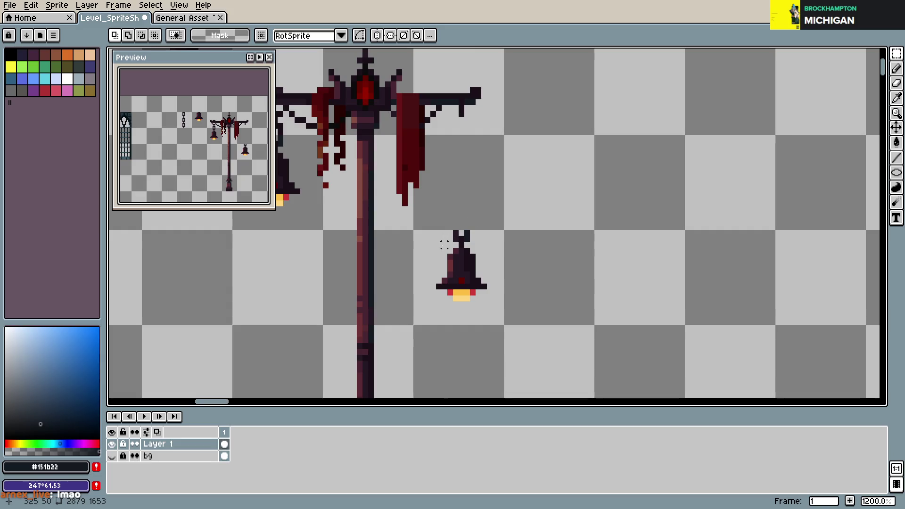
- Erase the hook atop the copied bell, move the bell up a few pixels, and save
key("e")
mouse_move(455, 234)
left_mouse_down()
mouse_move(470, 236)
mouse_move(462, 246)
mouse_move(507, 315)
left_mouse_up()
key("m")
left_click_drag(477, 288, 477, 271)
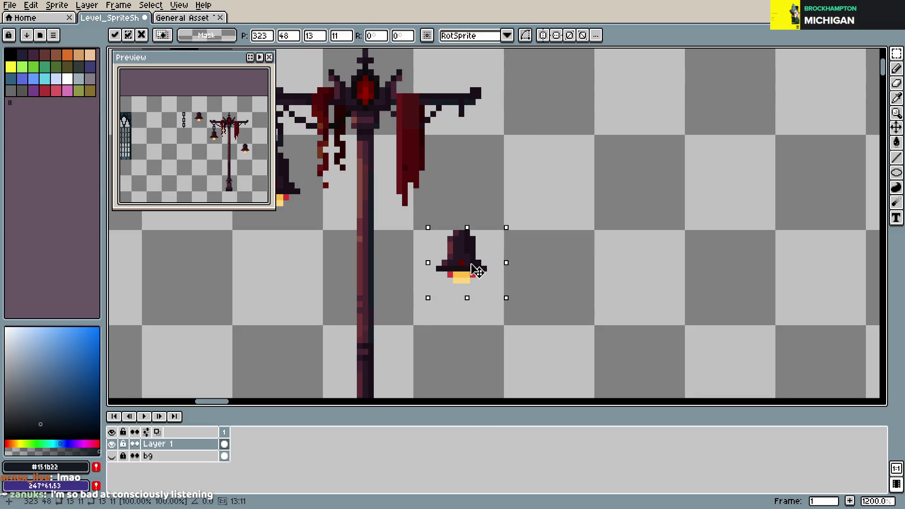
key("ctrl+s")
scroll(560, 241, "down", 3)
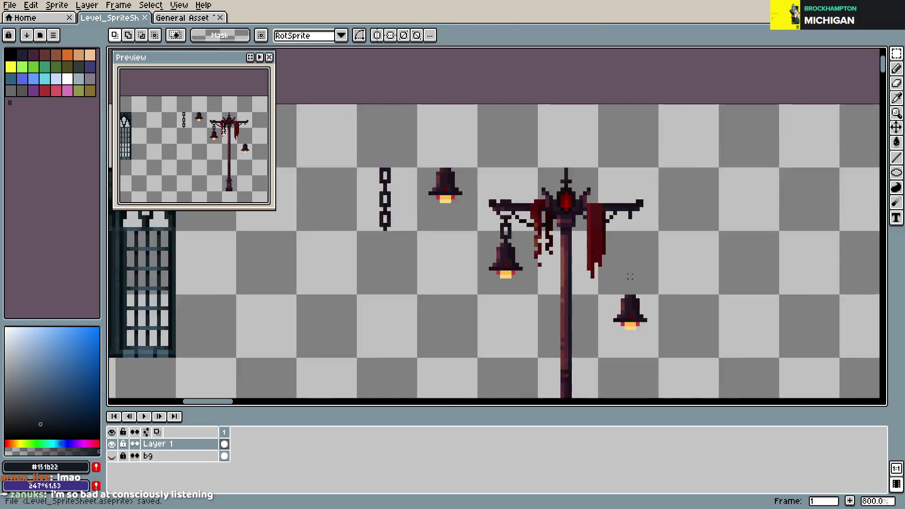
- Copy the chain above the right-side bell and try joining its top link, then undo
mouse_move(450, 202)
left_mouse_down()
mouse_move(459, 259)
mouse_move(642, 295)
left_mouse_up()
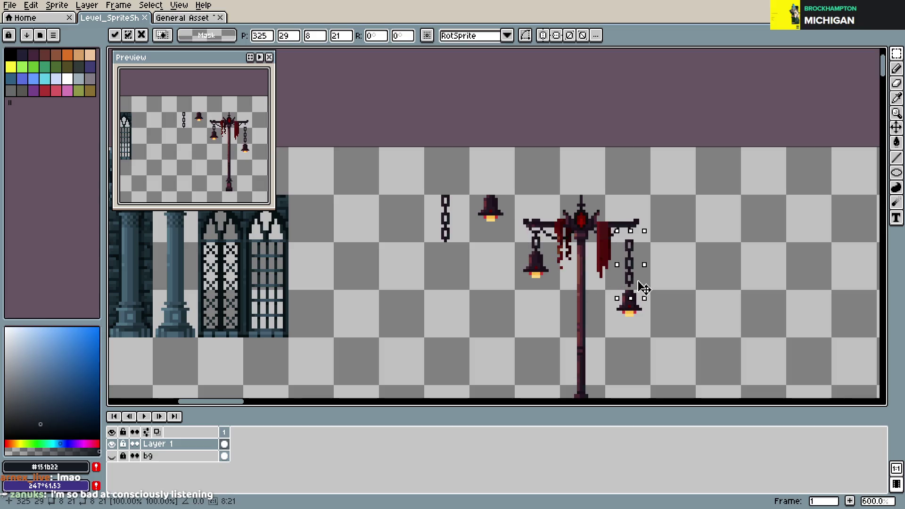
key("Return")
scroll(666, 250, "up", 2)
scroll(570, 232, "up", 1)
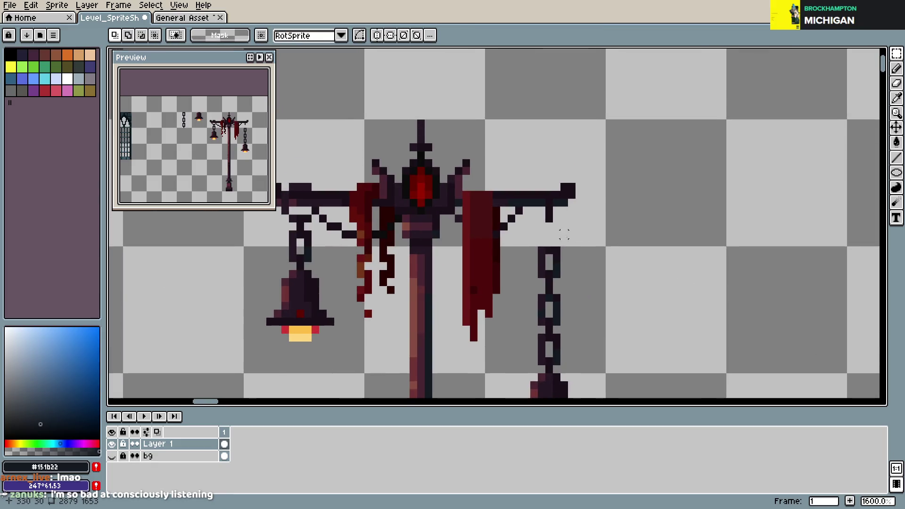
mouse_move(559, 263)
left_mouse_down()
mouse_move(560, 332)
mouse_move(555, 241)
left_mouse_up()
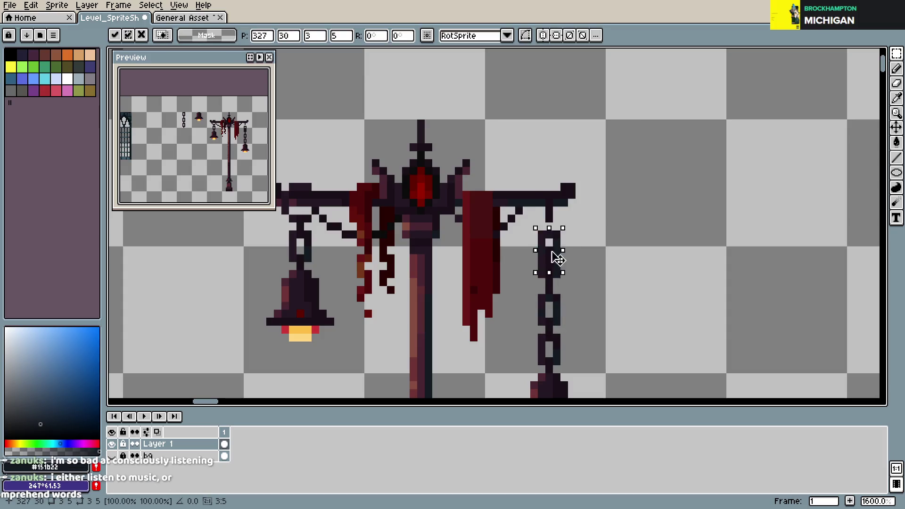
key("b")
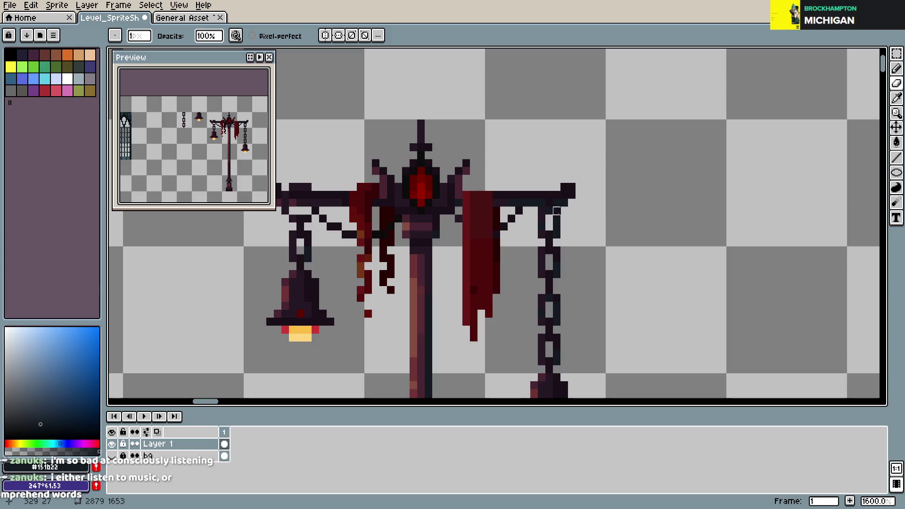
left_click_drag(542, 203, 551, 210)
scroll(646, 256, "down", 1)
scroll(648, 259, "up", 1)
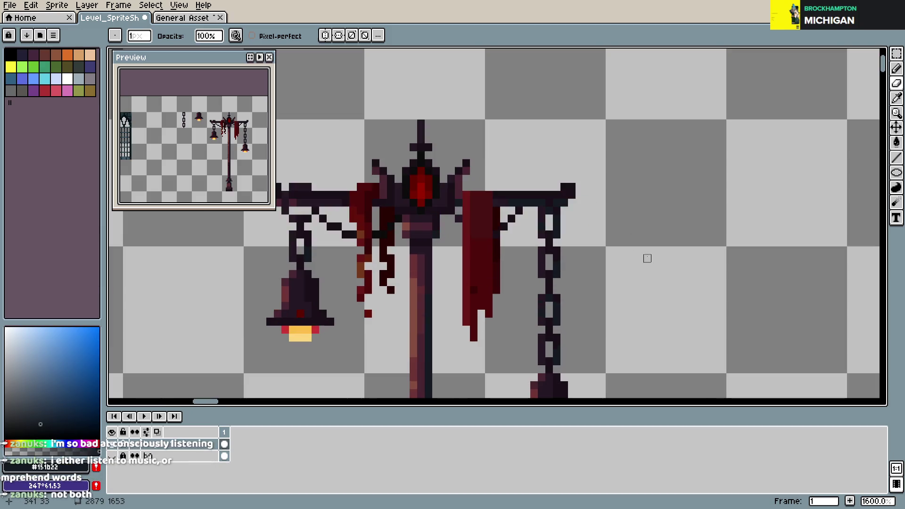
key("ctrl+z")
key("ctrl+z")
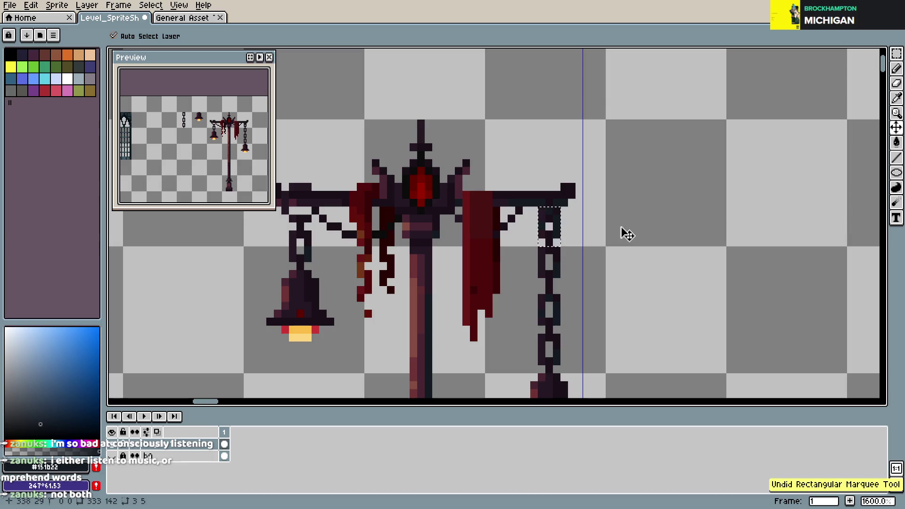
key("ctrl+z")
- Reposition the top chain link on the right arm and save the sprite sheet
key("m")
left_click_drag(529, 238, 563, 280)
key("ctrl+d")
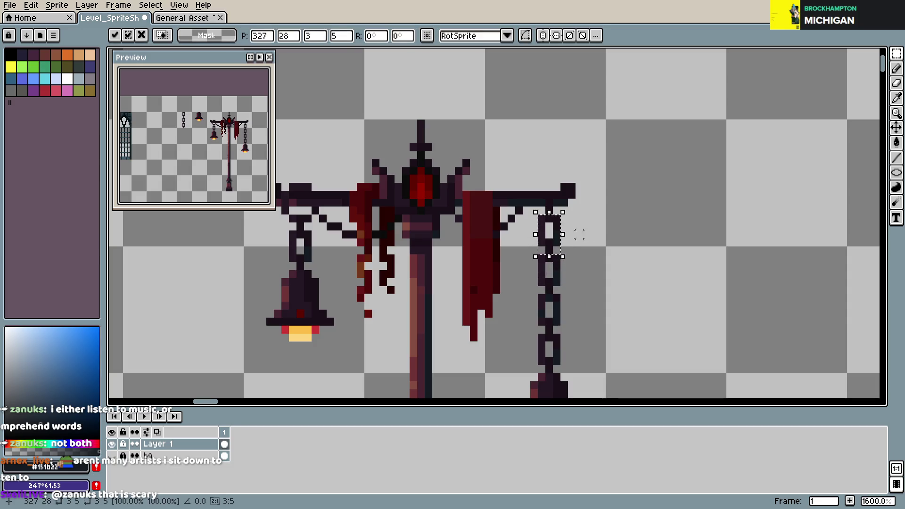
key("ctrl+s")
scroll(616, 292, "down", 5)
scroll(613, 298, "up", 3)
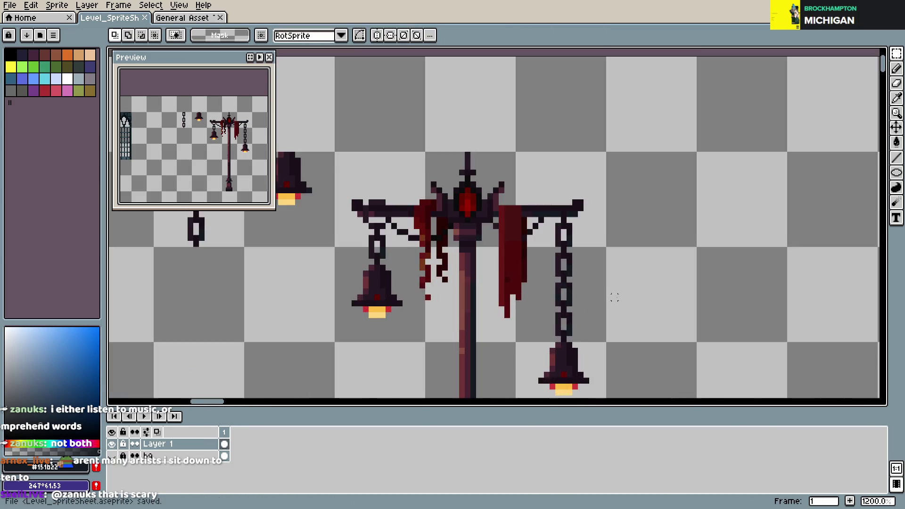
scroll(622, 264, "up", 1)
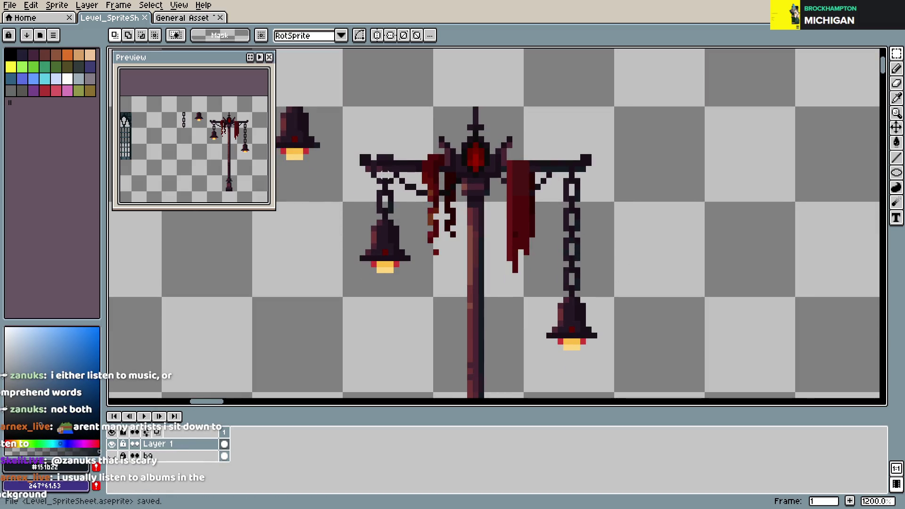
- Nudge the right chain and bell one pixel left and save
left_click_drag(533, 170, 611, 377)
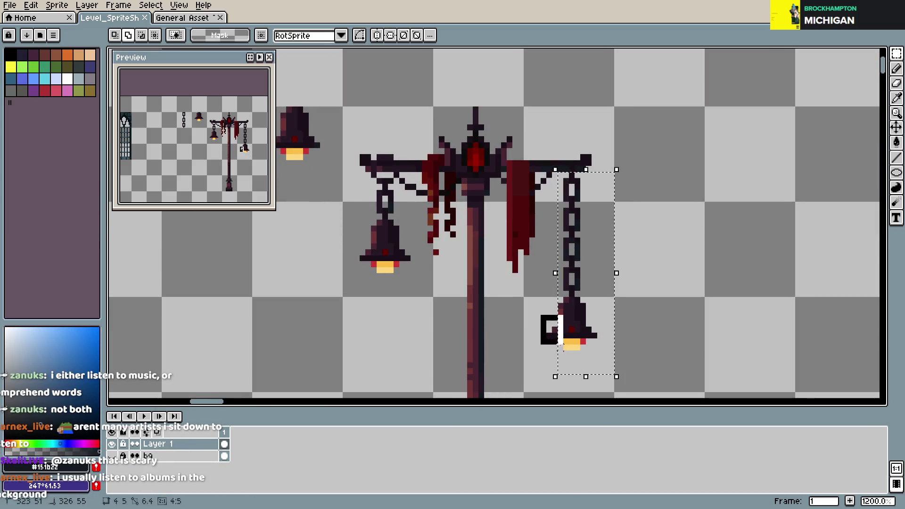
key("Left")
key("ctrl+s")
scroll(679, 307, "down", 4)
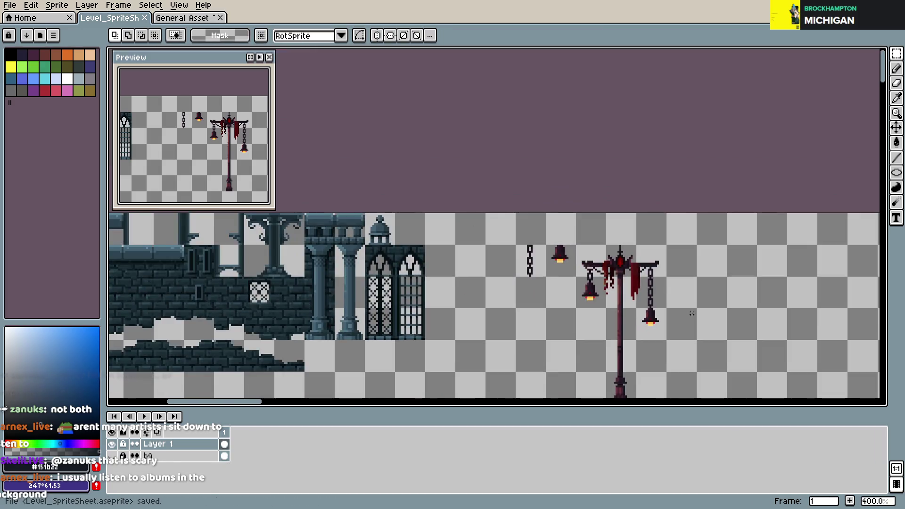
key("ctrl+s")
scroll(659, 289, "up", 3)
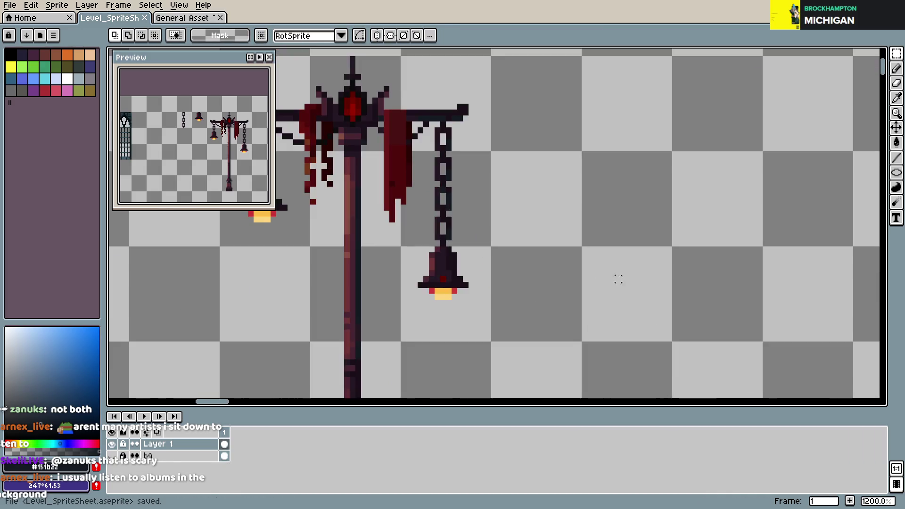
scroll(546, 262, "down", 3)
scroll(546, 262, "down", 1)
scroll(518, 260, "up", 1)
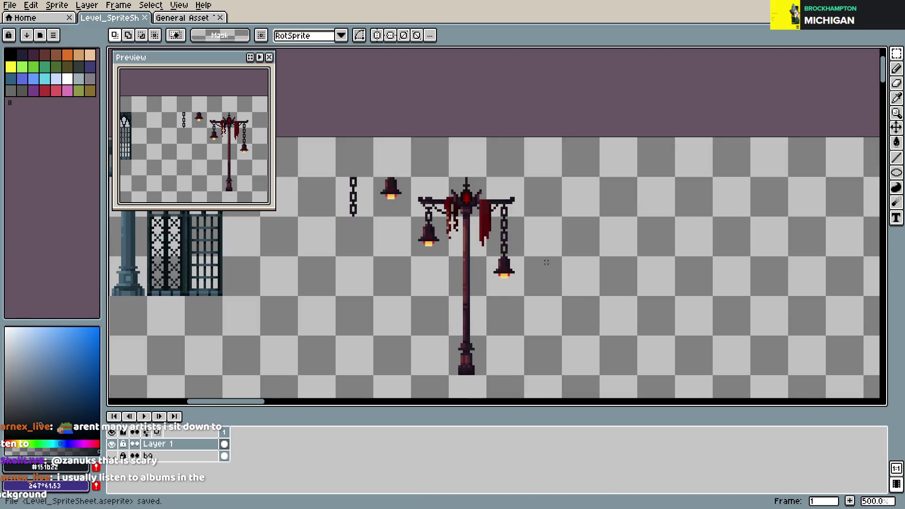
- Move the standalone chain and bell higher beside the window tiles and save
left_click_drag(516, 260, 600, 234)
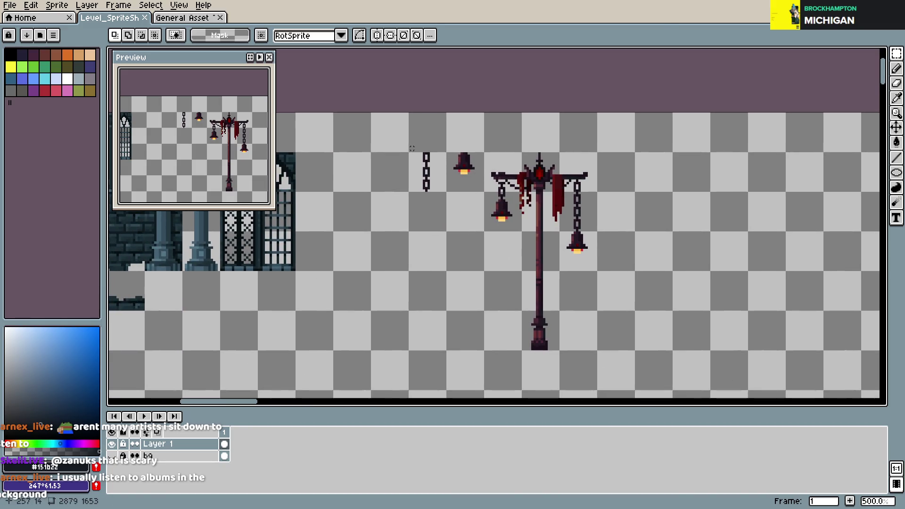
mouse_move(409, 152)
left_mouse_down()
mouse_move(482, 192)
mouse_move(695, 183)
mouse_move(491, 293)
mouse_move(479, 333)
left_mouse_up()
scroll(576, 310, "down", 2)
mouse_move(576, 309)
left_mouse_down()
mouse_move(542, 238)
mouse_move(566, 156)
mouse_move(510, 242)
left_mouse_up()
key("ctrl+d")
scroll(566, 193, "up", 4)
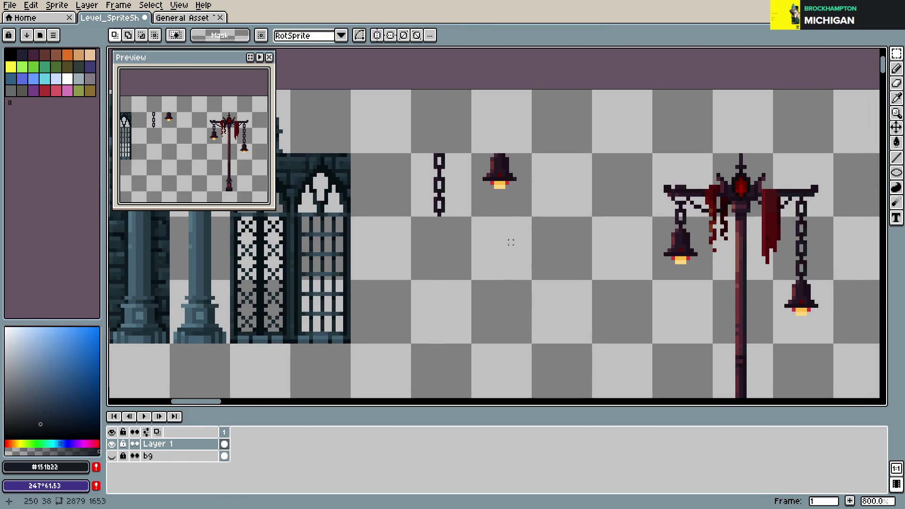
key("ctrl+s")
- Select the whole lamp post and drag it left toward the loose chain
scroll(511, 242, "down", 2)
left_click_drag(553, 147, 684, 355)
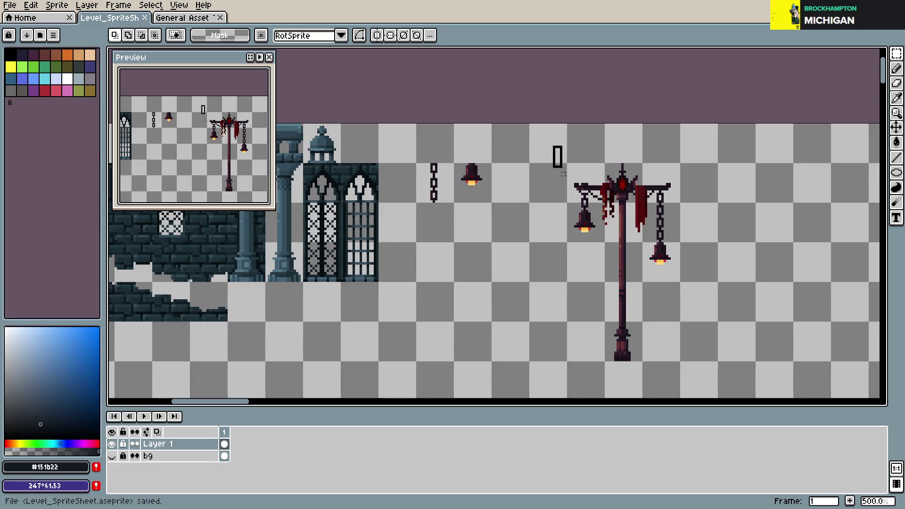
mouse_move(634, 317)
left_mouse_down()
mouse_move(533, 300)
mouse_move(565, 315)
left_mouse_up()
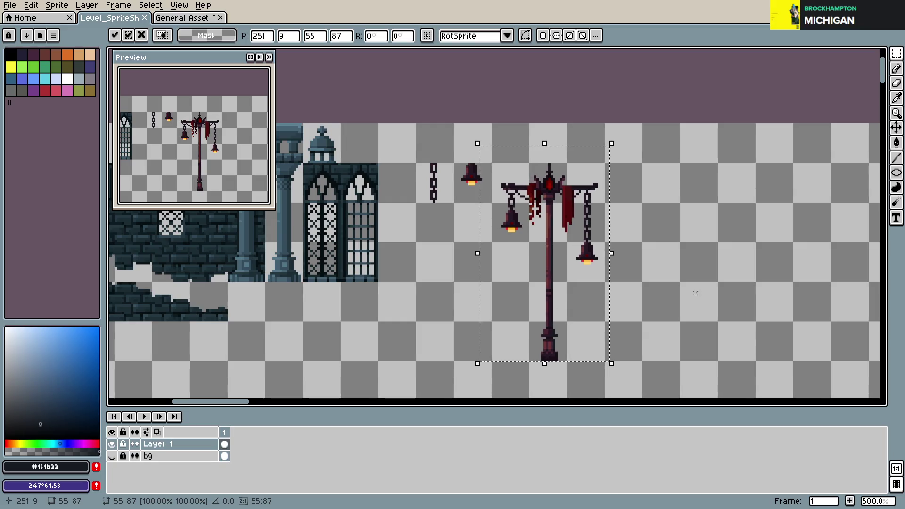
- Duplicate the bell-hung lamp post just to its right, nudge it one pixel left, and save
left_click_drag(545, 304, 657, 311, "ctrl")
key("ctrl+s")
scroll(686, 258, "down", 2)
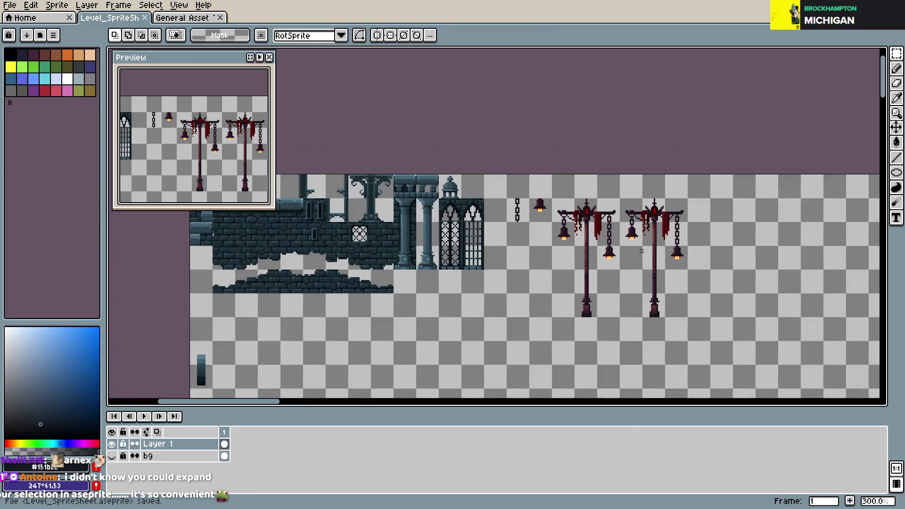
scroll(569, 235, "up", 3)
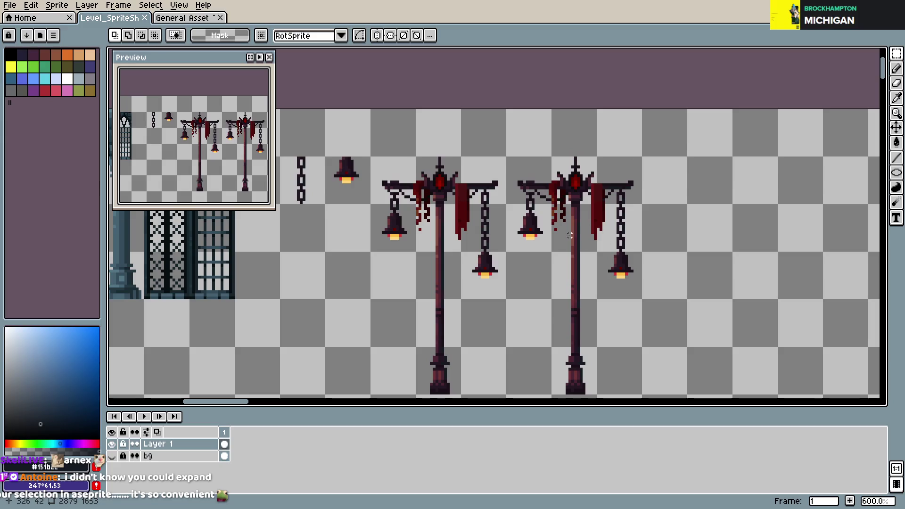
key("ctrl+s")
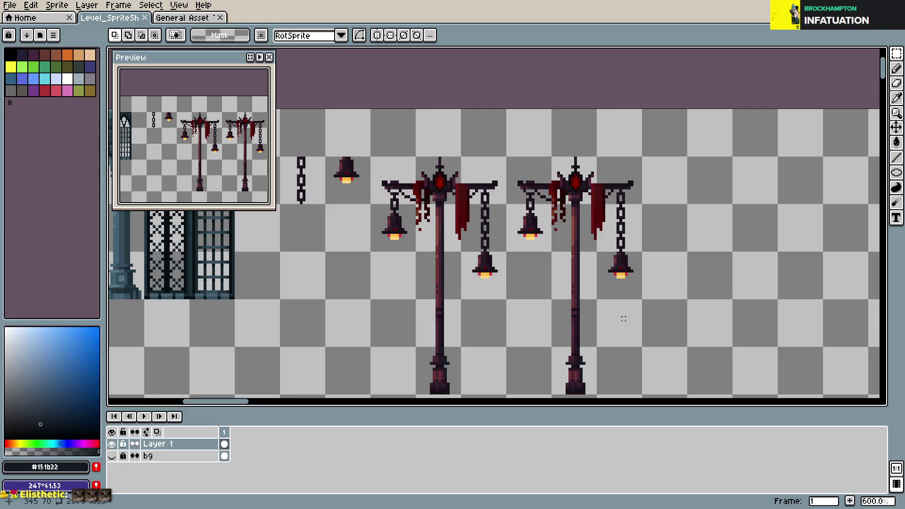
scroll(546, 187, "up", 3)
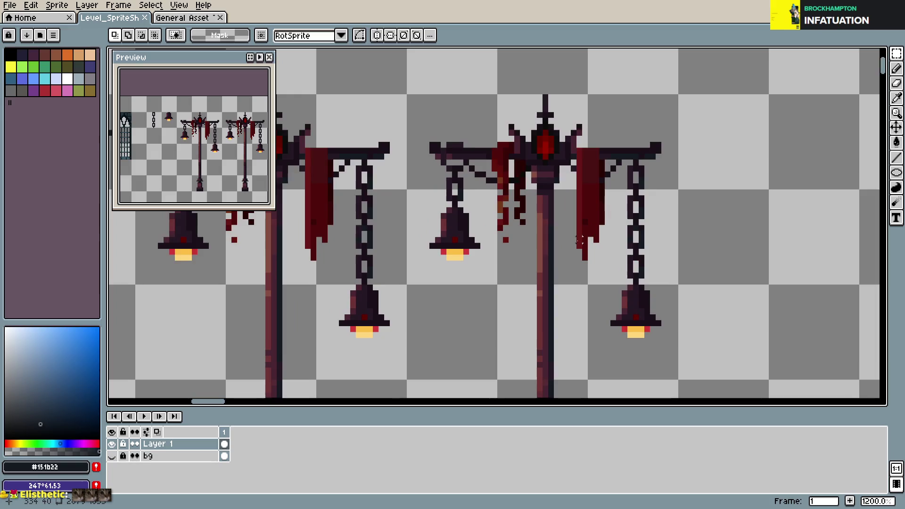
- Erase the stray drip pixels on both sides of the lamppost's pole
key("e")
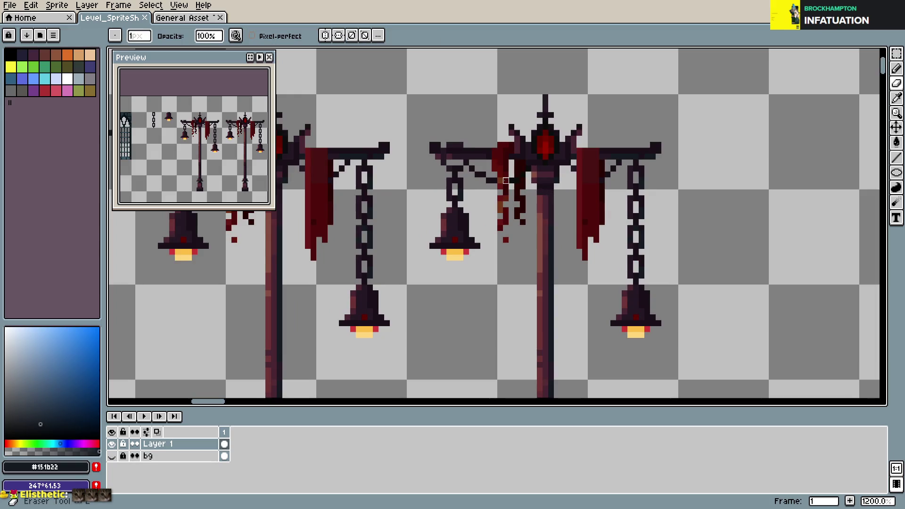
left_click_drag(500, 185, 506, 222)
mouse_move(515, 180)
left_mouse_down()
mouse_move(518, 204)
mouse_move(514, 172)
mouse_move(523, 165)
left_mouse_up()
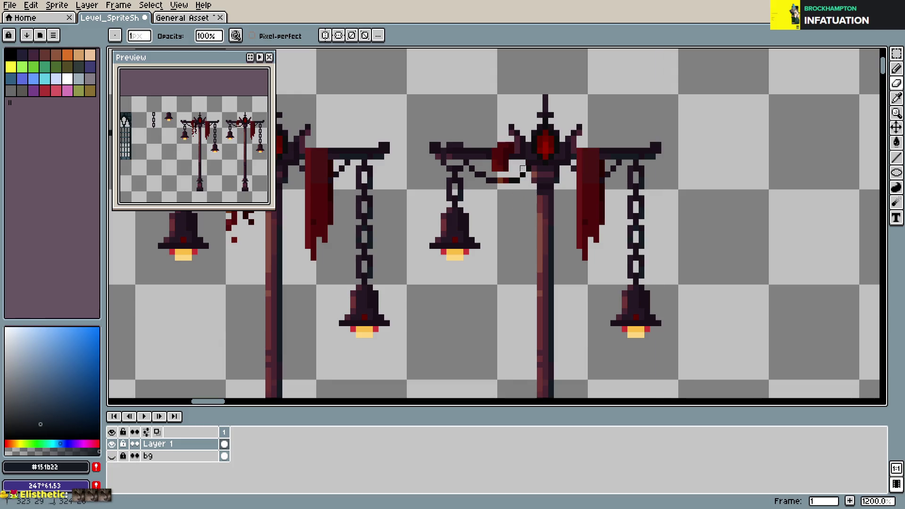
scroll(500, 163, "up", 3)
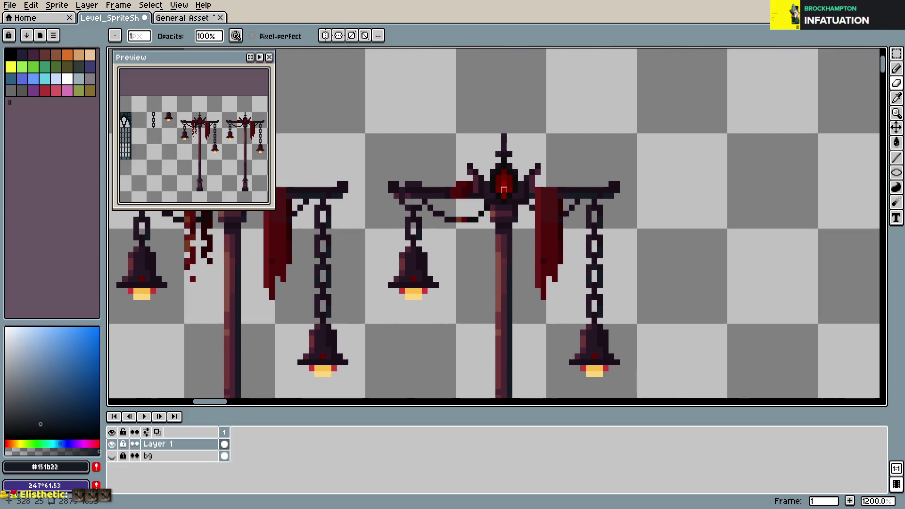
- Paint over the red pixels beside the crossbar with the sampled dark crossbar colour
key("i")
left_click(389, 202)
key("b")
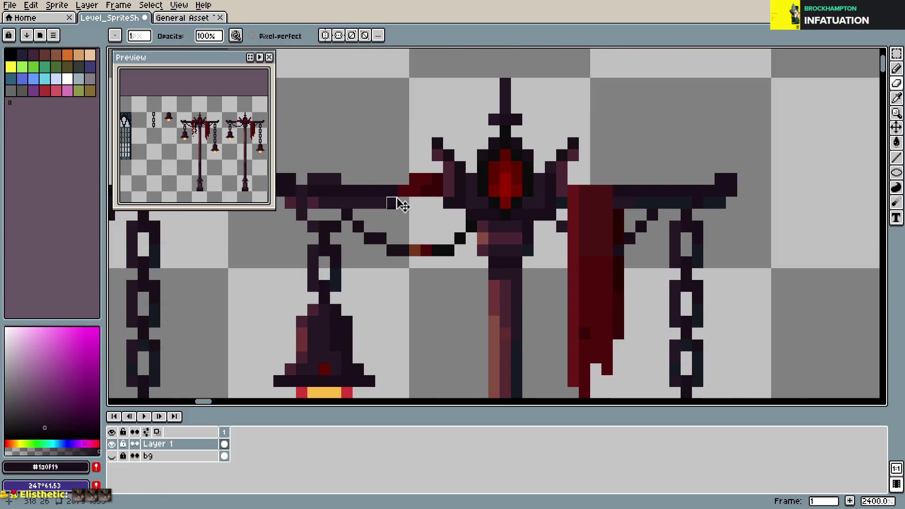
left_click_drag(405, 199, 404, 191)
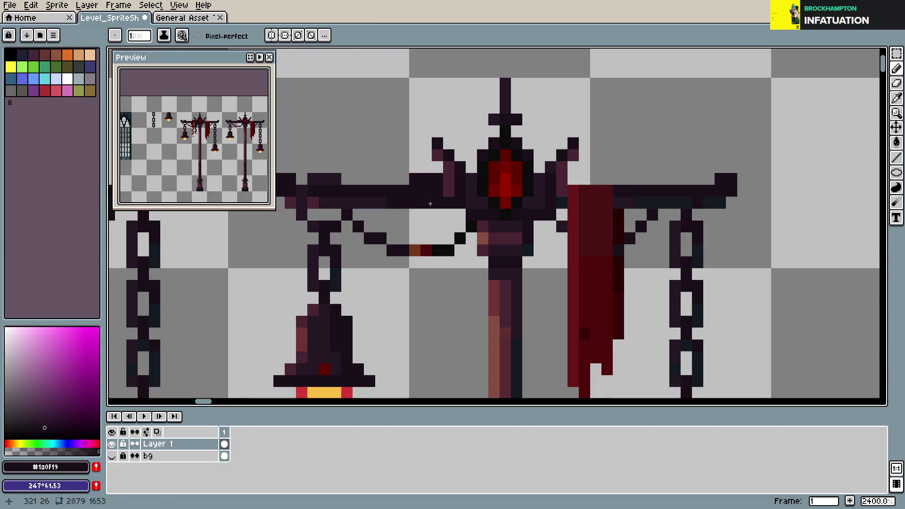
- Draw dark pixels above the red banner and erase two stray ones
mouse_move(522, 186)
left_mouse_down()
mouse_move(550, 170)
mouse_move(511, 181)
mouse_move(556, 181)
mouse_move(522, 193)
mouse_move(569, 217)
left_mouse_up()
left_click(569, 191, "alt")
key("e")
key("b")
left_click(498, 217)
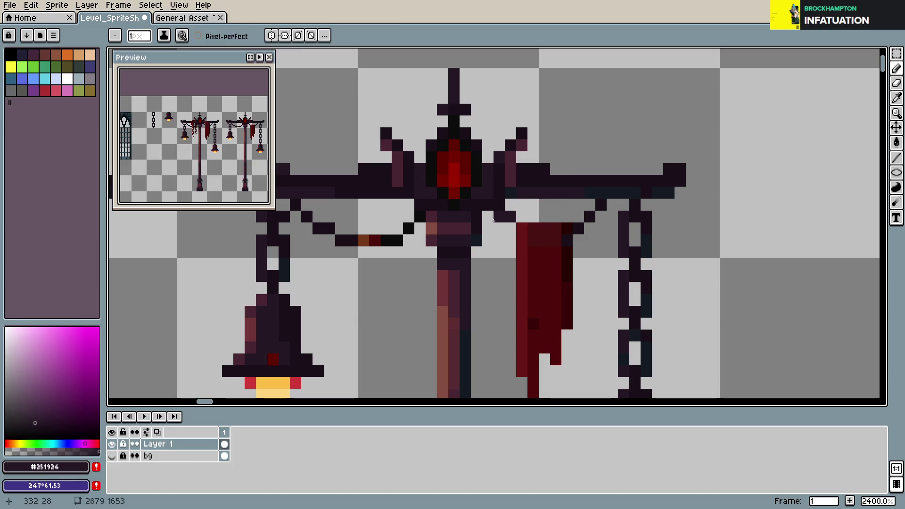
key("e")
left_click_drag(499, 217, 499, 205)
- Touch up the banner's top-left corner with single dark pixels and save
key("b")
left_click(499, 216)
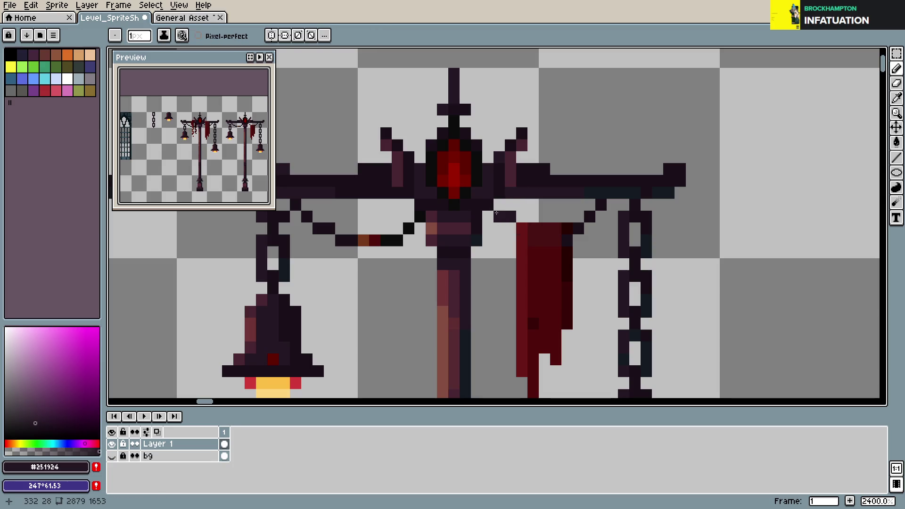
left_click(511, 216)
key("e")
left_click(508, 216)
key("v")
key("b")
key("ctrl+s")
scroll(566, 245, "down", 1)
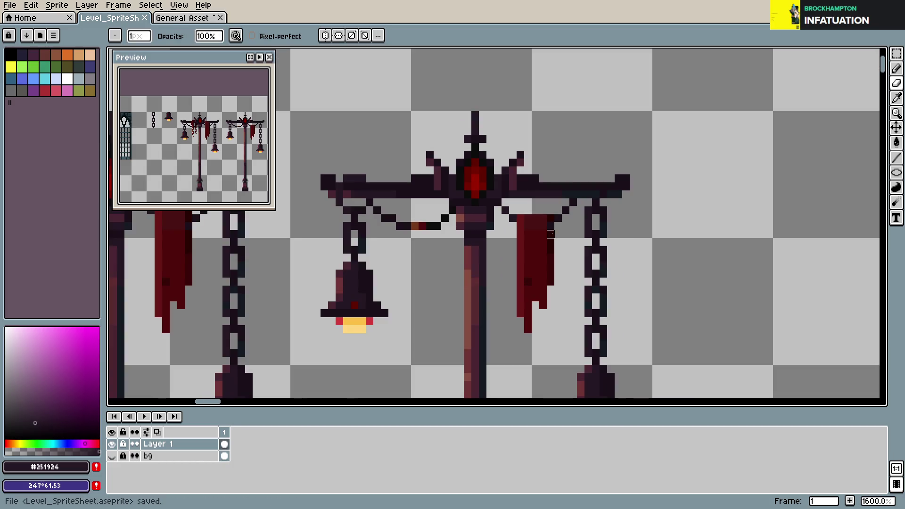
- Repaint the left swag's orange-red pixels near-black #0d0e0c and tidy the arm's lower edge
left_click(430, 226, "alt")
left_click_drag(423, 226, 415, 227)
scroll(558, 242, "up", 1)
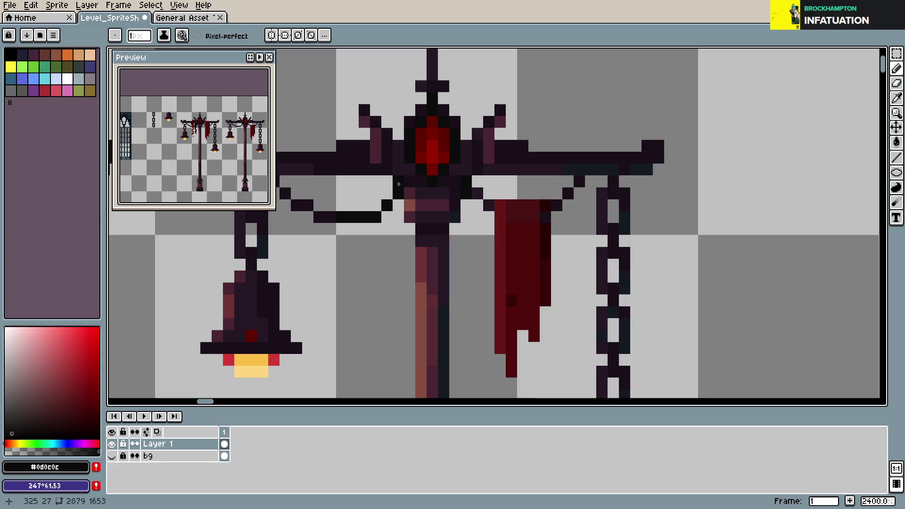
key("e")
left_click(488, 205)
key("b")
left_click(489, 216)
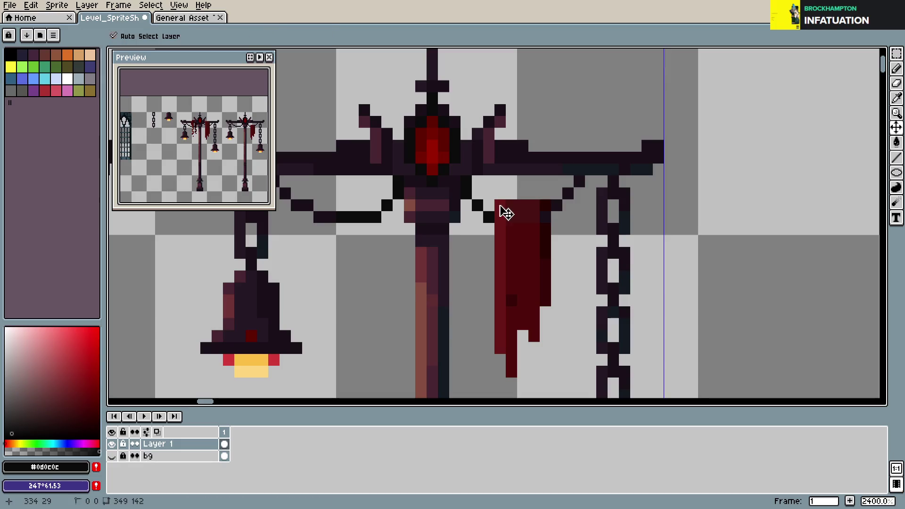
- Delete the red banner from the right lamppost and save the sheet
key("m")
left_click_drag(496, 200, 550, 388)
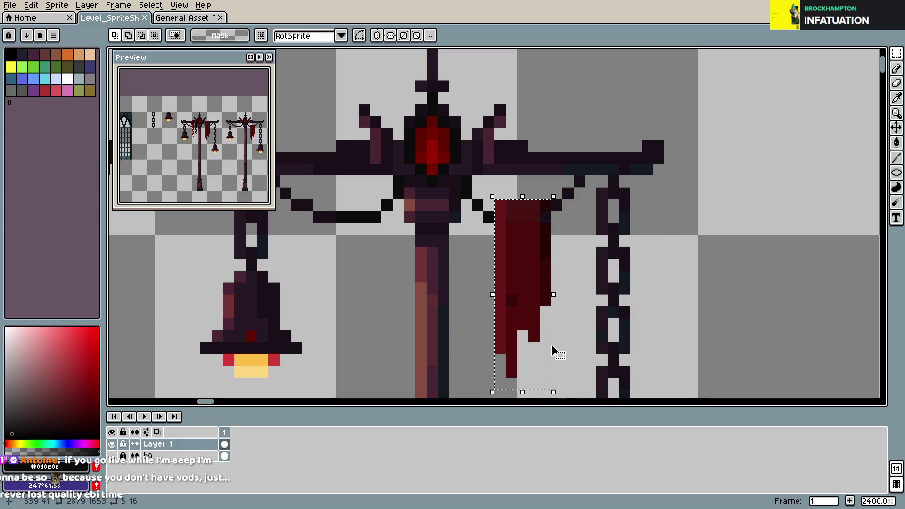
key("Delete")
key("ctrl+s")
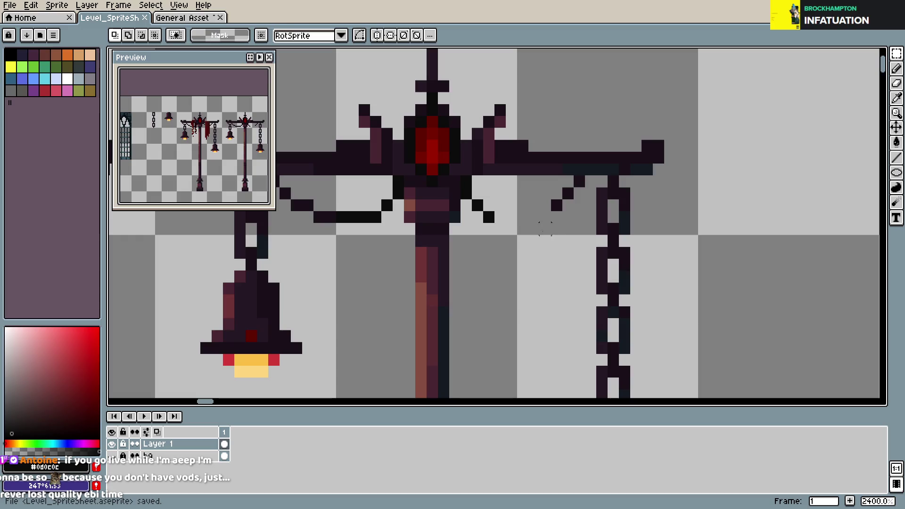
- Draw a dark swag chain on the right where the banner was, then save
key("b")
mouse_move(500, 217)
left_mouse_down()
mouse_move(545, 216)
mouse_move(583, 185)
left_mouse_up()
key("ctrl+s")
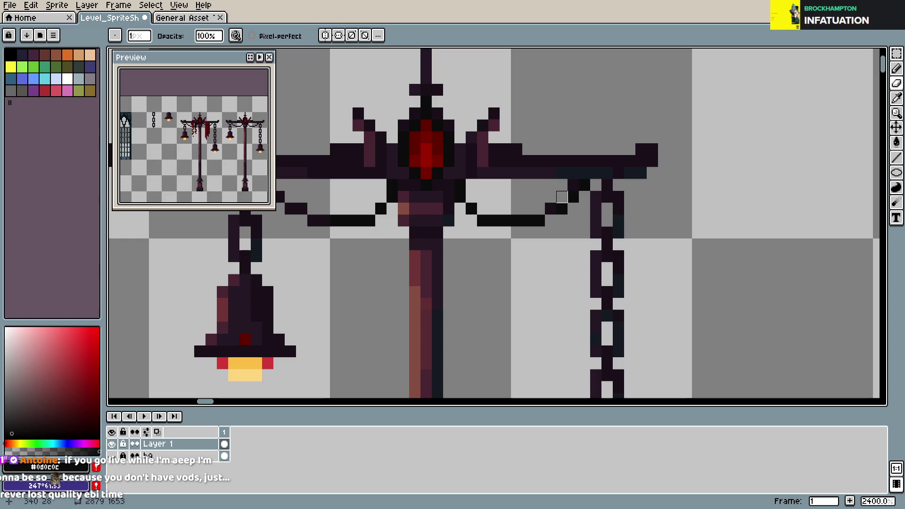
scroll(533, 256, "down", 2)
scroll(531, 256, "down", 3)
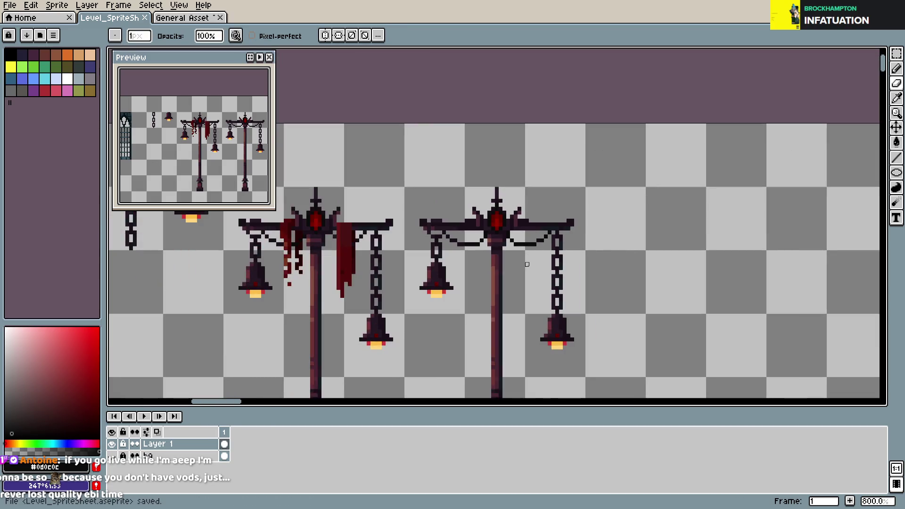
scroll(523, 266, "up", 3)
scroll(552, 208, "up", 1)
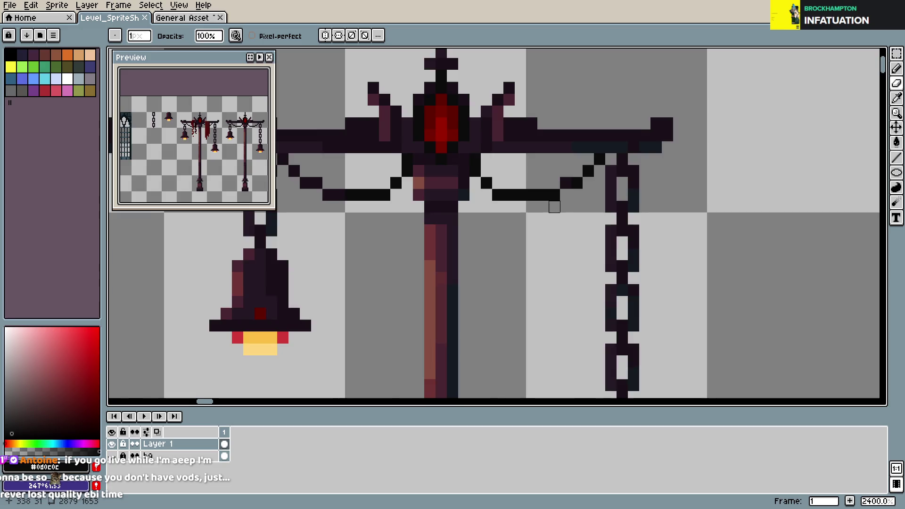
scroll(530, 245, "up", 1)
- Try redrawing and erasing the right swag's diagonal, undo both, and save
mouse_move(550, 221)
left_mouse_down()
mouse_move(575, 198)
mouse_move(563, 197)
left_mouse_up()
mouse_move(441, 227)
left_mouse_down()
mouse_move(549, 231)
mouse_move(585, 219)
left_mouse_up()
key("ctrl+z")
key("e")
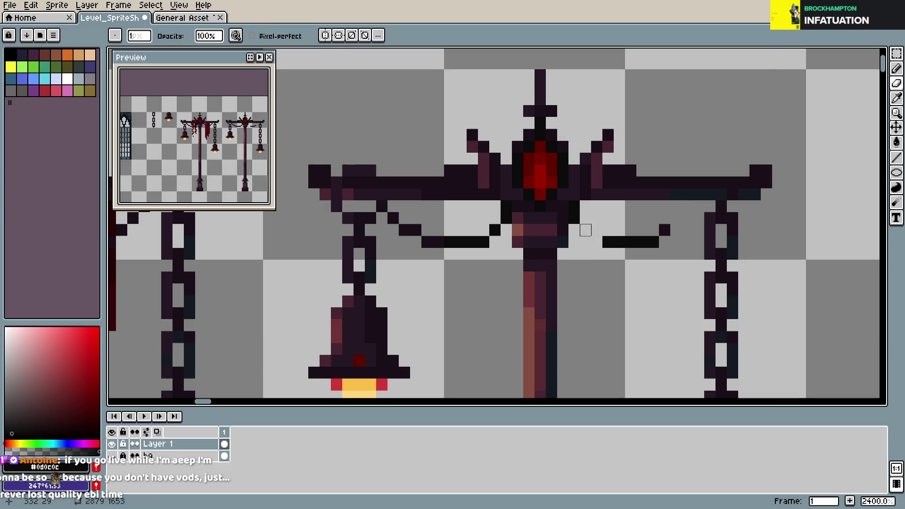
left_click_drag(507, 206, 495, 242)
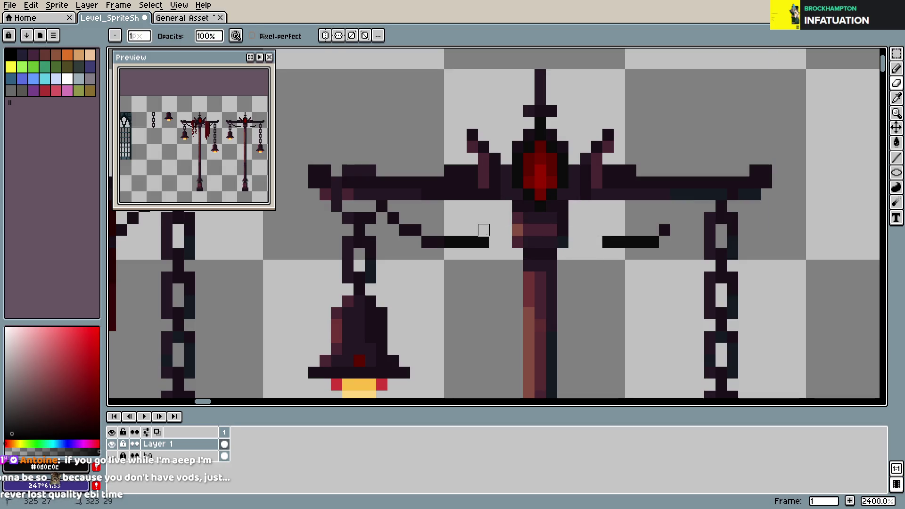
key("ctrl+z")
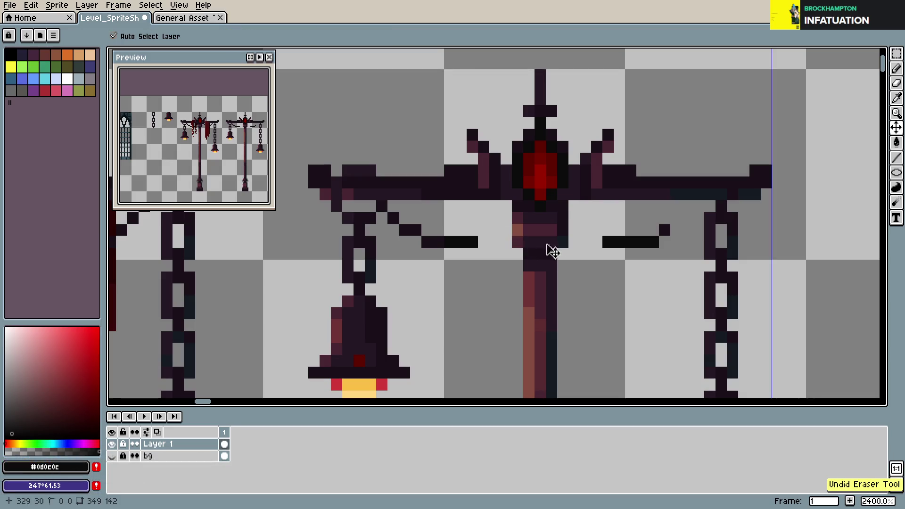
key("ctrl+s")
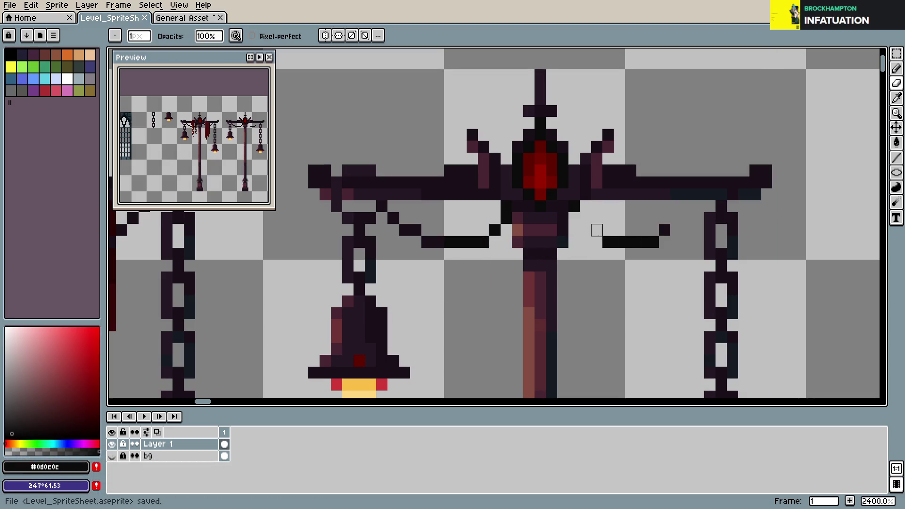
- Undo the earlier erasures near the arm, draw the swag's rising end, and save
key("v")
key("ctrl+z")
key("ctrl+z")
key("ctrl+z")
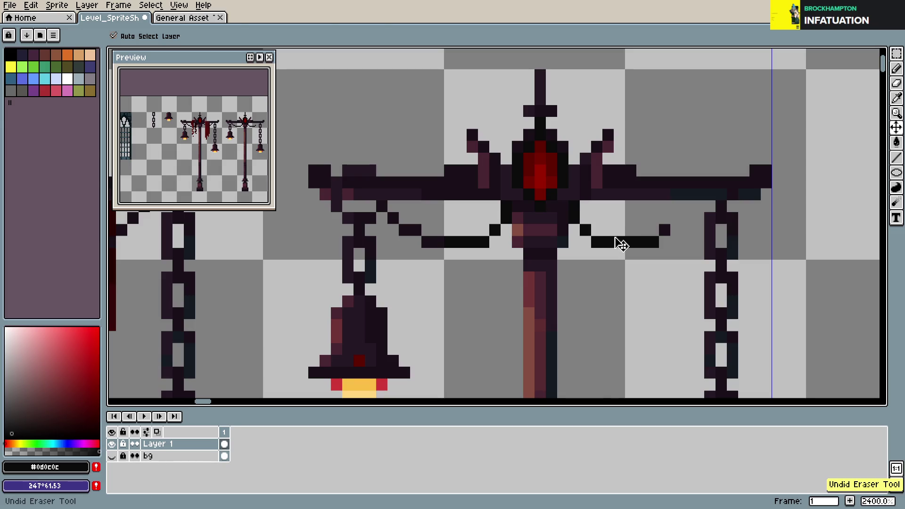
key("b")
left_click_drag(665, 230, 699, 208)
key("ctrl+s")
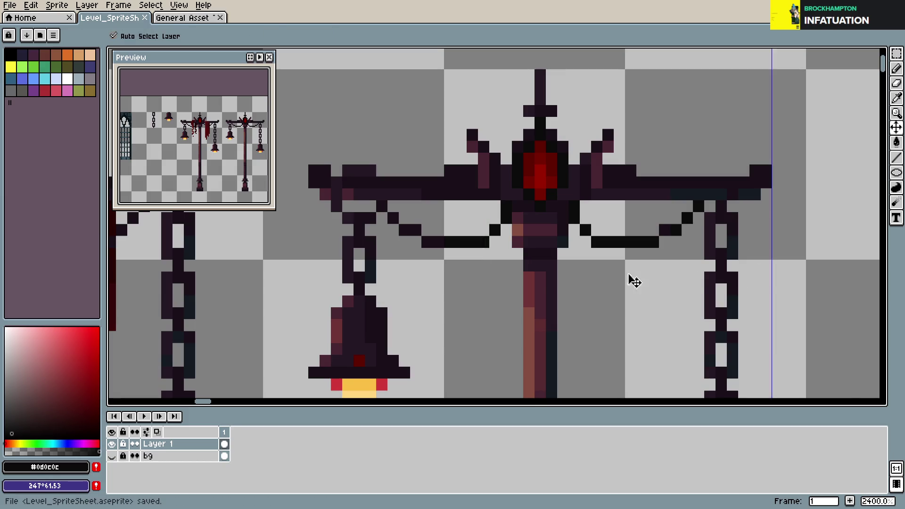
- Hang a short dark purple strand beneath the left swag
scroll(585, 279, "down", 2)
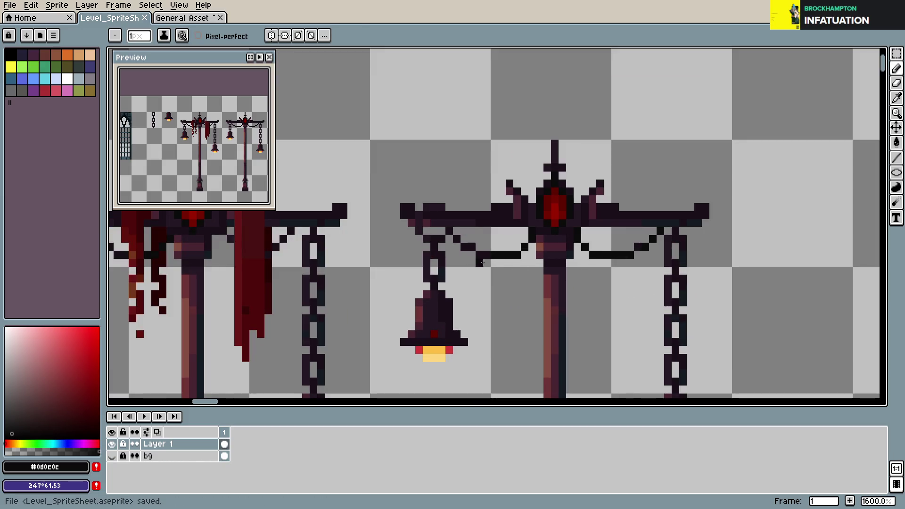
left_click(509, 271)
left_click_drag(509, 278, 510, 302)
left_click(494, 263)
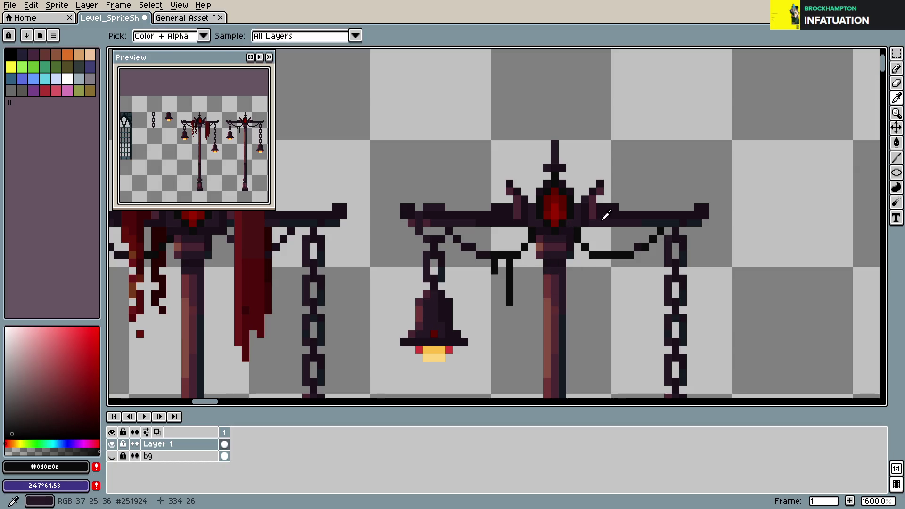
left_click(626, 221, "alt")
left_click_drag(510, 285, 509, 300)
left_click(492, 285)
- Draw two hooked strands hanging from the right swag and save
mouse_move(600, 261)
left_mouse_down()
mouse_move(600, 289)
mouse_move(621, 318)
left_mouse_up()
key("ctrl+z")
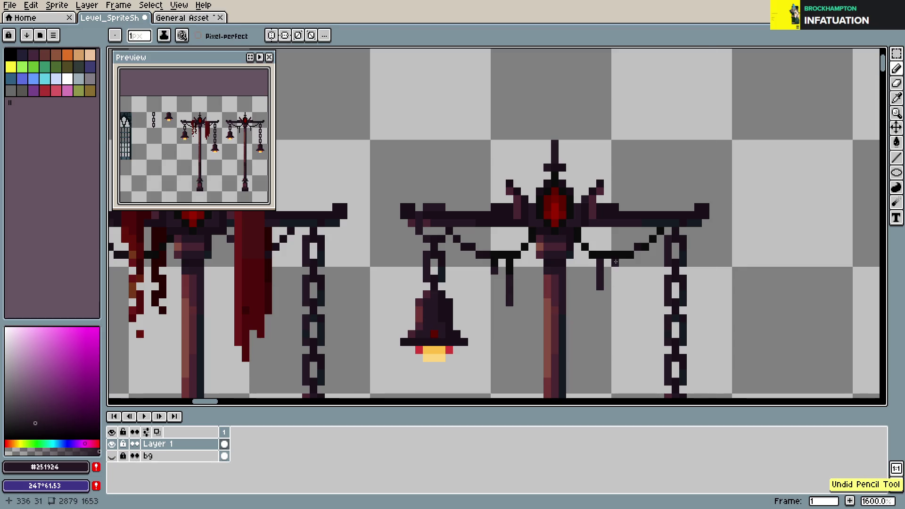
left_click(614, 301)
left_click(623, 294)
left_click(630, 262)
left_click(615, 309)
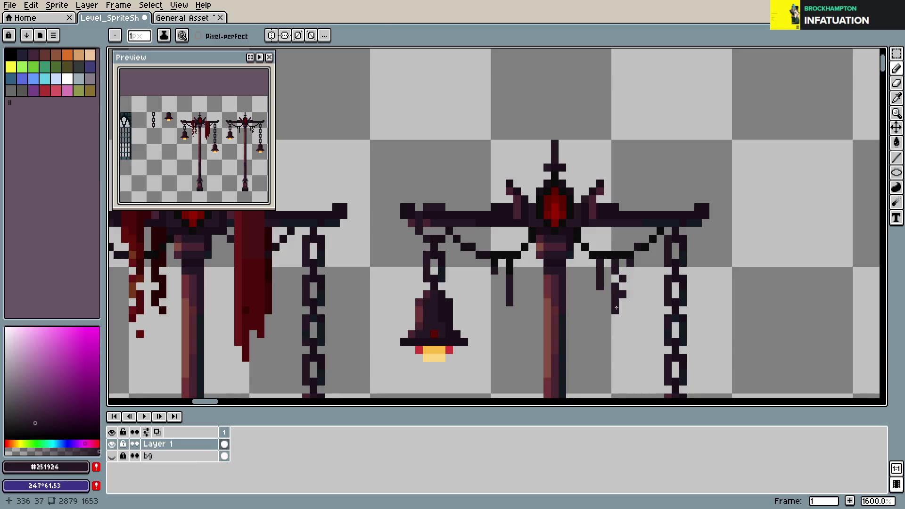
key("e")
left_click(616, 309)
key("ctrl+s")
- Erase stray pixels from the right strand's hook and save
key("ctrl+z")
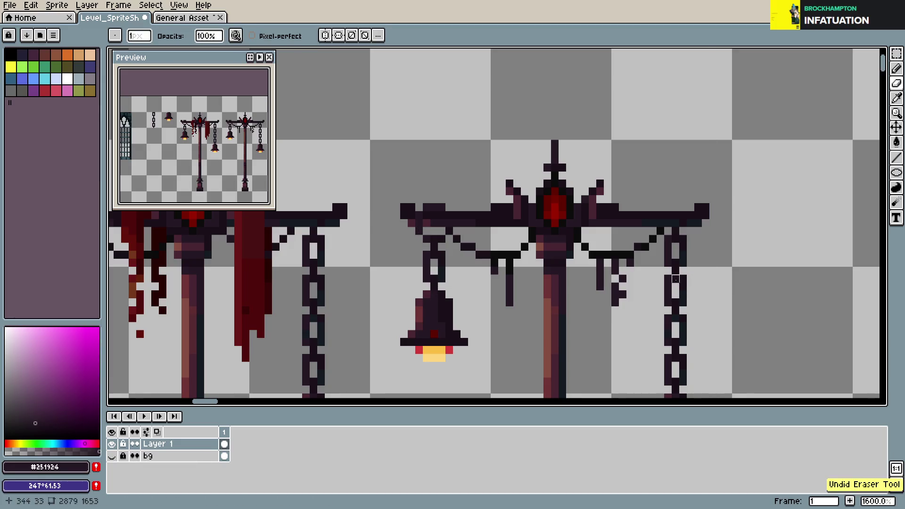
left_click_drag(622, 278, 615, 311)
left_click(622, 295)
key("b")
key("ctrl+s")
- Undo the last pencil stroke, save, and bring the right lamppost back into view
scroll(617, 284, "down", 3)
scroll(617, 284, "down", 1)
scroll(572, 263, "up", 4)
key("ctrl+s")
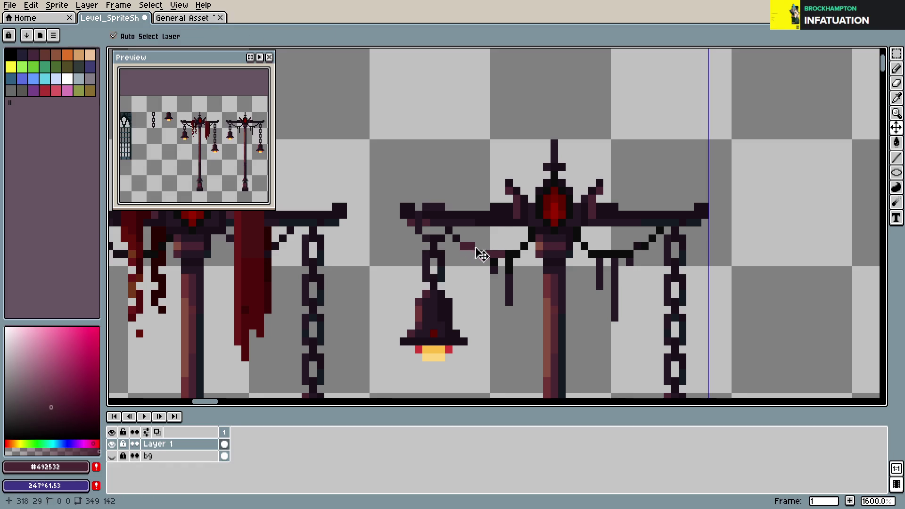
key("ctrl+z")
scroll(562, 311, "down", 4)
scroll(562, 311, "down", 2)
key("ctrl+s")
scroll(500, 274, "up", 1)
scroll(499, 275, "down", 1)
left_click_drag(499, 274, 582, 230)
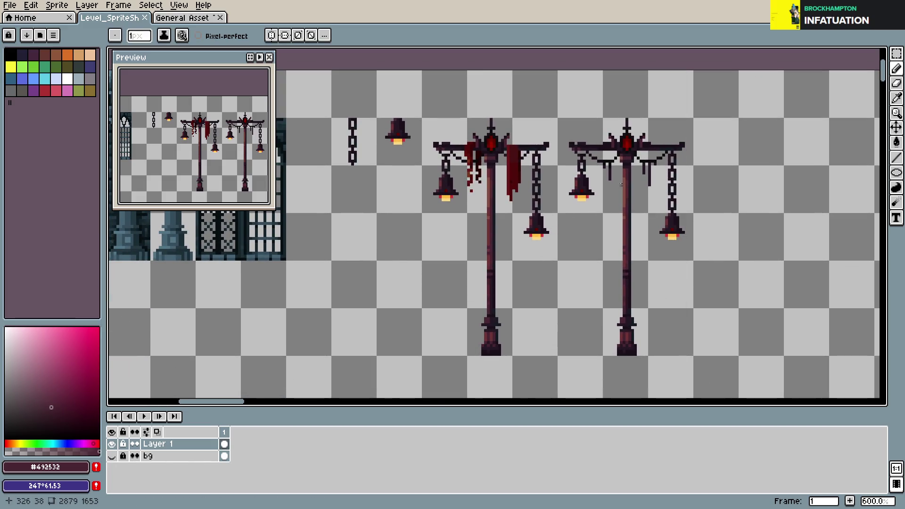
- Show the whole sheet, marquee-select the lamppost, and drag it across the sheet
scroll(572, 220, "down", 1)
scroll(573, 220, "down", 1)
left_click_drag(573, 220, 693, 243)
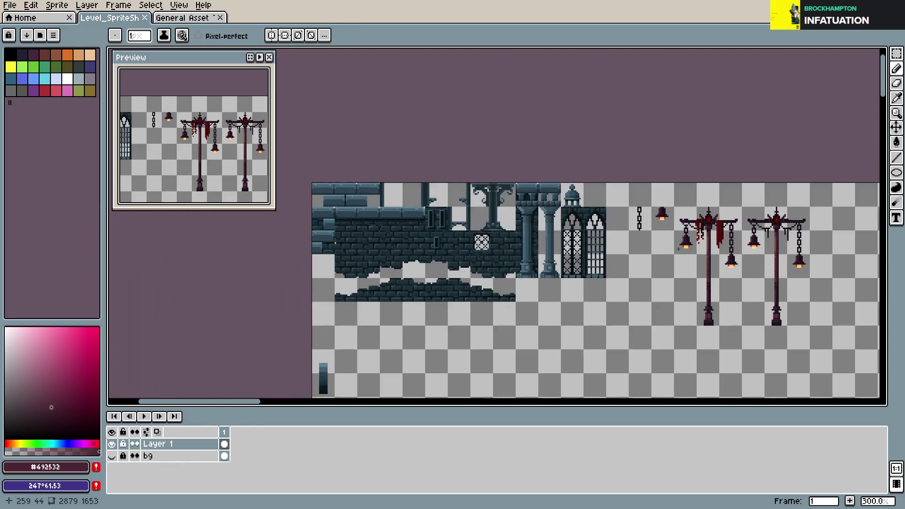
scroll(645, 246, "up", 1)
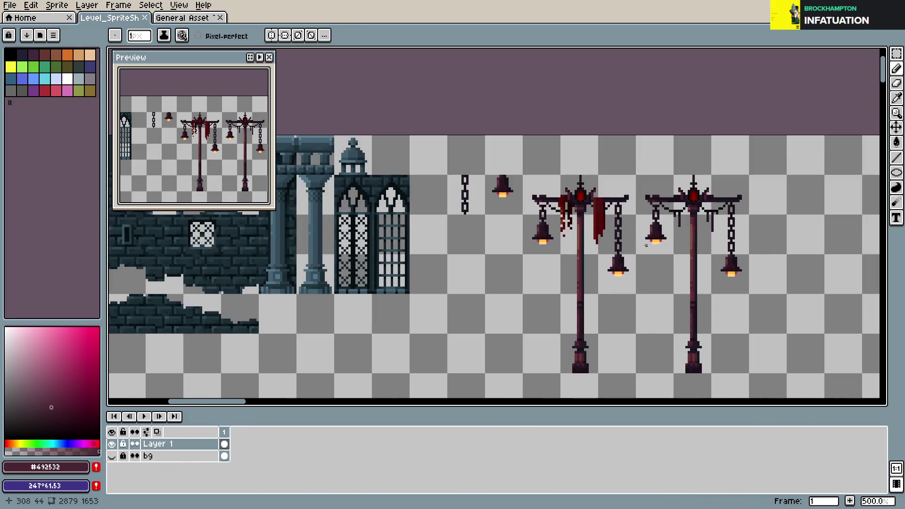
scroll(646, 245, "down", 3)
scroll(614, 255, "up", 1)
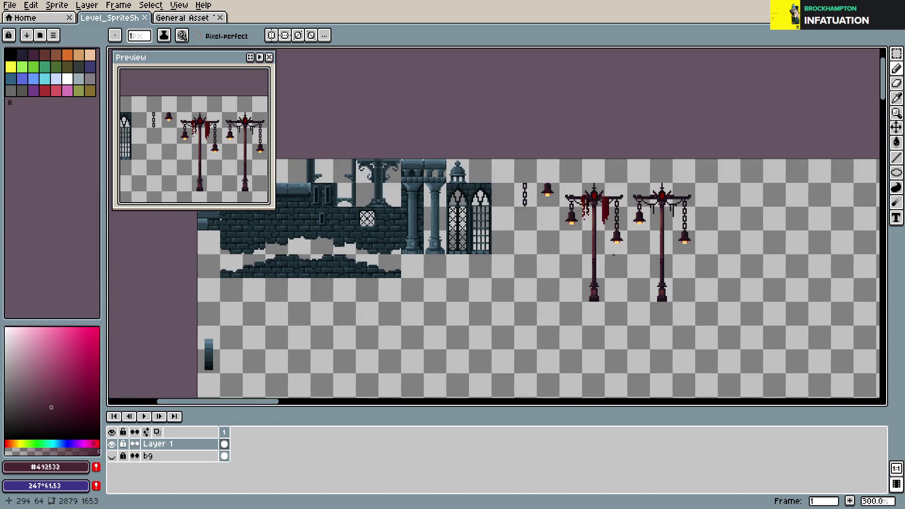
key("m")
left_click_drag(560, 172, 630, 310)
mouse_move(603, 272)
left_mouse_down()
mouse_move(319, 273)
mouse_move(308, 284)
mouse_move(302, 263)
mouse_move(328, 269)
left_mouse_up()
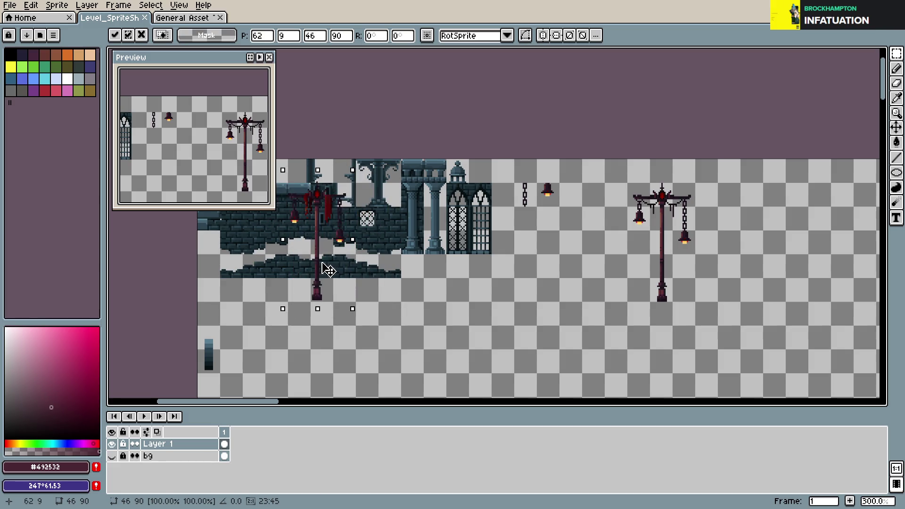
- Place the lamppost beside the other lamppost, commit the move, and deselect
scroll(329, 270, "up", 1)
scroll(429, 282, "up", 2)
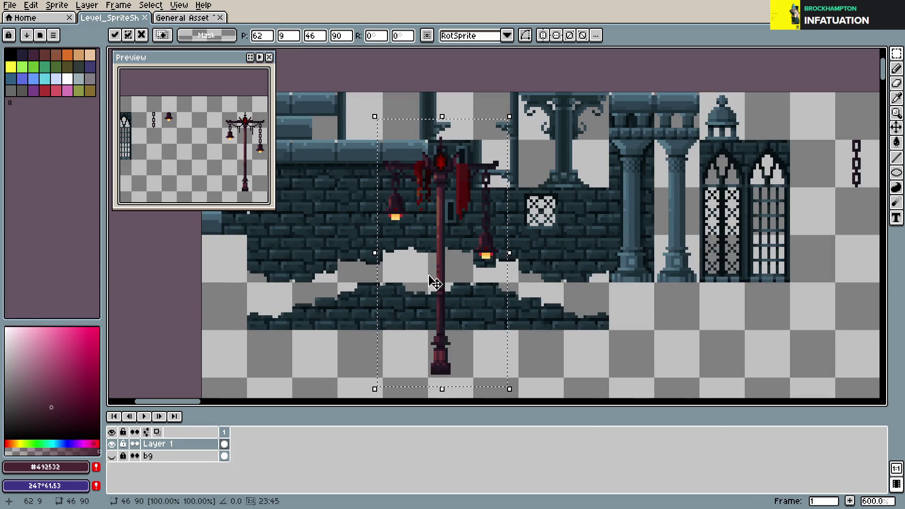
scroll(435, 283, "down", 1)
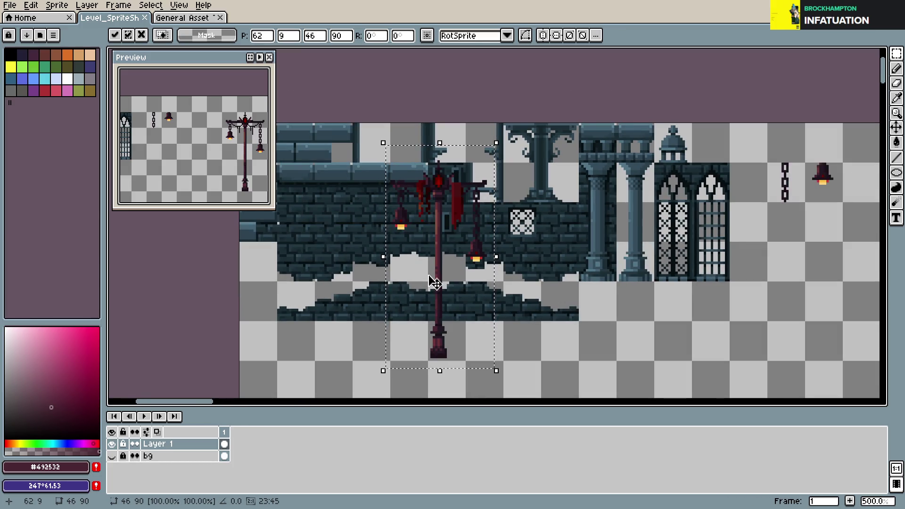
scroll(434, 283, "down", 2)
mouse_move(435, 282)
left_mouse_down()
mouse_move(398, 259)
mouse_move(713, 283)
left_mouse_up()
key("Return")
key("ctrl+d")
- Try the standalone bell against the brick wall, then cancel and drop the selection
scroll(667, 300, "right", 2)
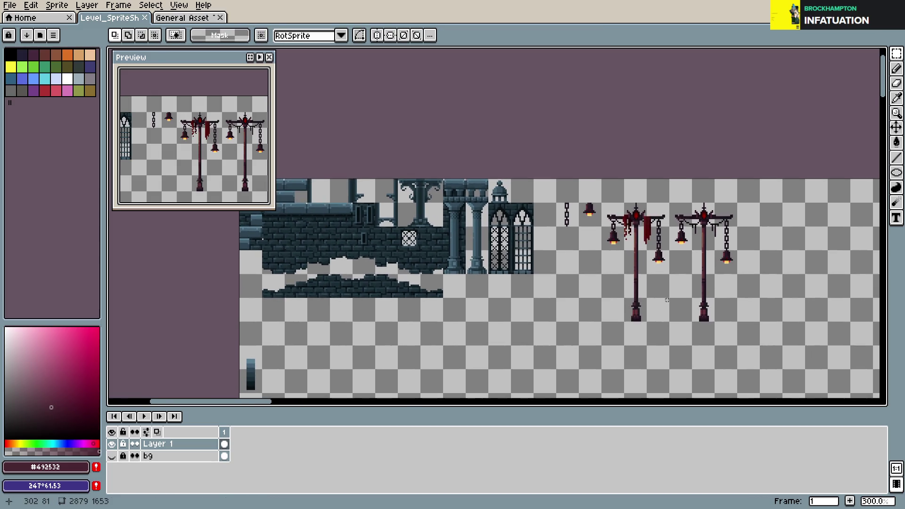
scroll(667, 300, "up", 2)
mouse_move(520, 137)
left_mouse_down()
mouse_move(560, 176)
mouse_move(410, 193)
left_mouse_up()
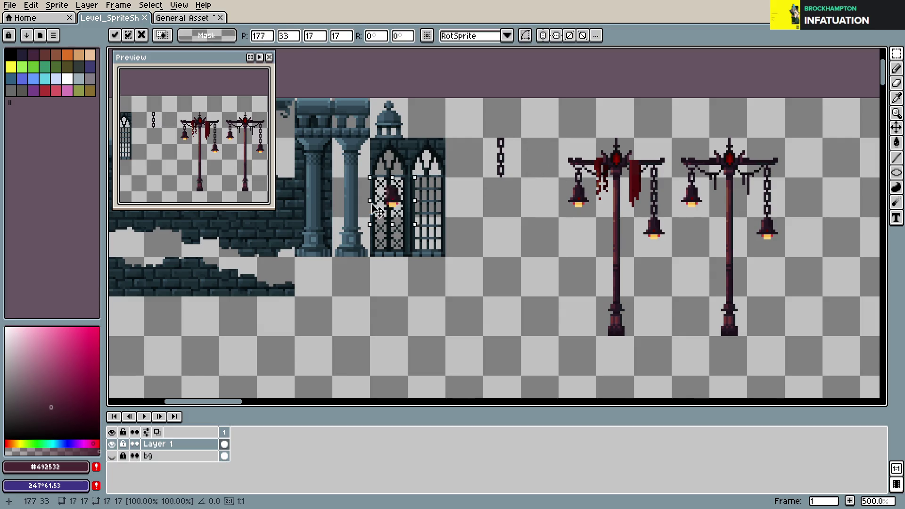
scroll(449, 277, "up", 1)
left_click_drag(449, 277, 448, 235)
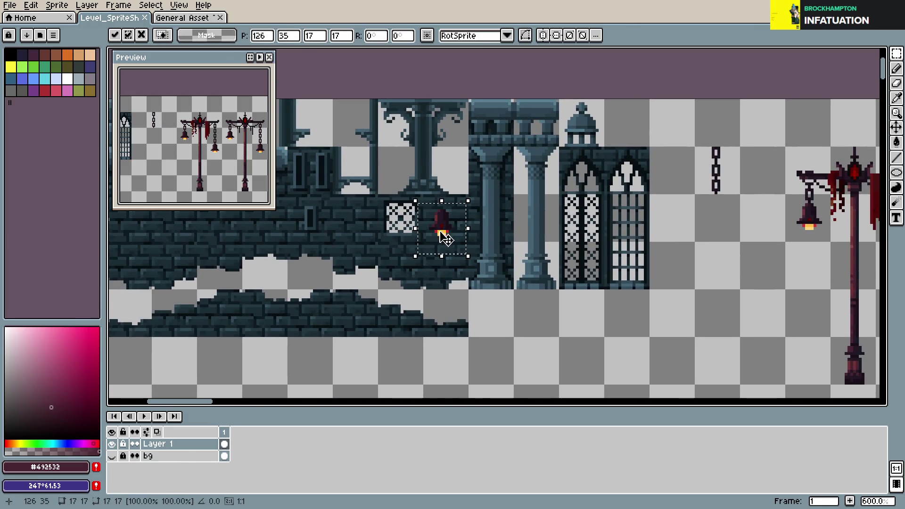
key("Escape")
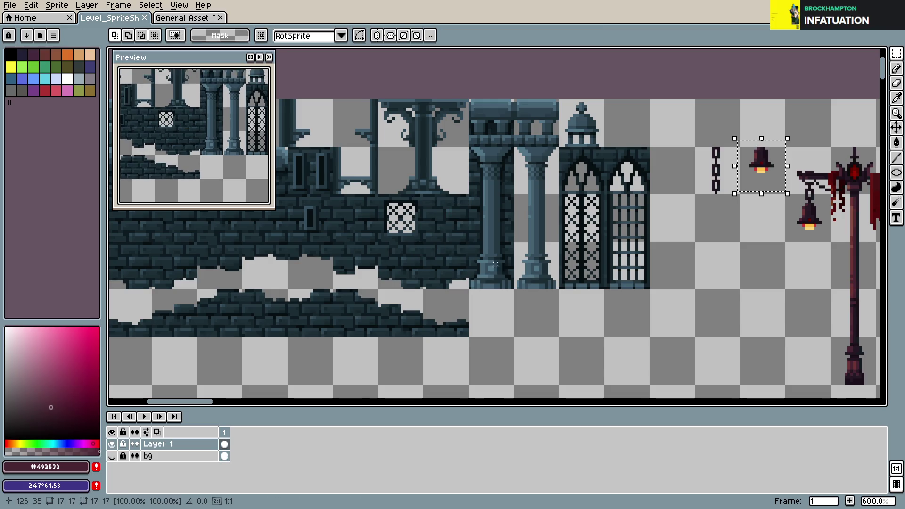
left_click(764, 264)
scroll(576, 249, "up", 1)
scroll(602, 308, "up", 3)
- Zoom in on the standalone bell and paint a dark brim-coloured pixel on its body
left_click_drag(602, 309, 589, 326)
key("b")
left_click(464, 193, "alt")
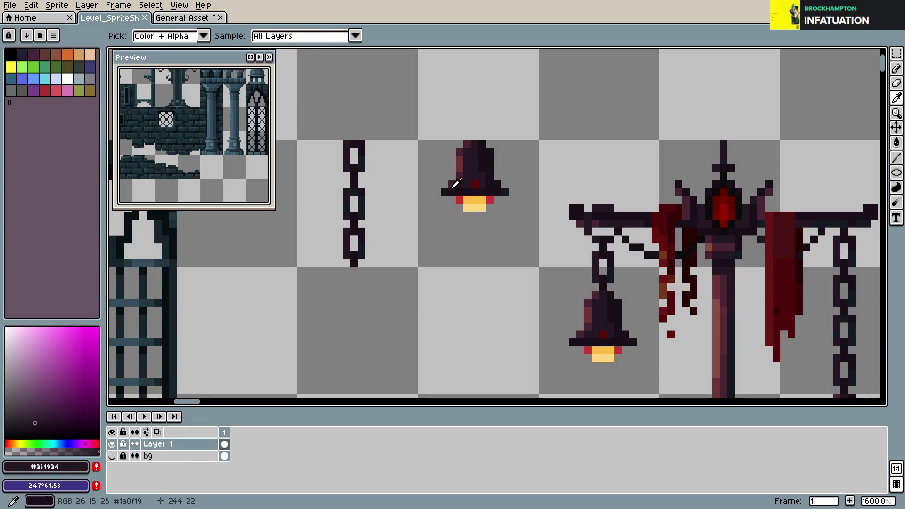
left_click(481, 173)
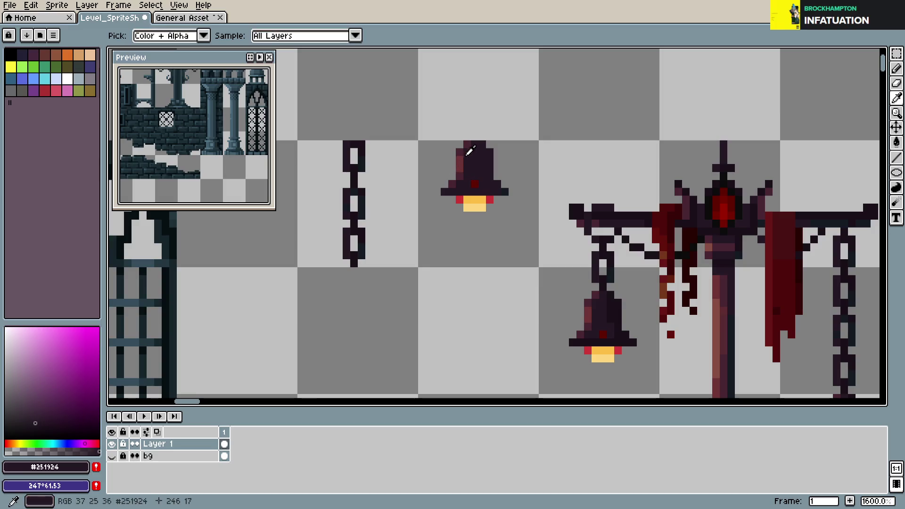
- Pick the reddish-brown #6F3335 from the bell and save the sheet
left_click(467, 151, "alt")
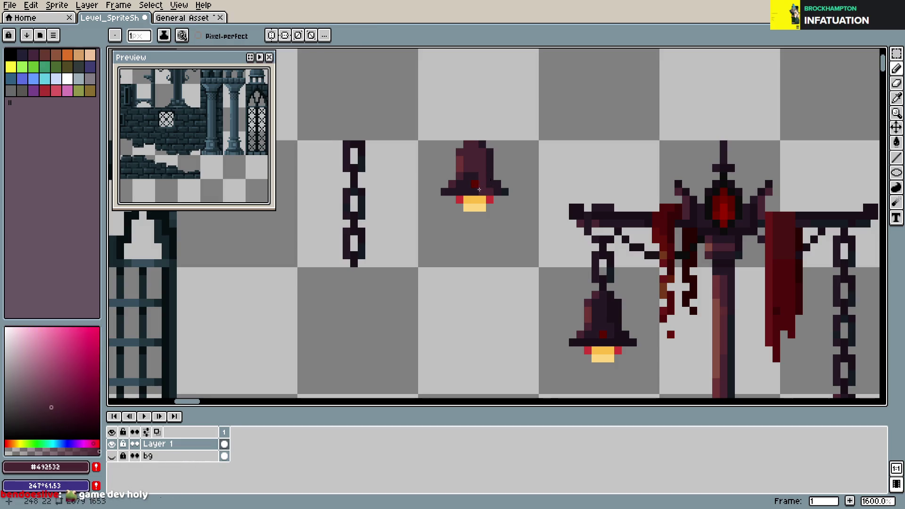
key("alt")
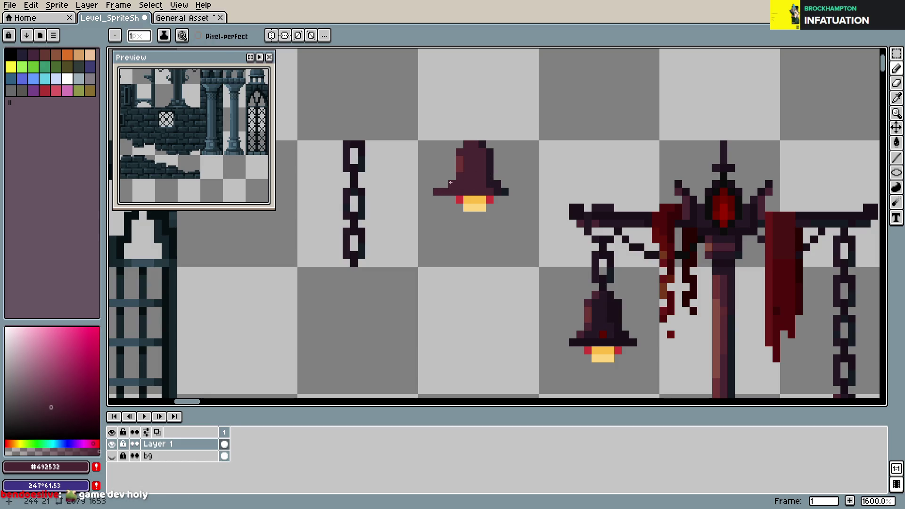
left_click(461, 178, "alt")
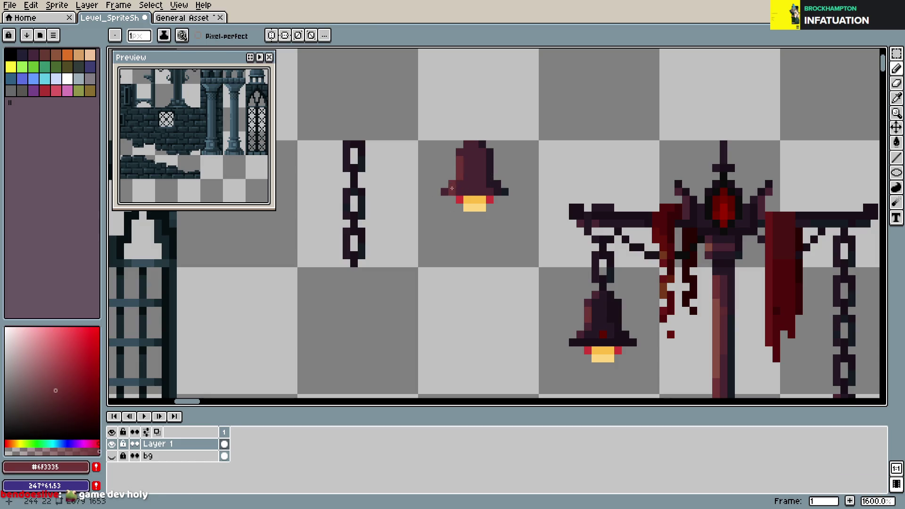
key("ctrl+s")
scroll(592, 201, "down", 3)
scroll(584, 222, "up", 2)
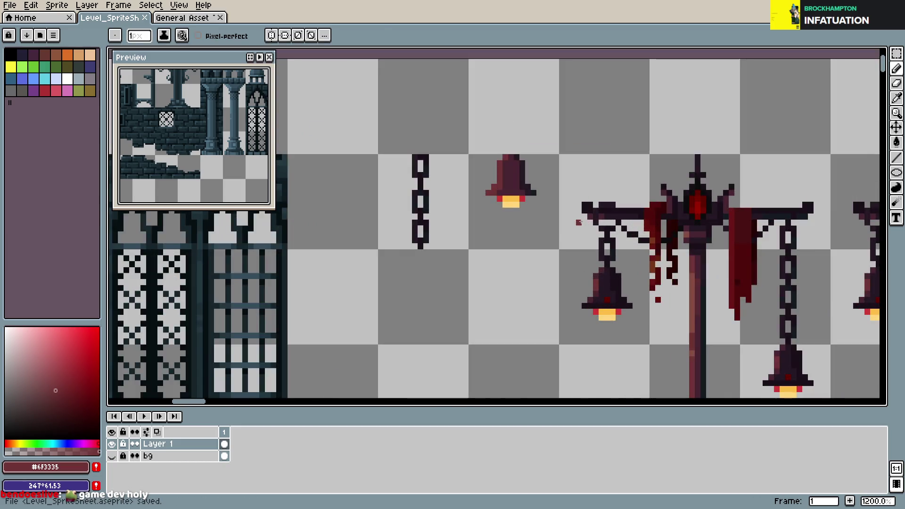
scroll(505, 216, "down", 3)
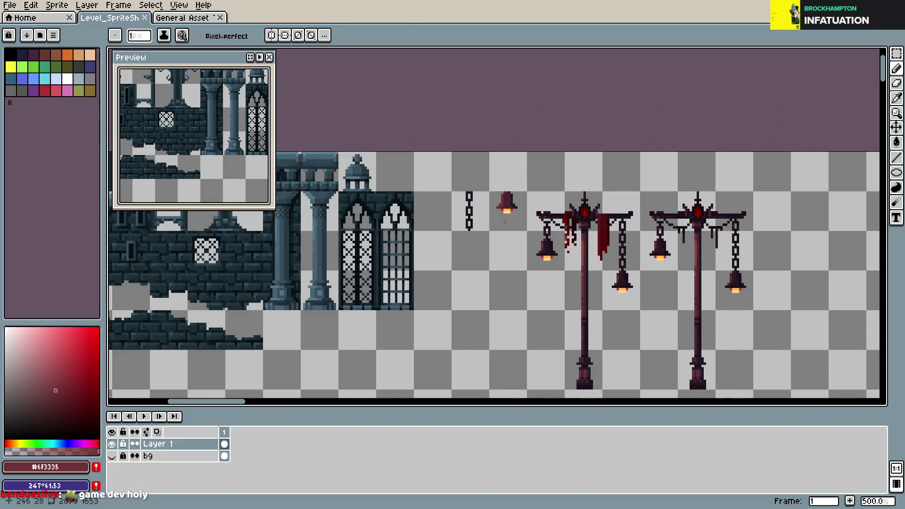
scroll(505, 216, "up", 1)
- Try the standalone bell against the building wall, then return it and clear the selection
key("m")
left_click_drag(481, 166, 542, 226)
scroll(537, 221, "left", 3)
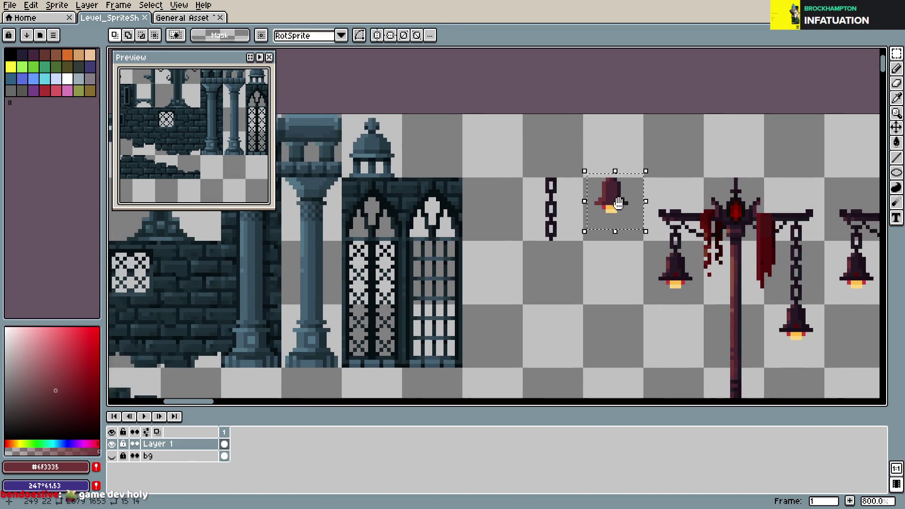
mouse_move(628, 205)
left_mouse_down()
mouse_move(215, 296)
mouse_move(621, 196)
left_mouse_up()
key("Return")
key("ctrl+d")
- Sample the bell's #492532, #251924 and #1a0f19 shades and save the sheet
left_click_drag(656, 260, 576, 279)
scroll(561, 277, "up", 2)
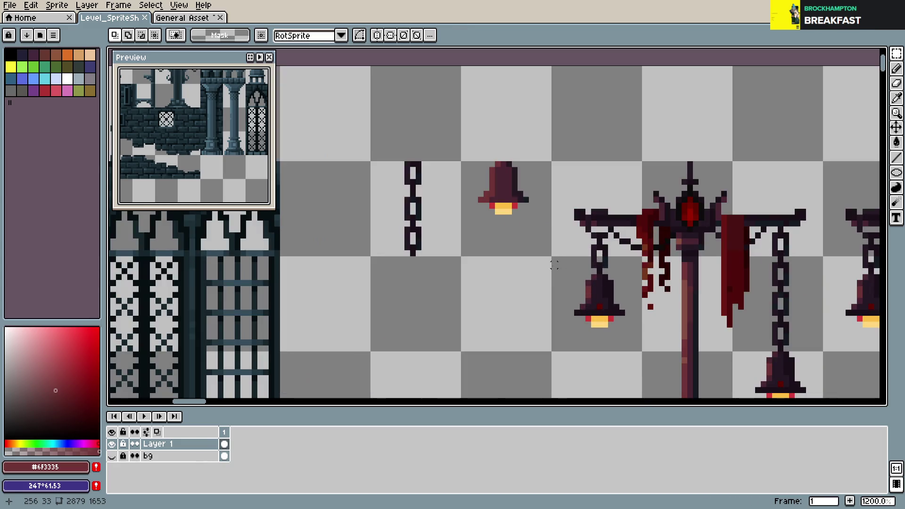
key("b")
left_click(492, 194, "alt")
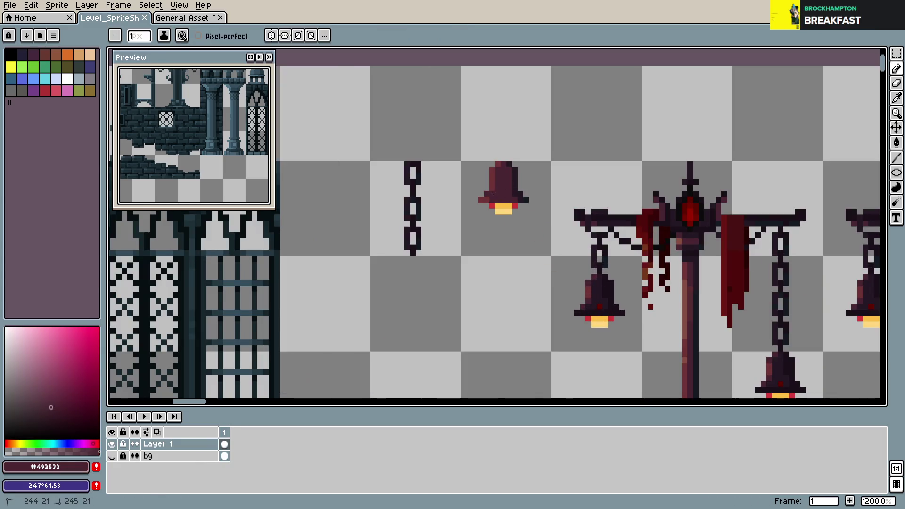
left_click(500, 193, "alt")
key("ctrl+s")
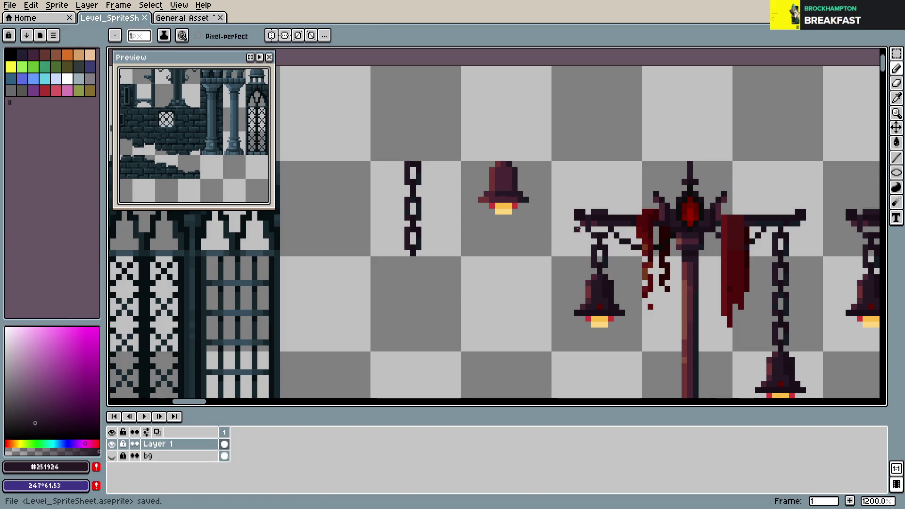
left_click(620, 217, "alt")
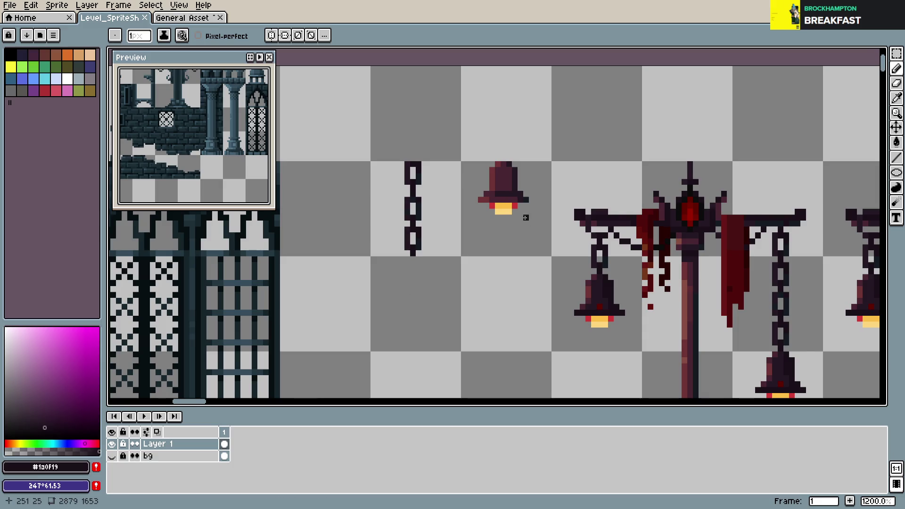
- Pick the #6F3335 rim colour and show the bell and chain in the preview
scroll(525, 217, "up", 3)
left_click(454, 220, "alt")
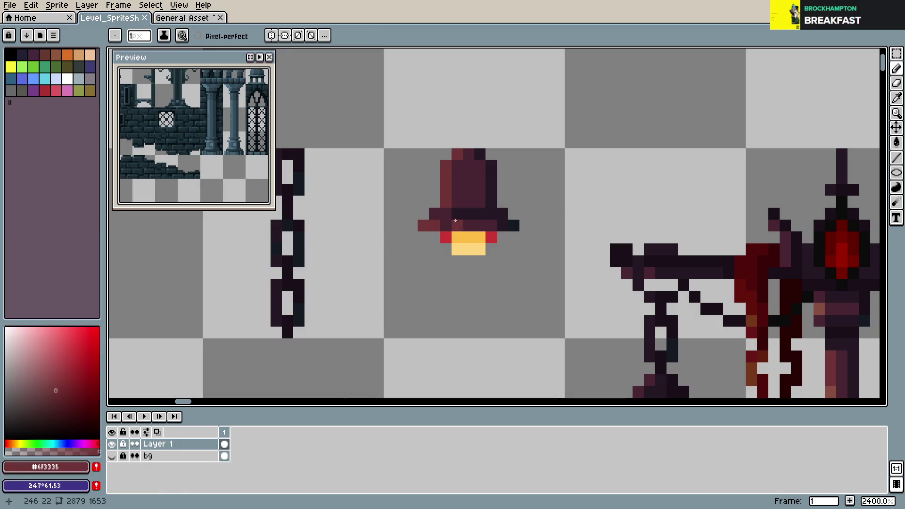
mouse_move(222, 122)
left_mouse_down()
mouse_move(191, 143)
mouse_move(200, 155)
left_mouse_up()
scroll(227, 154, "up", 1)
scroll(367, 62, "down", 2)
- Place a copy of the lamppost's lower dark bell beside the standalone bell
key("m")
left_click_drag(514, 262, 609, 353)
mouse_move(582, 327)
left_mouse_down()
mouse_move(519, 150)
mouse_move(526, 158)
left_mouse_up()
key("Return")
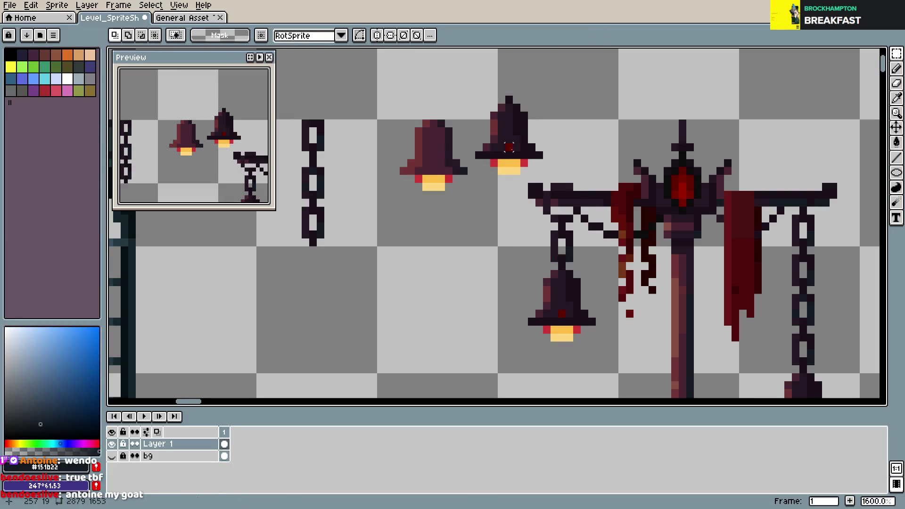
scroll(440, 164, "up", 1)
scroll(454, 254, "up", 1)
- Darken the brown bell's body with #251924 and repaint its upper pixels in #492532
key("i")
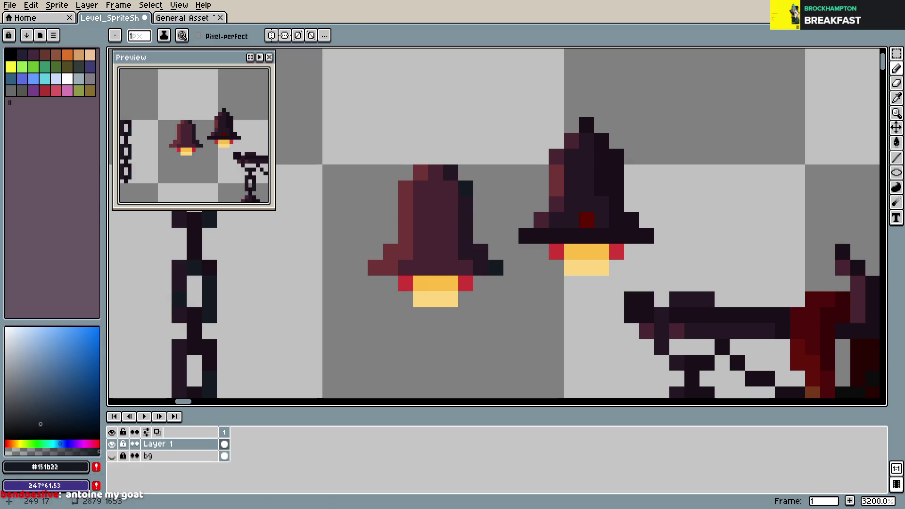
left_click(452, 257)
key("b")
left_click(451, 205)
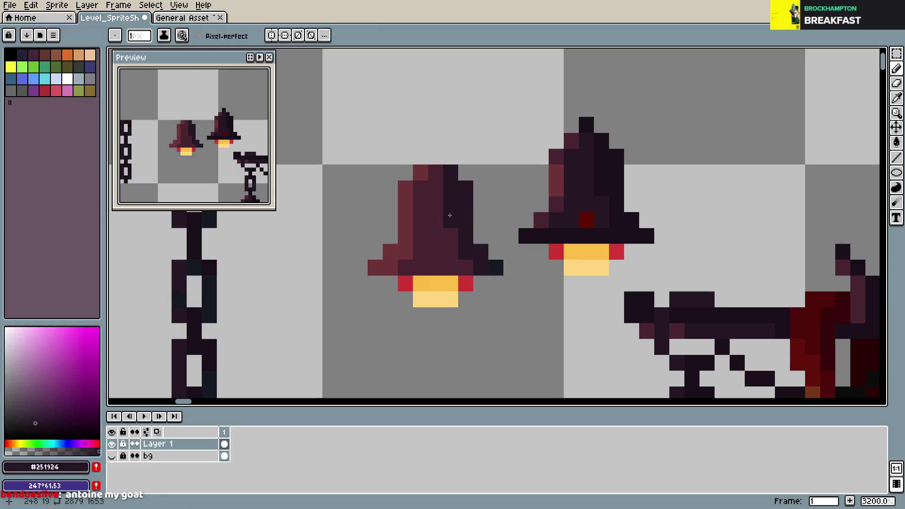
left_click(470, 268)
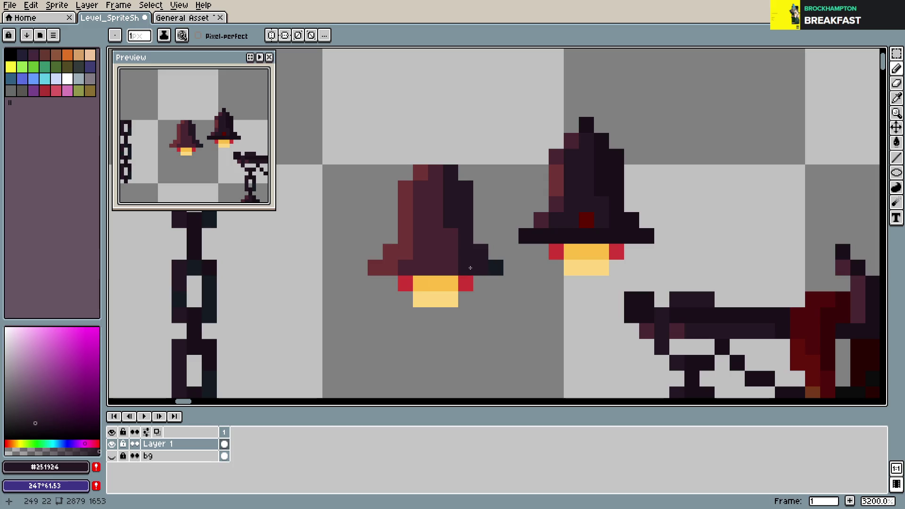
left_click_drag(464, 266, 375, 267)
left_click(444, 236, "alt")
left_click_drag(450, 189, 495, 267)
- Select the brown bell, then cancel the move and clear the selection
scroll(486, 283, "down", 6)
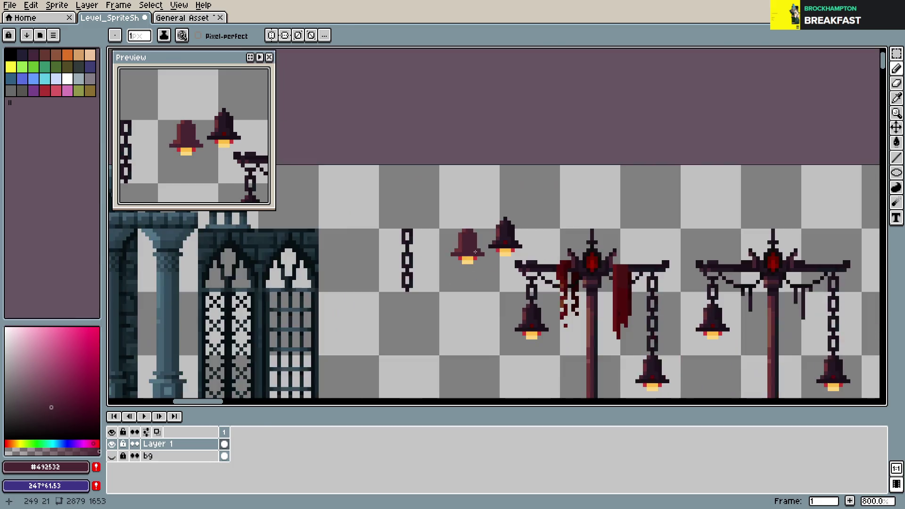
scroll(519, 245, "down", 1)
key("m")
mouse_move(559, 205)
left_mouse_down()
mouse_move(590, 257)
mouse_move(273, 311)
left_mouse_up()
key("Escape")
key("ctrl+d")
- Shade the bell's right side with a #1a0f19 column, a stepped #251924 edge, and darker brim pixels
scroll(562, 253, "up", 5)
scroll(563, 253, "up", 1)
key("b")
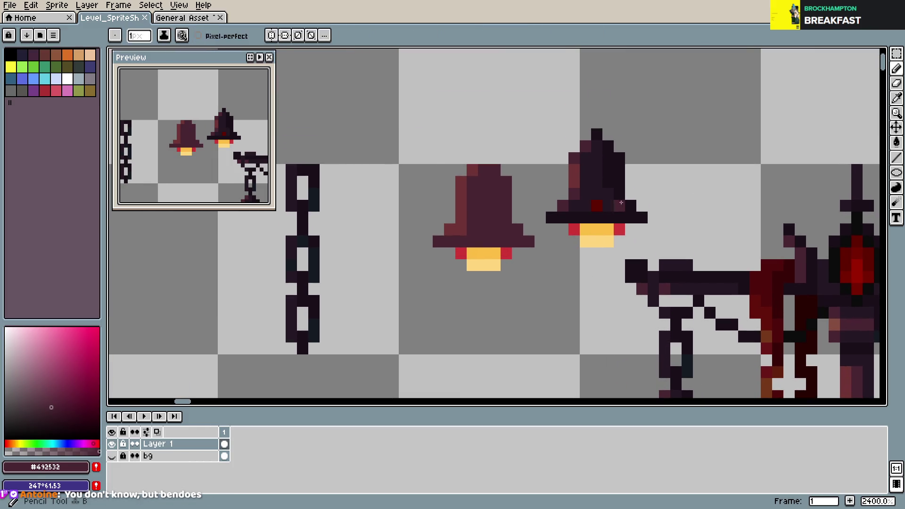
left_click(613, 194, "alt")
left_click_drag(506, 181, 507, 228)
left_click(588, 182, "alt")
mouse_move(495, 182)
left_mouse_down()
mouse_move(530, 243)
mouse_move(507, 229)
mouse_move(495, 170)
left_mouse_up()
left_click(484, 170)
left_click(494, 241)
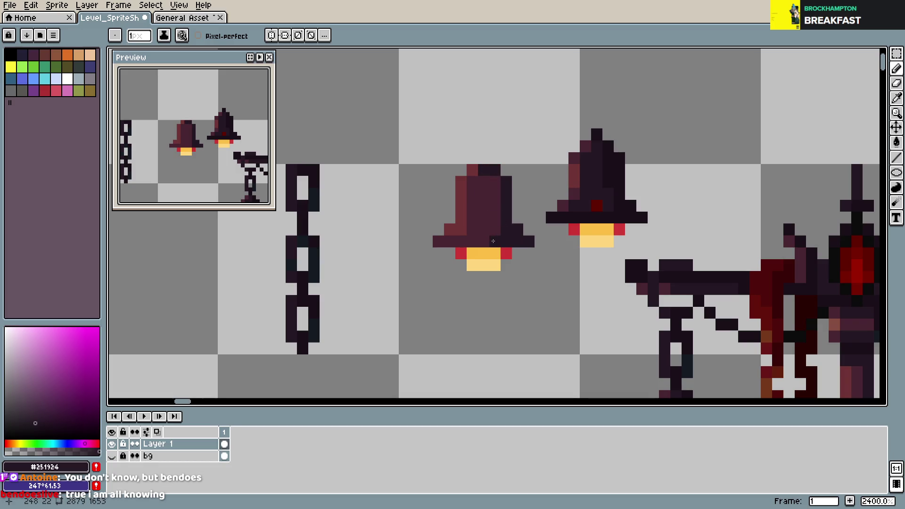
- Select both standalone bells with the rectangular marquee
scroll(495, 240, "down", 5)
key("m")
left_click_drag(496, 203, 549, 259)
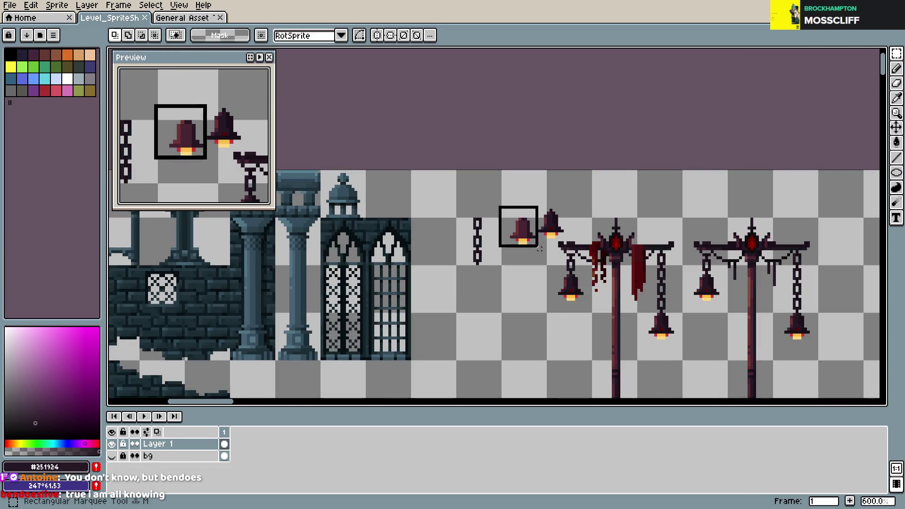
- Try the bells against the brick wall and save the sprite sheet
mouse_move(497, 203)
left_mouse_down()
mouse_move(538, 259)
mouse_move(204, 306)
left_mouse_up()
scroll(321, 287, "up", 1)
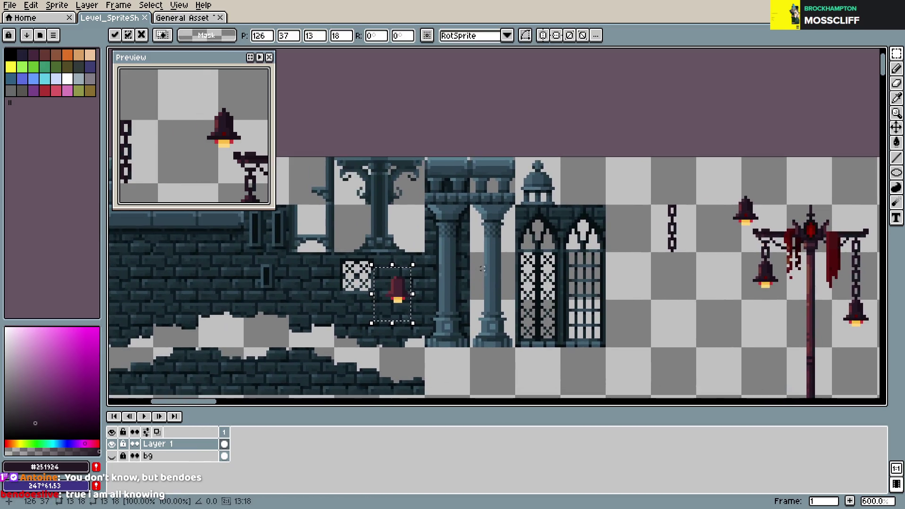
scroll(353, 287, "up", 1)
scroll(405, 287, "up", 1)
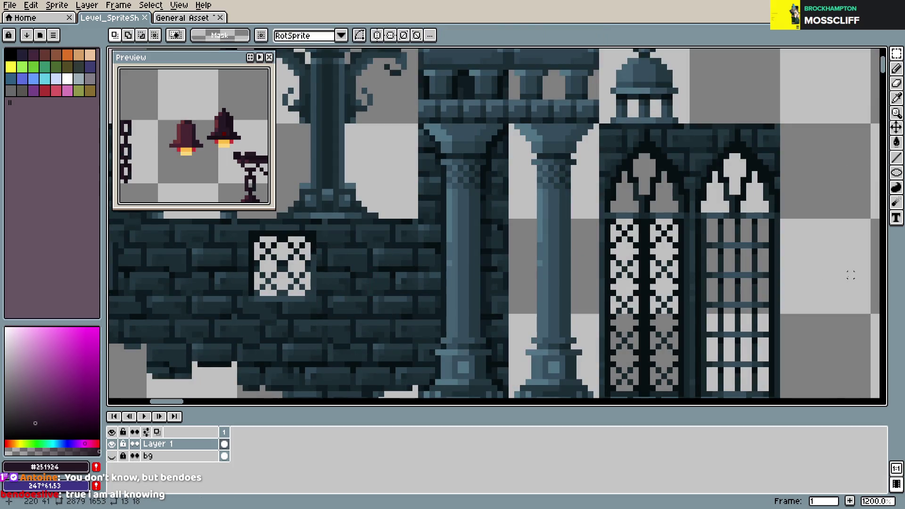
scroll(845, 269, "right", 5)
scroll(559, 229, "up", 2)
scroll(560, 229, "up", 1)
key("b")
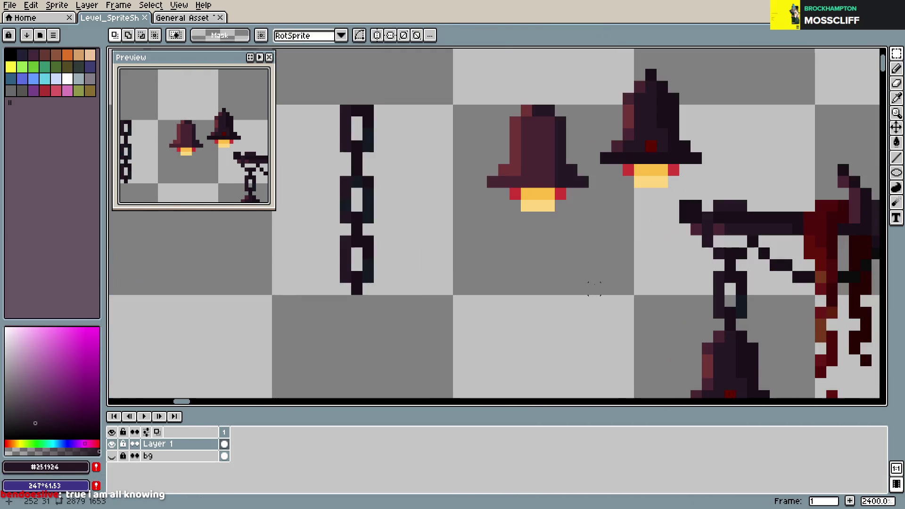
key("ctrl+s")
- Paint a lighter muted red stroke down the left bell's left side and save
left_click(548, 134, "alt")
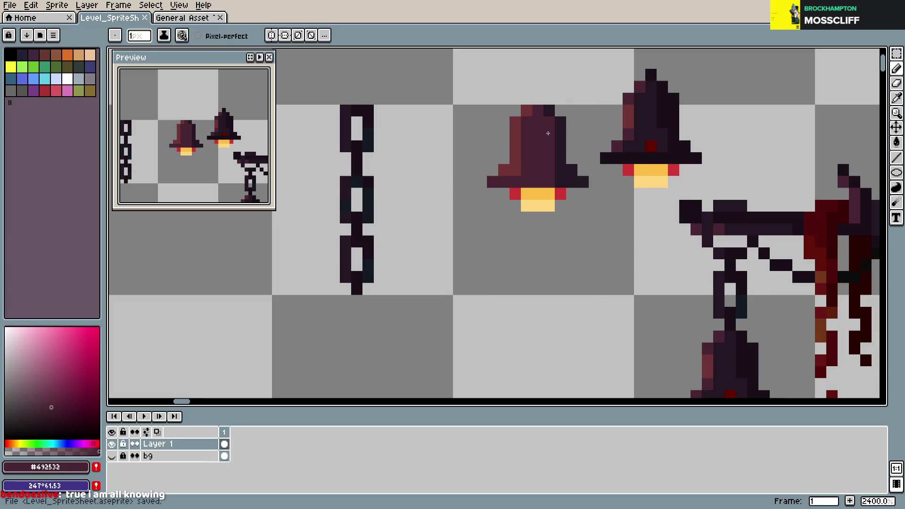
left_click(526, 111, "alt")
left_click_drag(526, 111, 525, 178)
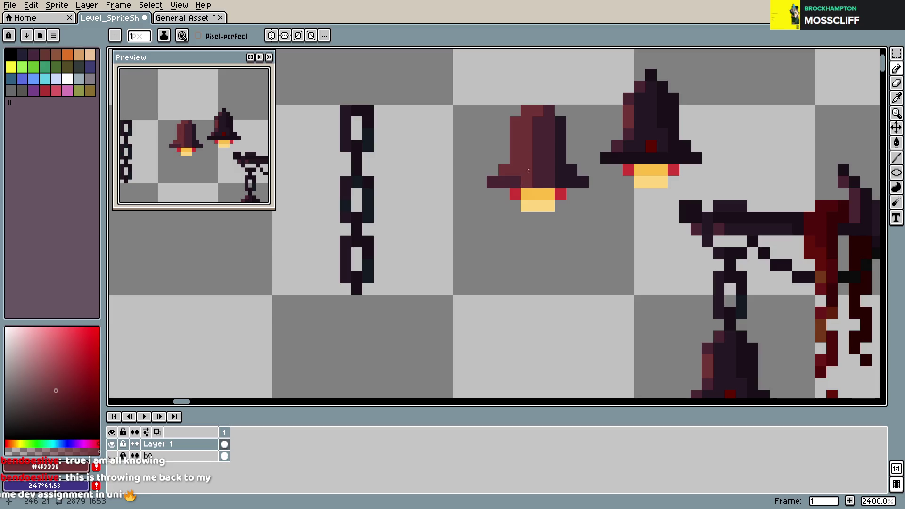
key("ctrl+s")
scroll(600, 196, "down", 5)
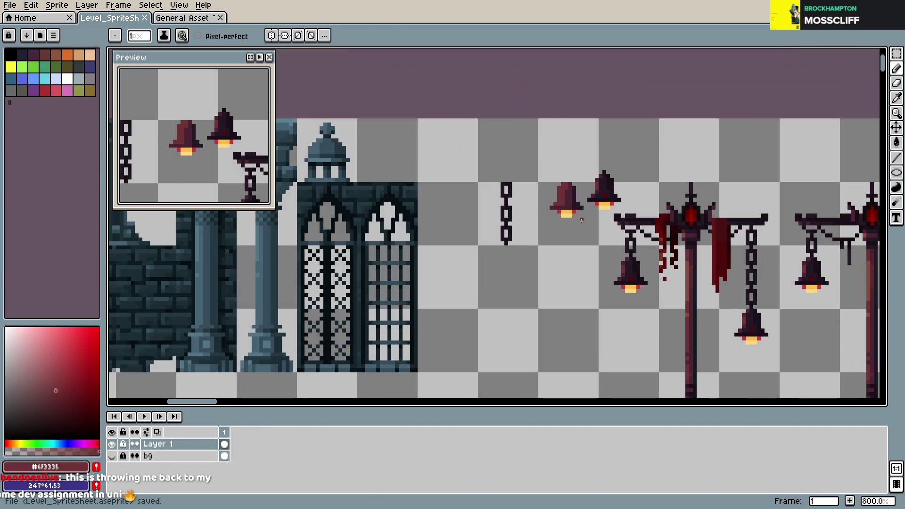
- Compare the left bell over the stone wall, return it beside the other bell, and save
key("m")
left_click_drag(527, 162, 561, 217)
key("ctrl+z")
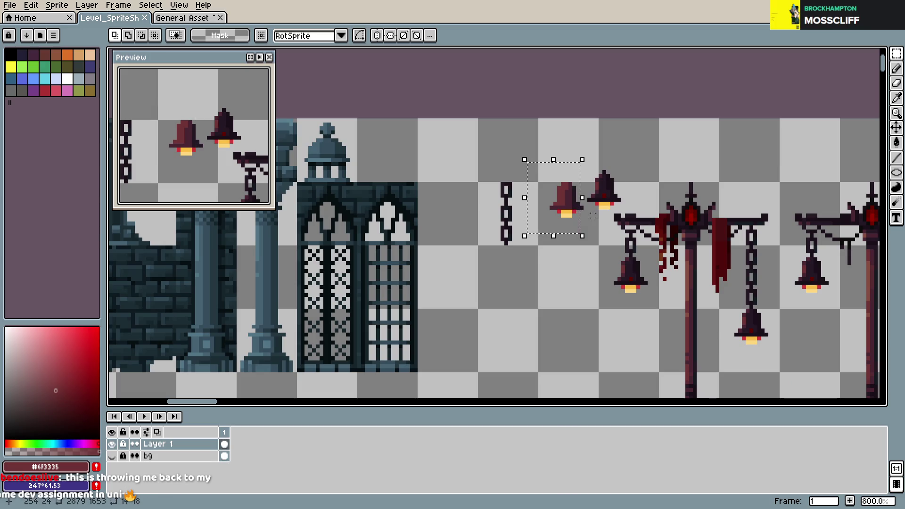
left_click_drag(536, 152, 586, 232)
left_click_drag(567, 196, 171, 298)
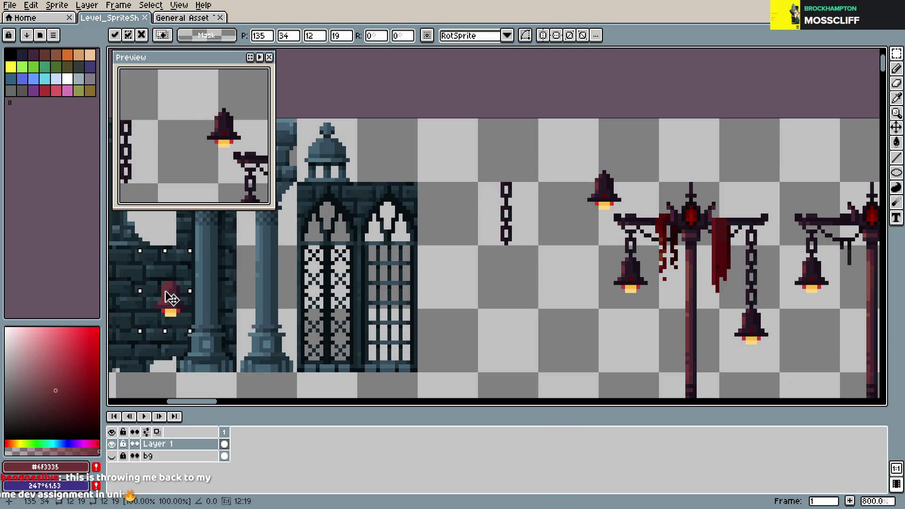
scroll(592, 273, "down", 1)
scroll(592, 274, "down", 1)
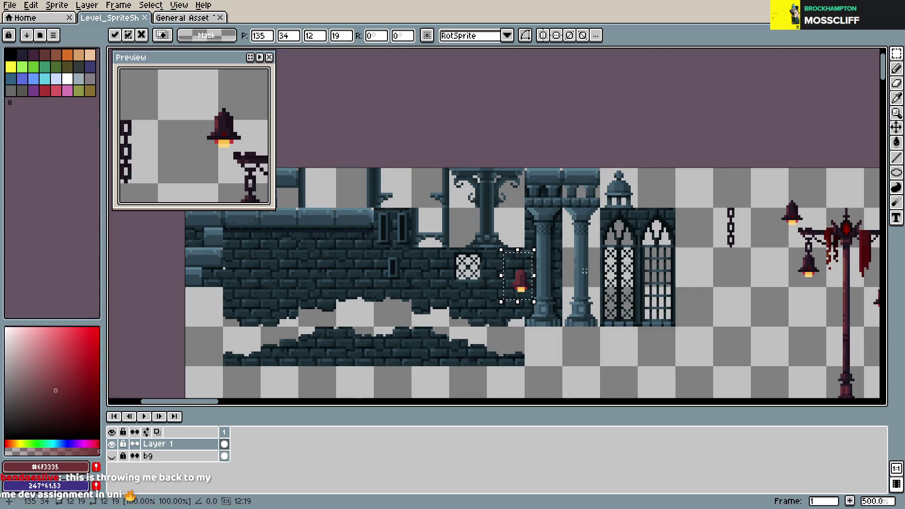
scroll(592, 274, "down", 2)
key("ctrl+z")
scroll(659, 265, "up", 4)
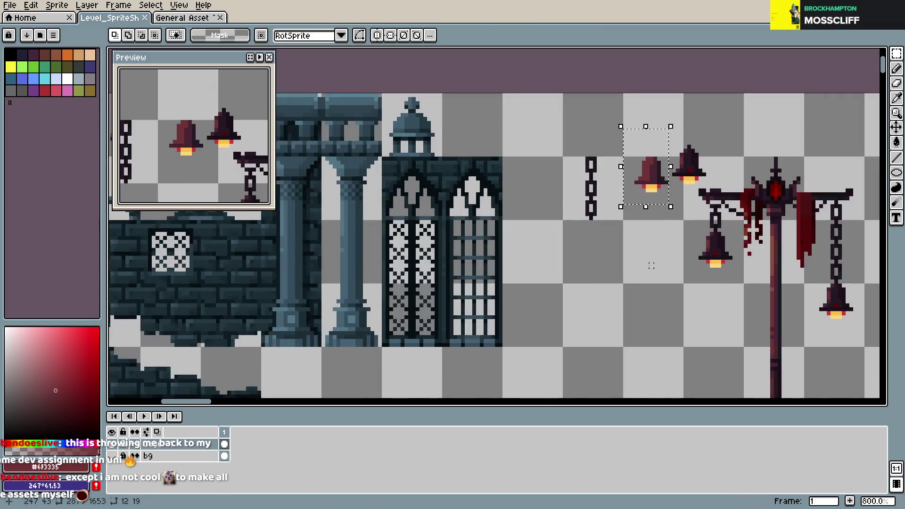
key("ctrl+d")
scroll(659, 265, "up", 2)
scroll(642, 230, "up", 1)
key("ctrl+s")
- Mix a lighter orange-brown shade in the colour picker, testing it with a pixel
scroll(576, 297, "up", 3)
key("i")
key("b")
left_click(53, 375)
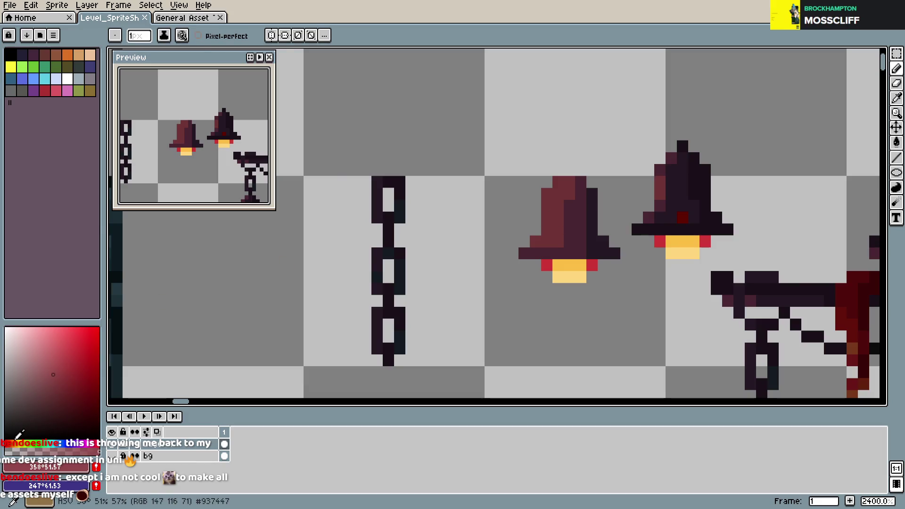
left_click(14, 443)
left_click(380, 257)
left_click(74, 390)
left_click(13, 444)
left_click(78, 385)
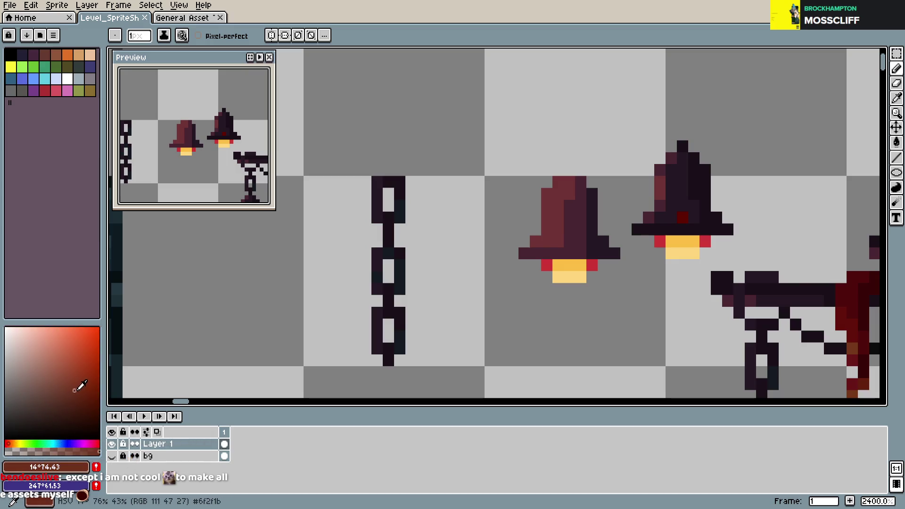
left_click(13, 443)
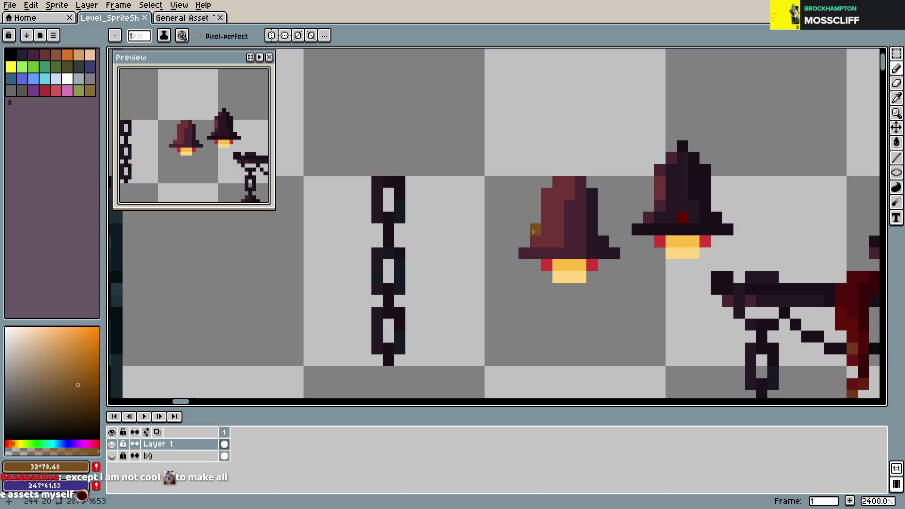
key("ctrl+shift+d")
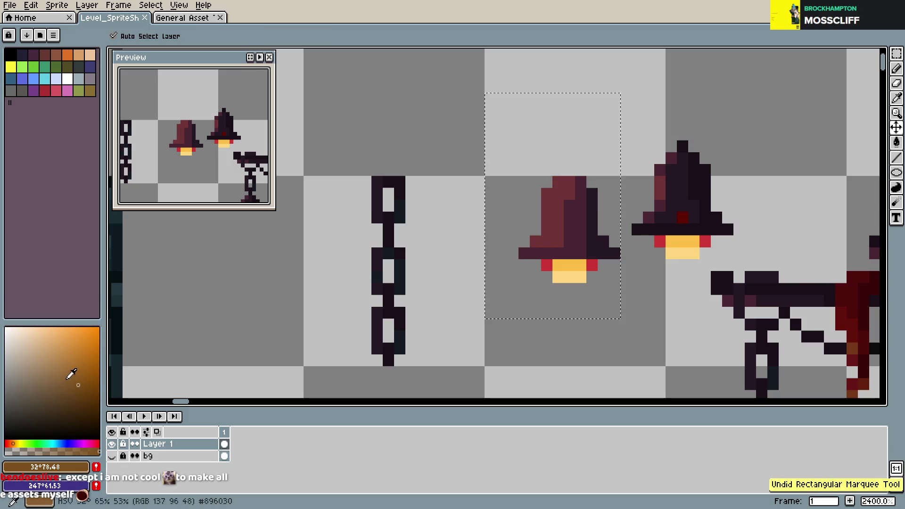
left_click(77, 369)
left_click(14, 443)
left_click(68, 373)
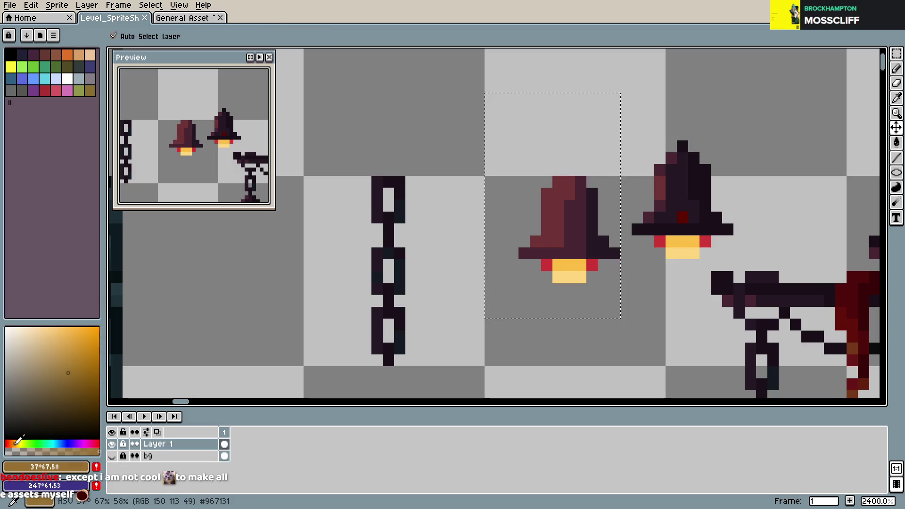
key("b")
key("ctrl+z")
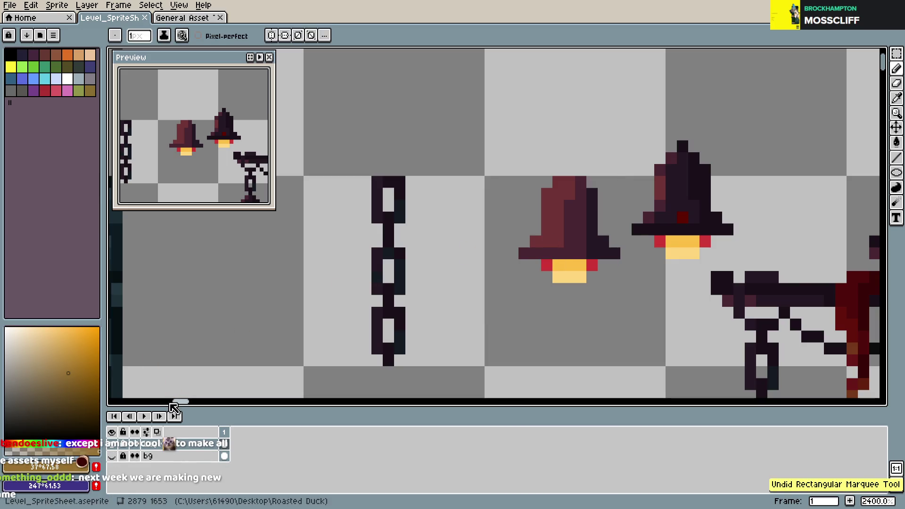
- Paint a deeper orange stripe down the bell's left side, then undo it
left_click(76, 365)
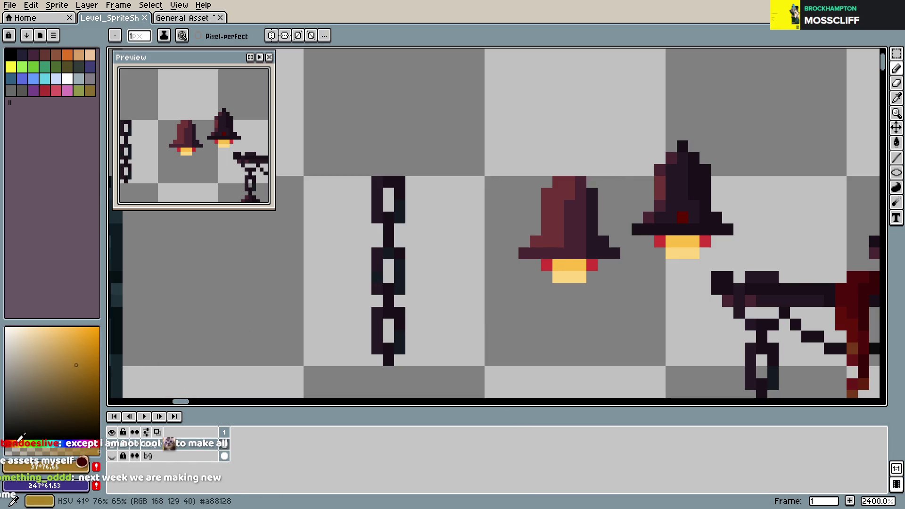
left_click(18, 439)
left_click(15, 442)
left_click(430, 257)
left_click_drag(542, 228, 546, 203)
left_click(569, 183)
key("ctrl+z")
key("b")
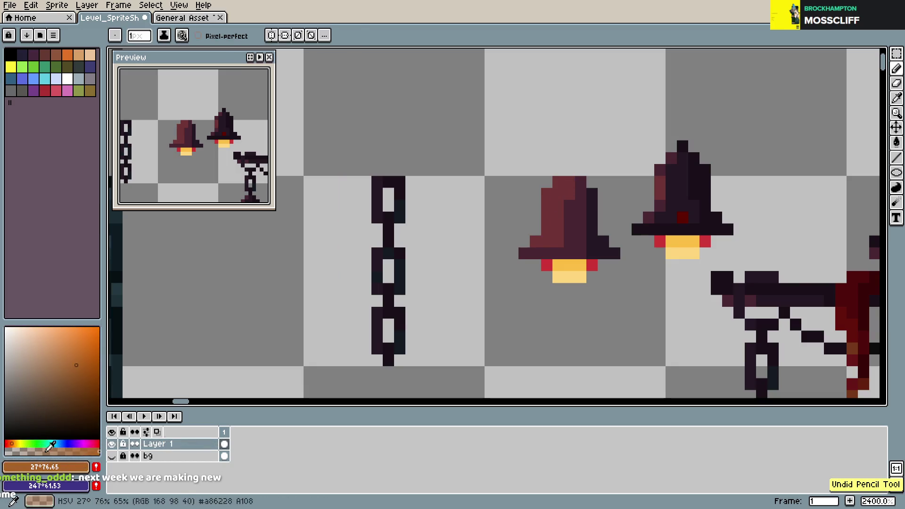
- Paint a translucent orange pixel, sample the blended brown highlight, and save the sheet
left_click(46, 451)
left_click(555, 228)
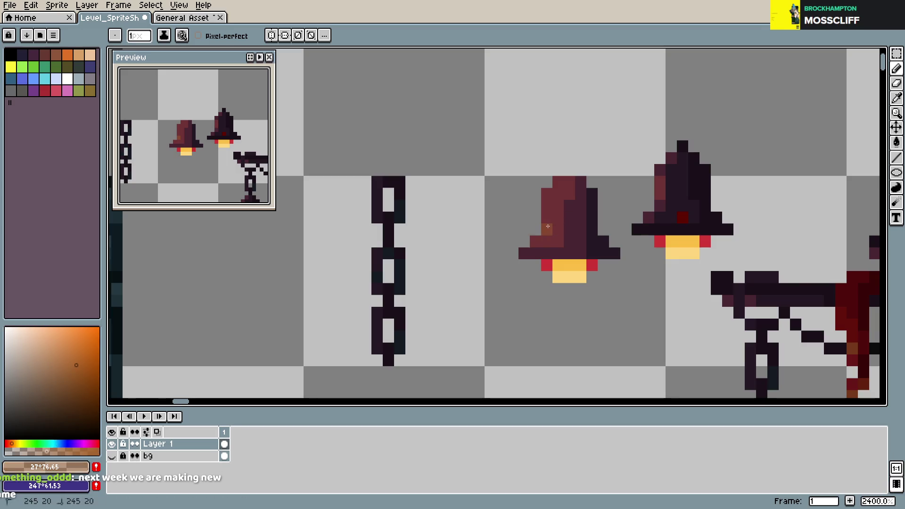
left_click(548, 230, "alt")
key("ctrl+s")
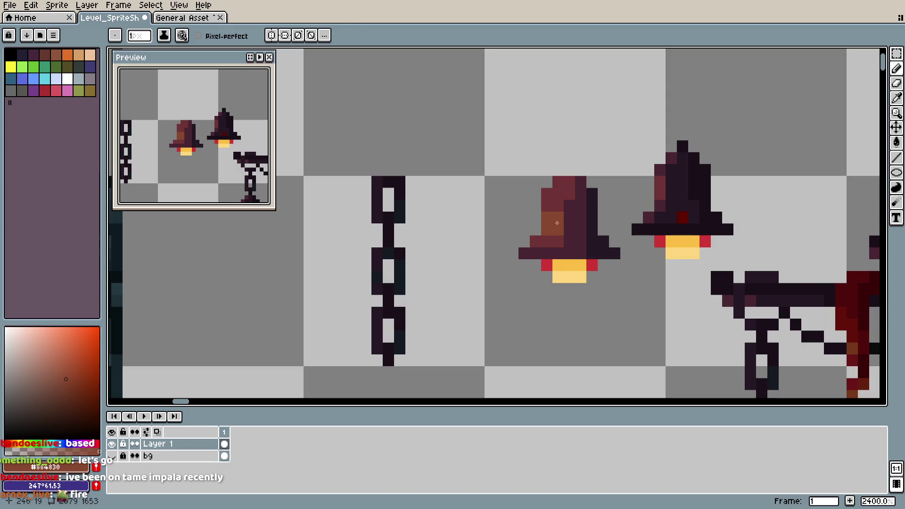
left_click(558, 202, "alt")
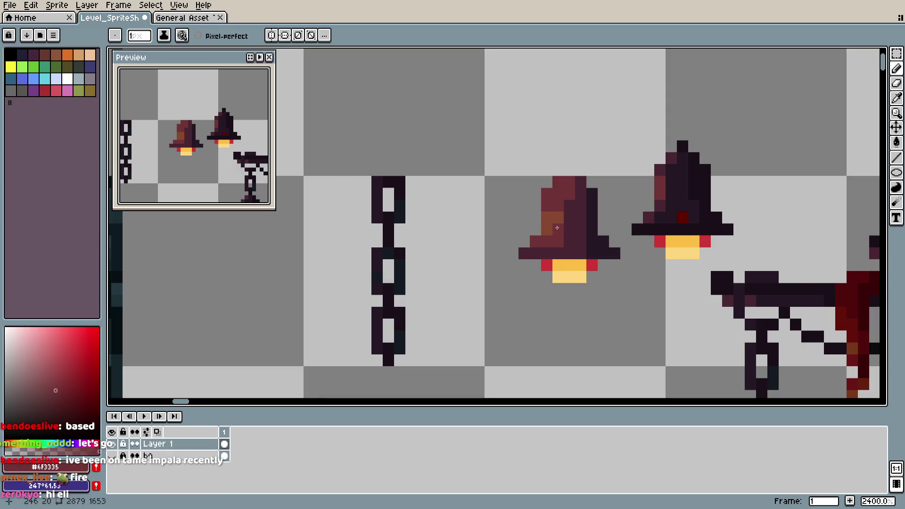
left_click(556, 218, "alt")
scroll(608, 249, "down", 4)
scroll(608, 258, "up", 1)
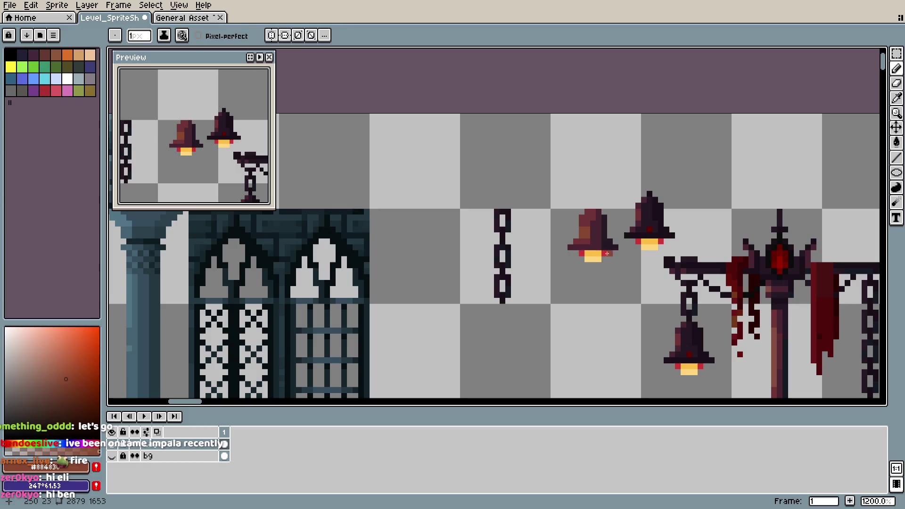
- Move the brown bell over the stone wall to compare, undo the move, and save
key("m")
left_click_drag(560, 201, 624, 270)
left_click_drag(604, 244, 376, 349)
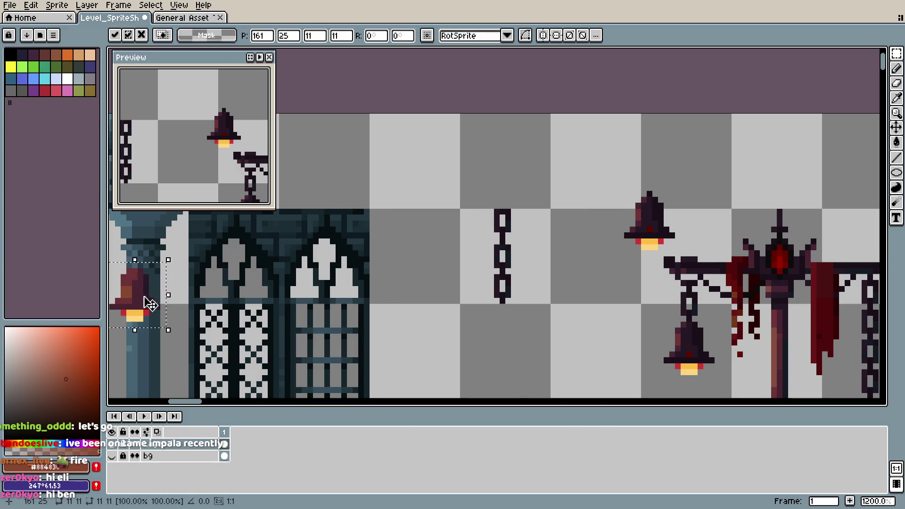
scroll(422, 343, "down", 4)
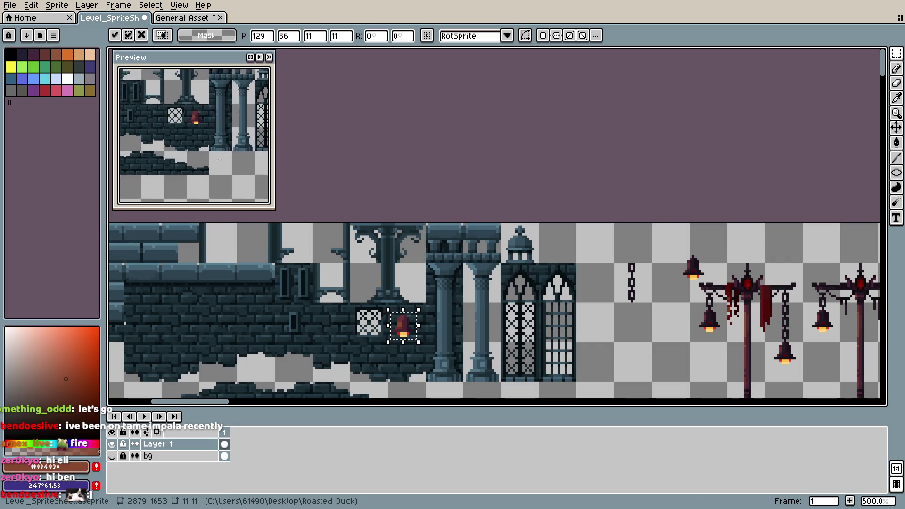
key("ctrl+z")
key("ctrl+z")
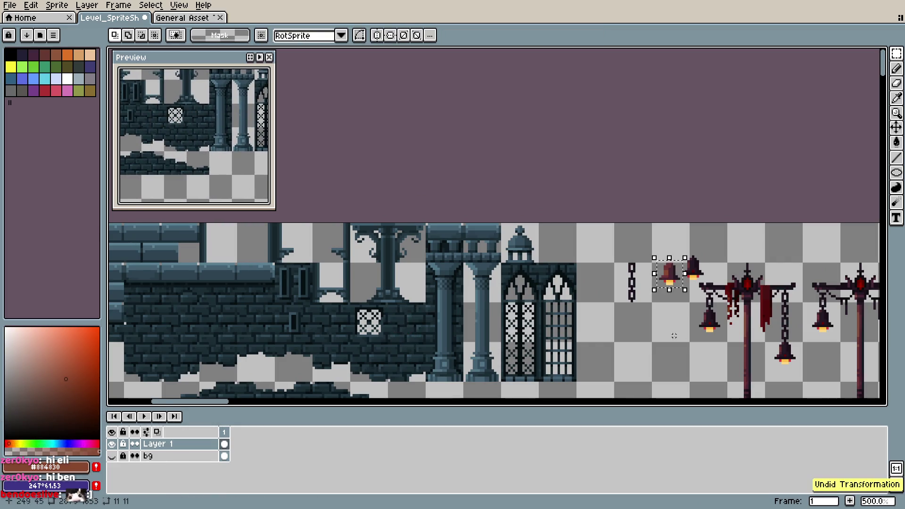
scroll(561, 183, "up", 3)
scroll(560, 183, "up", 4)
key("b")
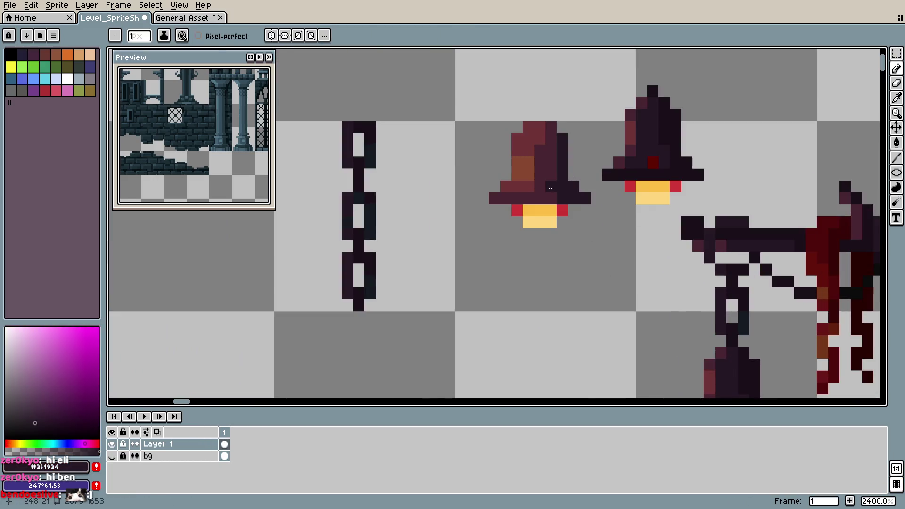
scroll(560, 183, "down", 3)
scroll(563, 217, "up", 2)
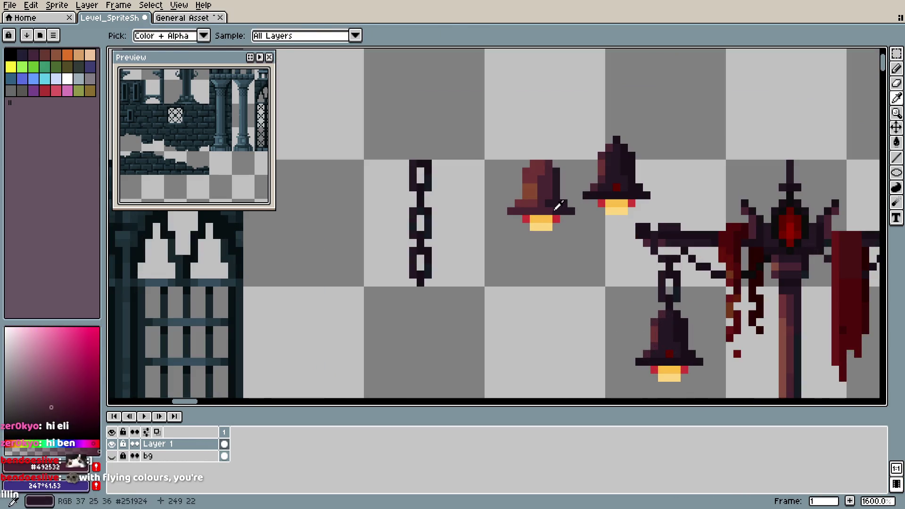
key("ctrl+s")
- Bring the bells and lampposts into view and select the brown bell
scroll(562, 246, "down", 4)
scroll(562, 246, "up", 5)
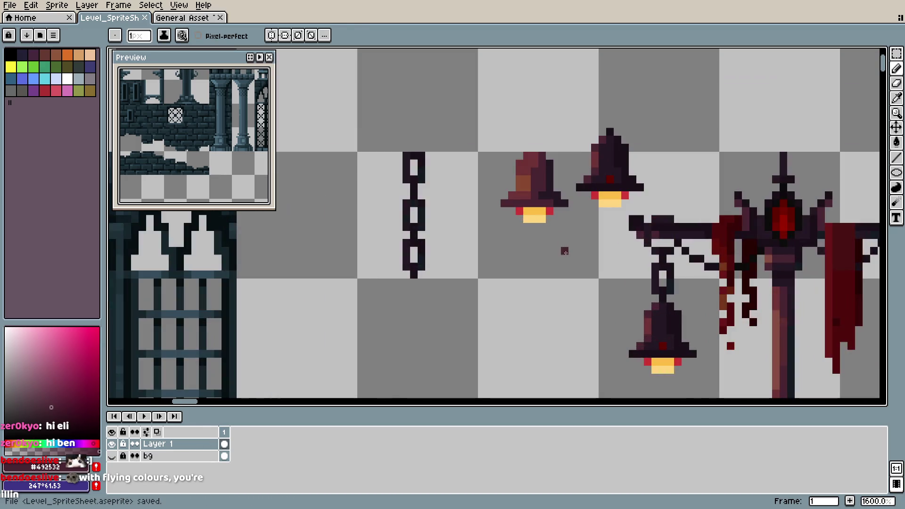
scroll(461, 273, "down", 3)
left_click_drag(460, 273, 409, 274)
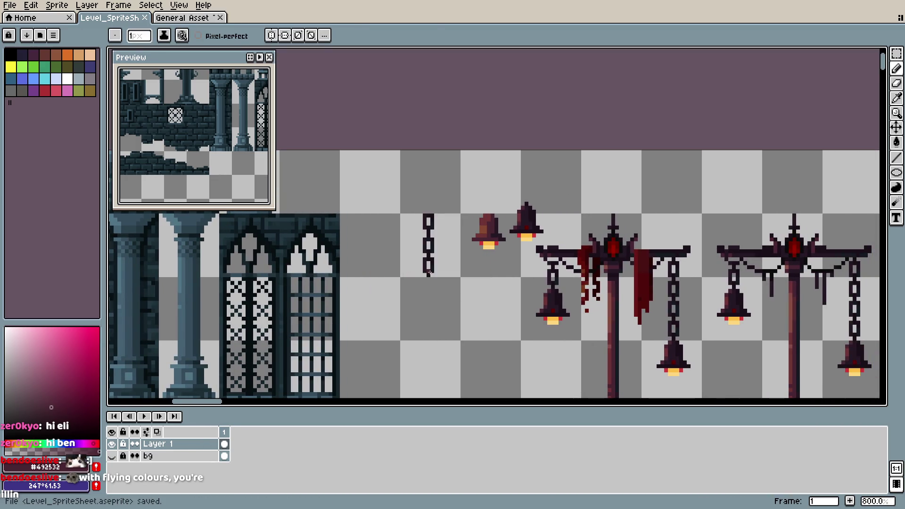
key("m")
mouse_move(465, 211)
left_mouse_down()
mouse_move(503, 251)
mouse_move(542, 325)
mouse_move(553, 313)
left_mouse_up()
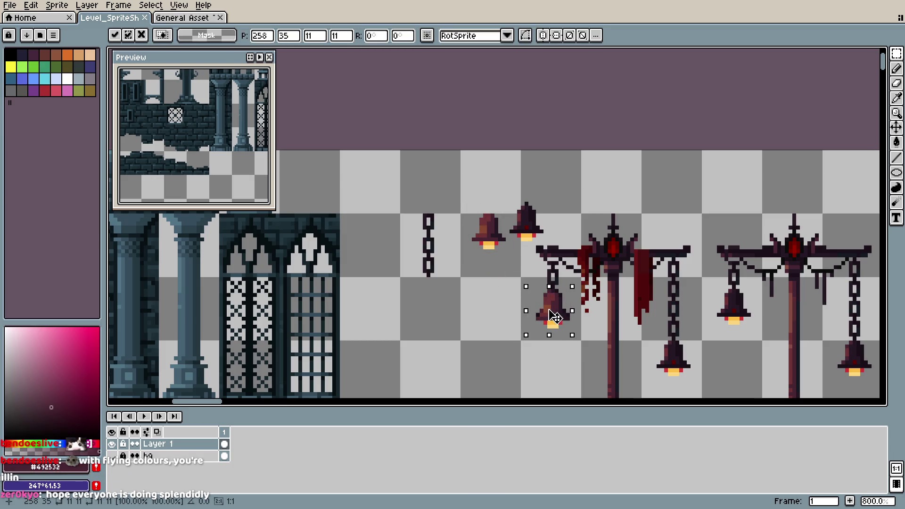
- Place a brown bell under the lamppost's right chain and save the sheet
left_click(640, 306)
scroll(640, 307, "down", 4)
scroll(423, 193, "up", 1)
scroll(423, 194, "up", 1)
scroll(423, 194, "up", 1)
mouse_move(406, 167)
left_mouse_down()
mouse_move(440, 208)
mouse_move(574, 292)
left_mouse_up()
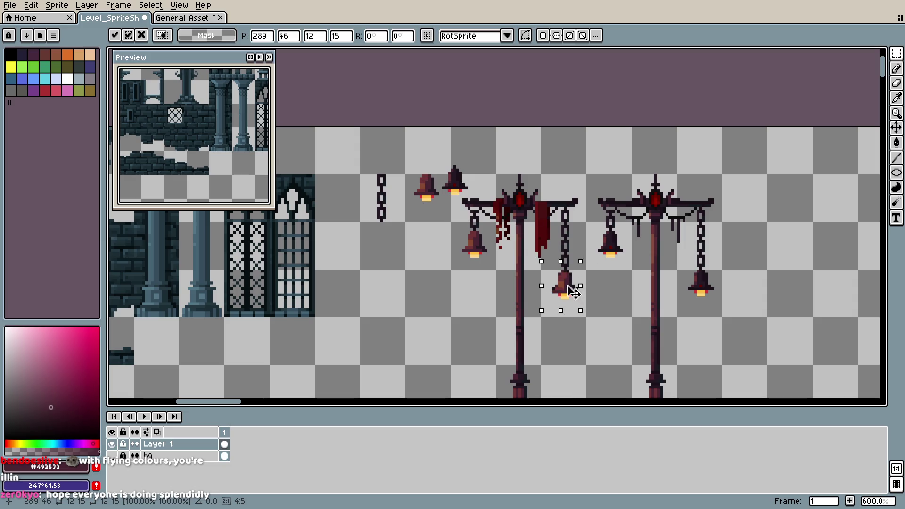
key("Return")
key("ctrl+s")
- Move the dark bell above the lamppost, and save after adding the right-chain bell copy
mouse_move(439, 156)
left_mouse_down()
mouse_move(473, 198)
mouse_move(520, 151)
left_mouse_up()
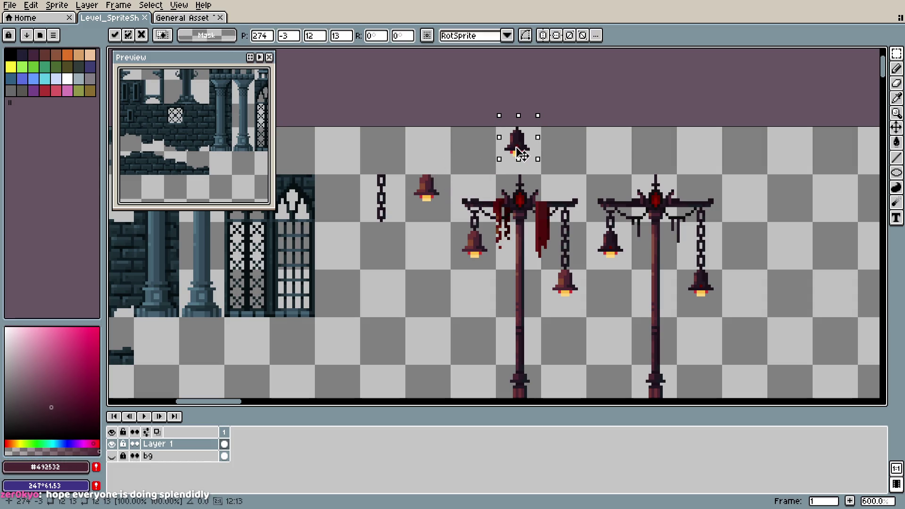
key("Return")
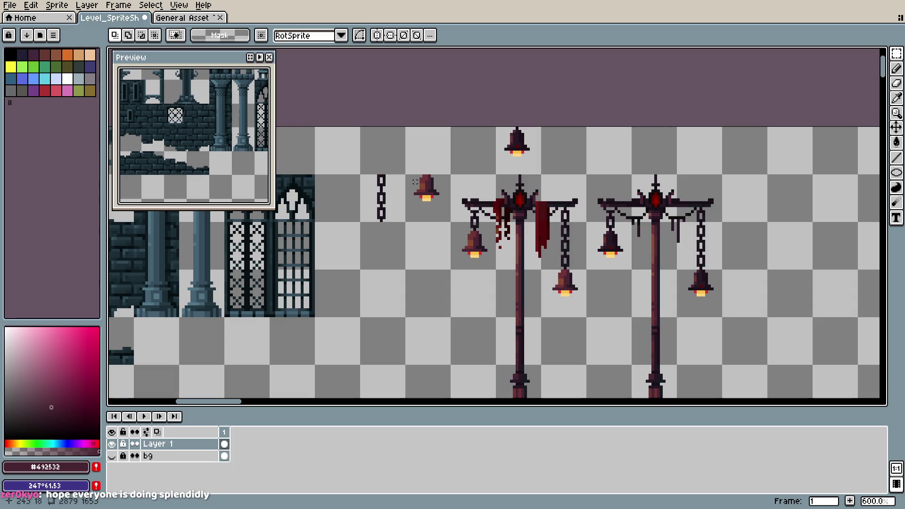
mouse_move(406, 167)
left_mouse_down()
mouse_move(441, 208)
mouse_move(615, 248)
mouse_move(706, 288)
left_mouse_up()
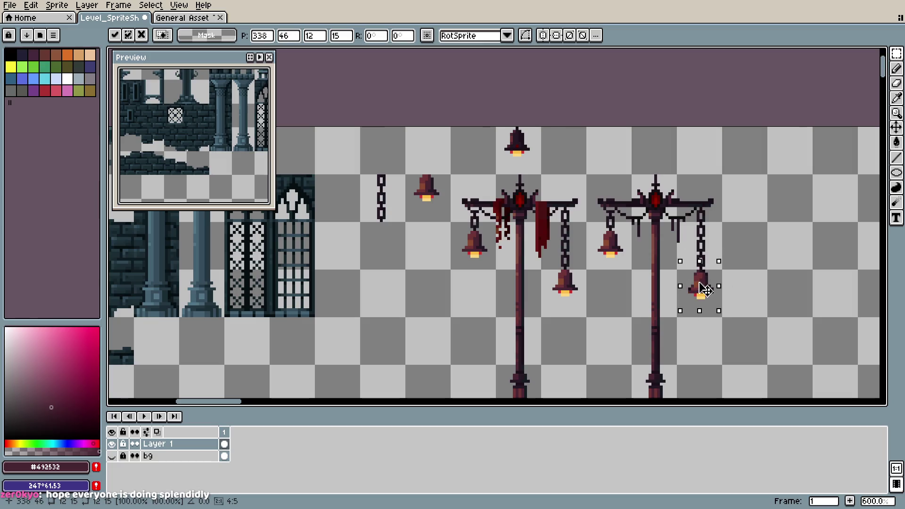
key("ctrl+s")
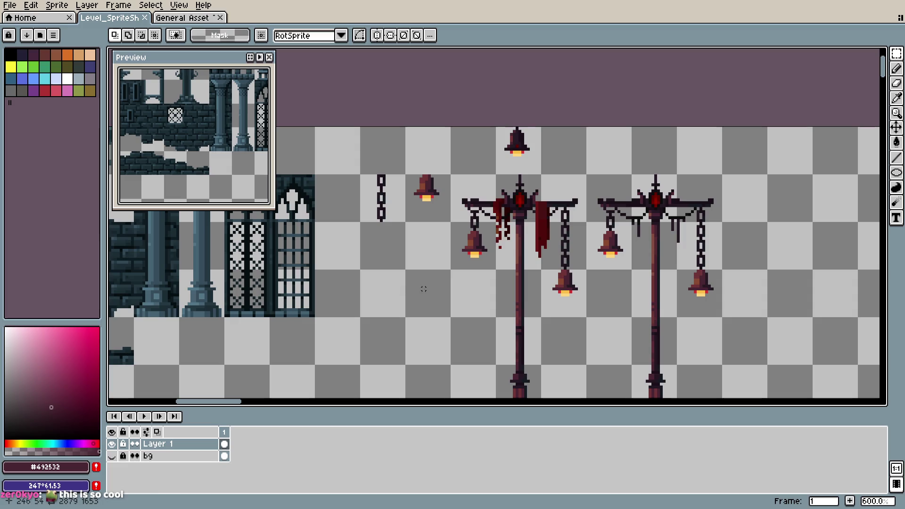
scroll(486, 279, "down", 1)
scroll(486, 279, "up", 3)
scroll(476, 255, "up", 4)
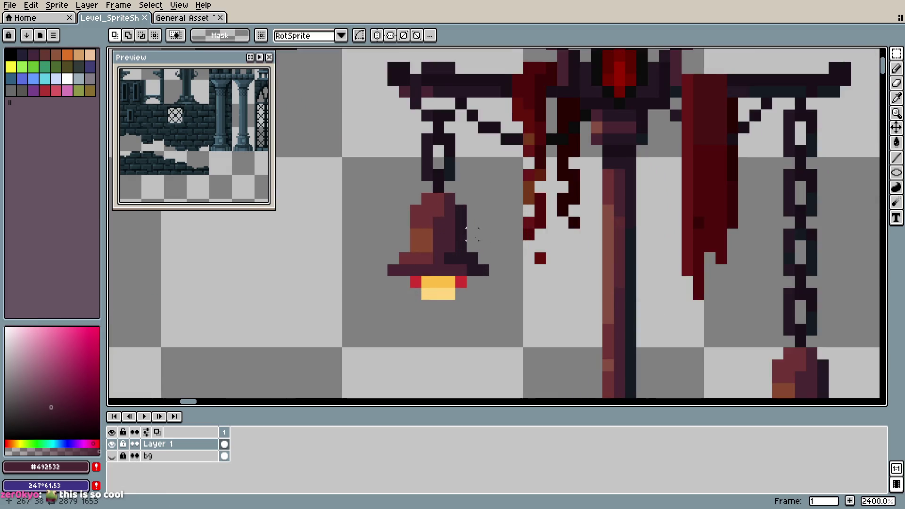
key("b")
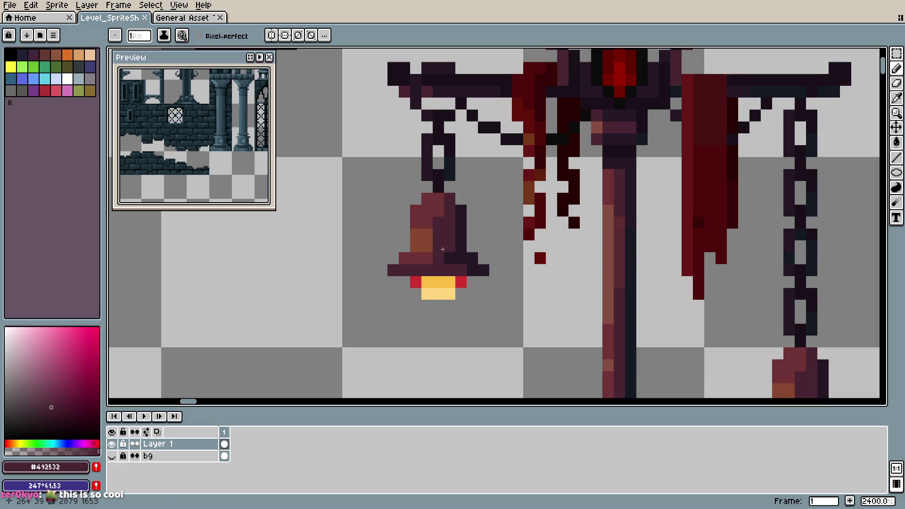
scroll(480, 308, "down", 7)
left_click_drag(480, 309, 495, 257)
key("ctrl+s")
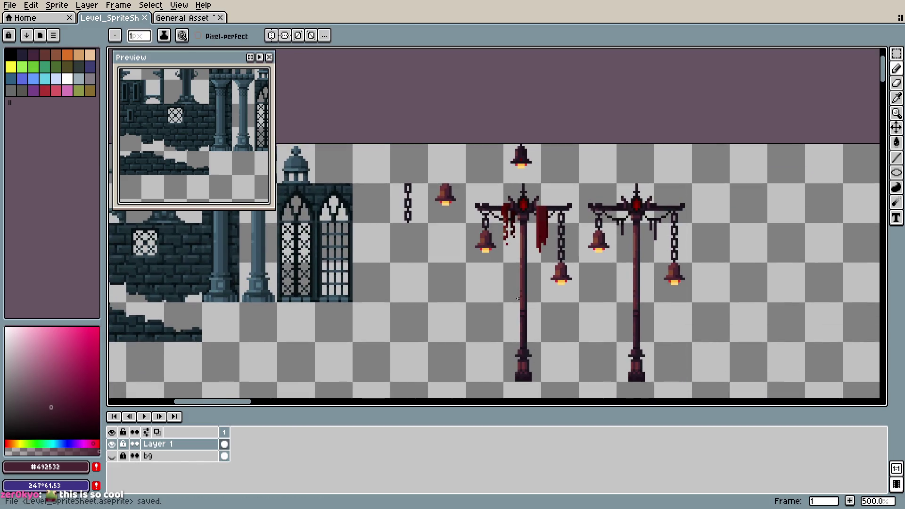
scroll(485, 243, "up", 2)
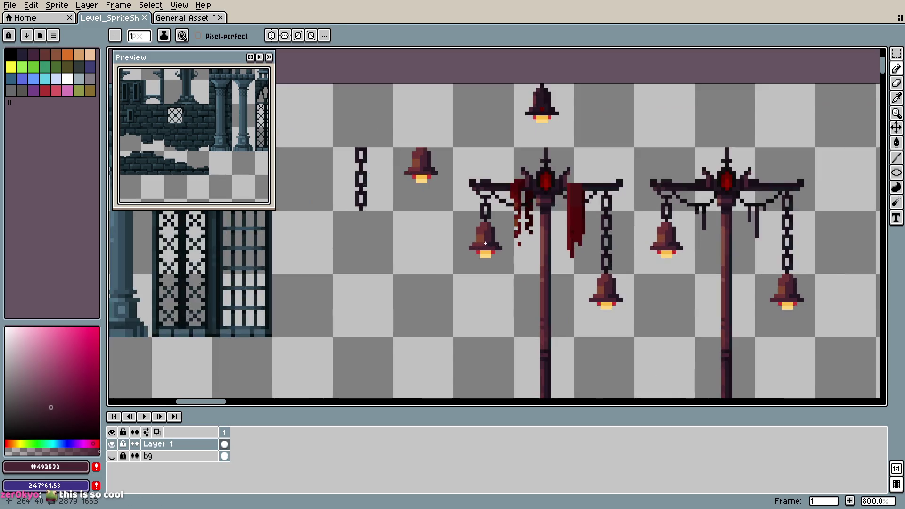
scroll(485, 243, "up", 5)
scroll(494, 237, "down", 5)
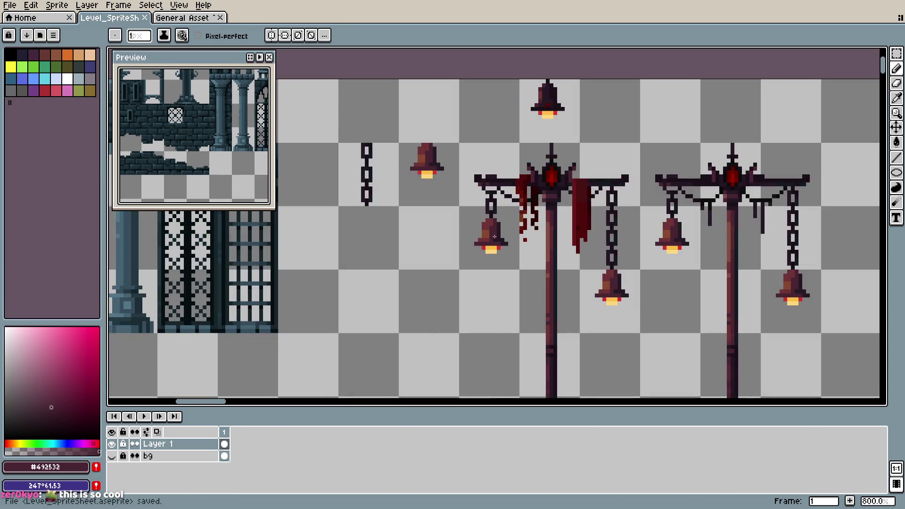
scroll(494, 236, "down", 4)
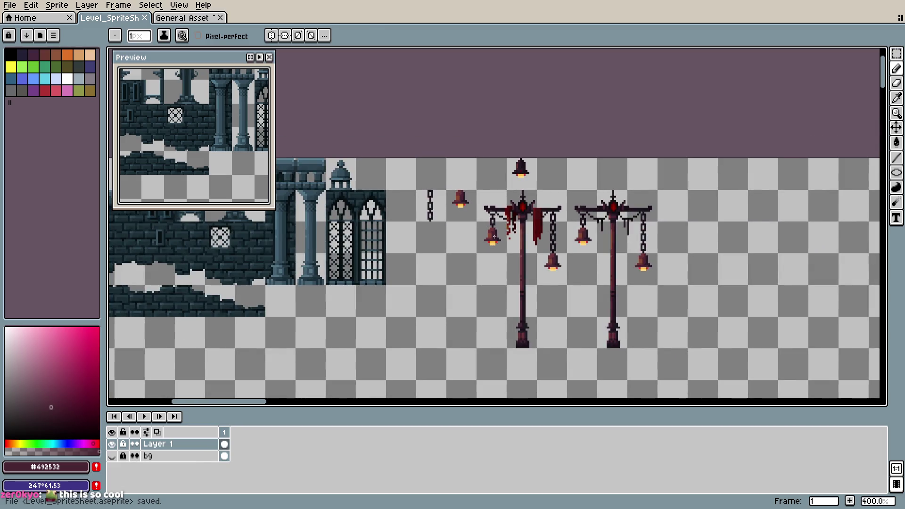
key("ctrl+s")
scroll(496, 258, "up", 3)
scroll(496, 258, "up", 1)
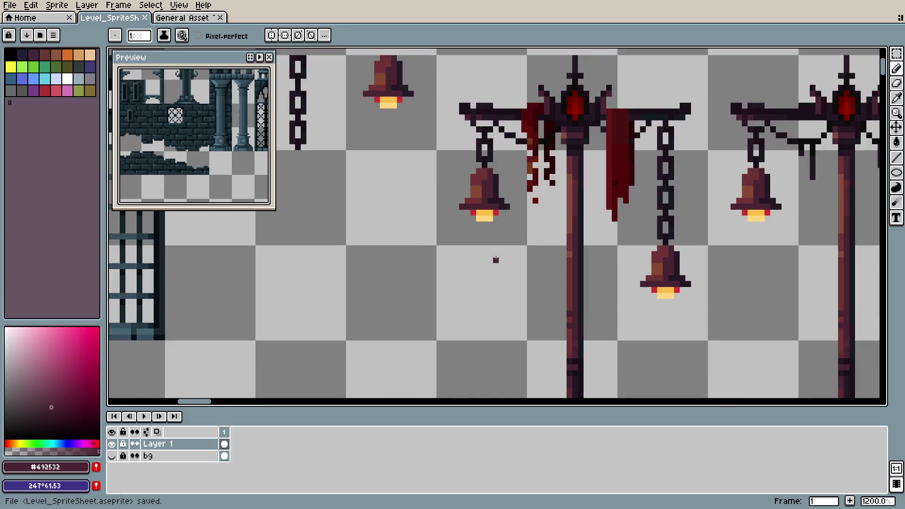
left_click_drag(495, 258, 490, 319)
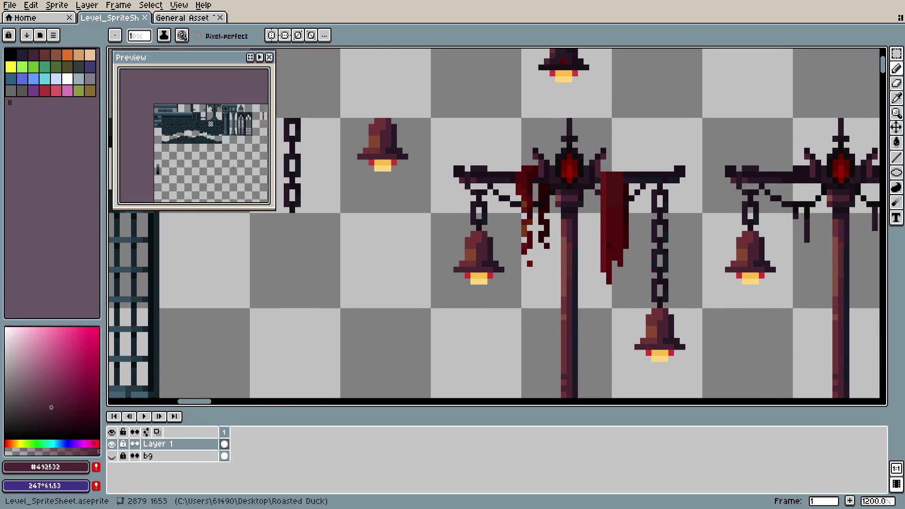
scroll(608, 227, "down", 1)
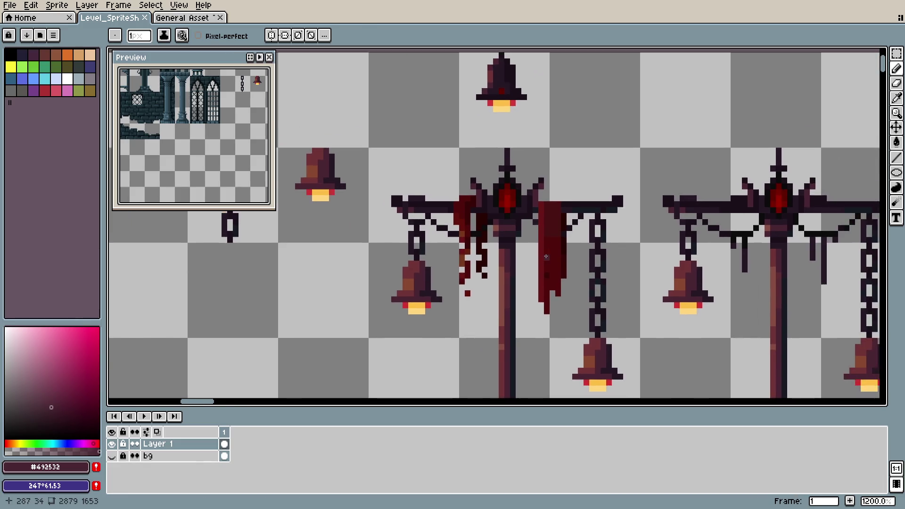
scroll(491, 248, "down", 1)
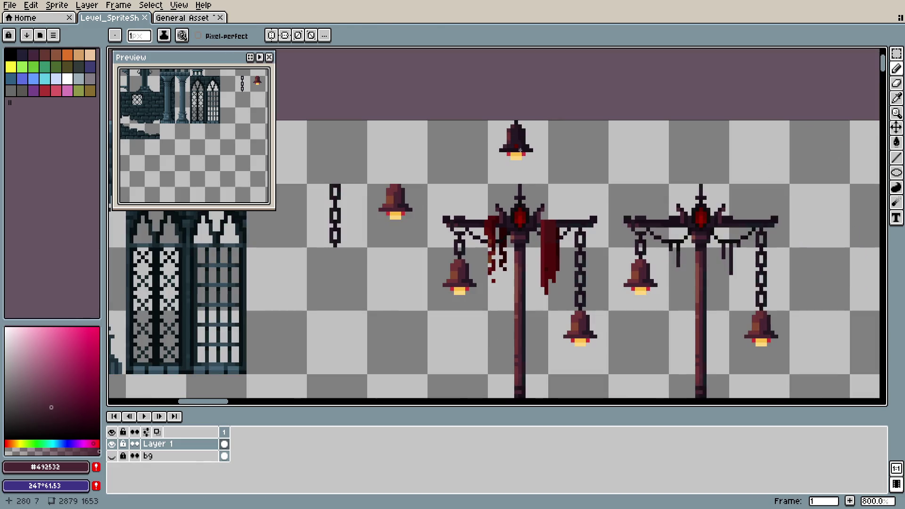
key("m")
mouse_move(490, 118)
left_mouse_down()
mouse_move(547, 166)
mouse_move(588, 155)
left_mouse_up()
- Place the top bell in the top row, nudge it up one pixel, and save
left_click(672, 148)
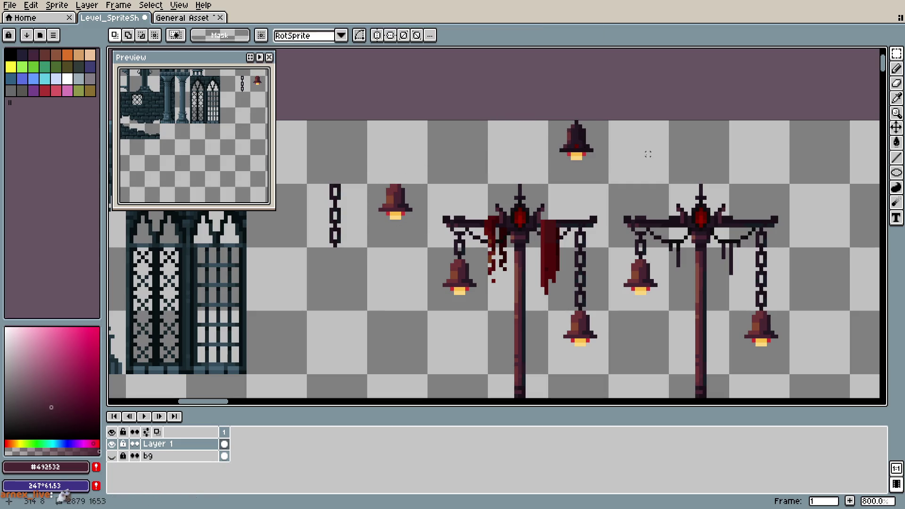
key("ctrl+shift+d")
key("Up")
key("ctrl+s")
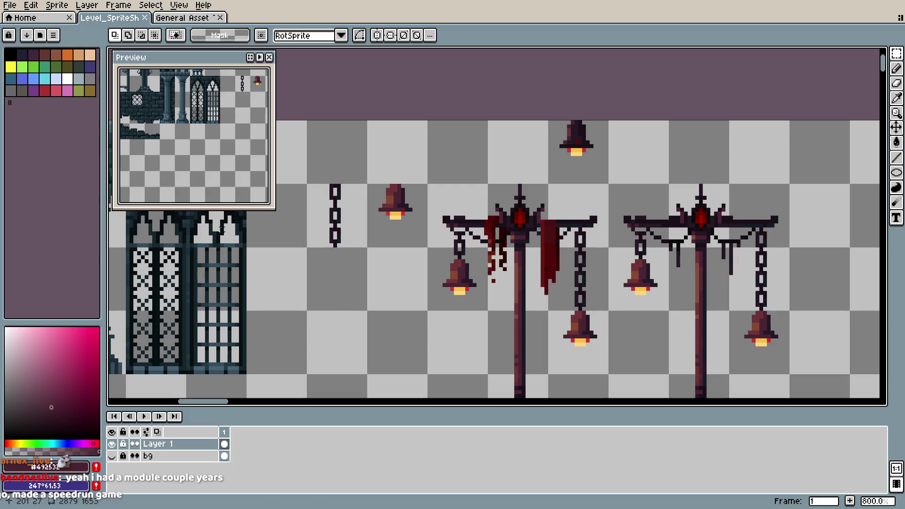
key("ctrl+s")
- Move the small bell and the chain up into the top row beside the top bell, then save
mouse_move(372, 178)
left_mouse_down()
mouse_move(420, 231)
mouse_move(529, 154)
left_mouse_up()
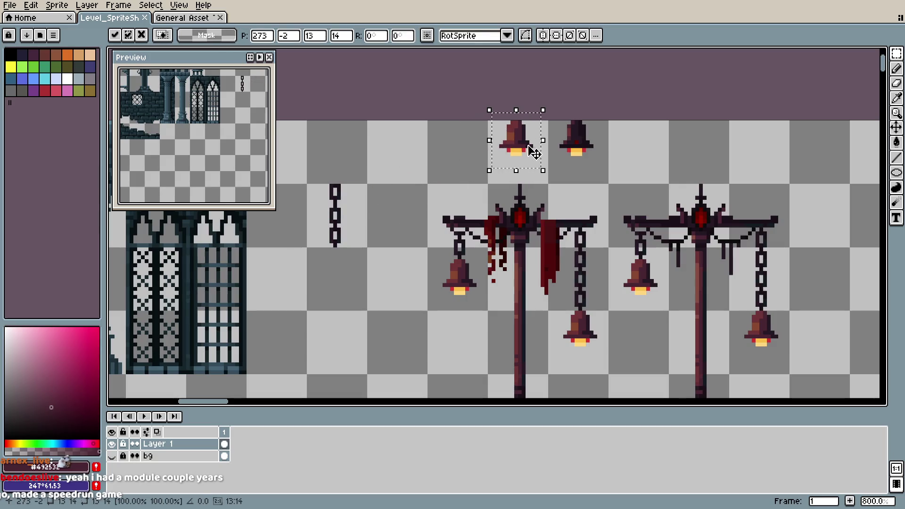
key("Return")
mouse_move(320, 166)
left_mouse_down()
mouse_move(362, 274)
mouse_move(460, 176)
left_mouse_up()
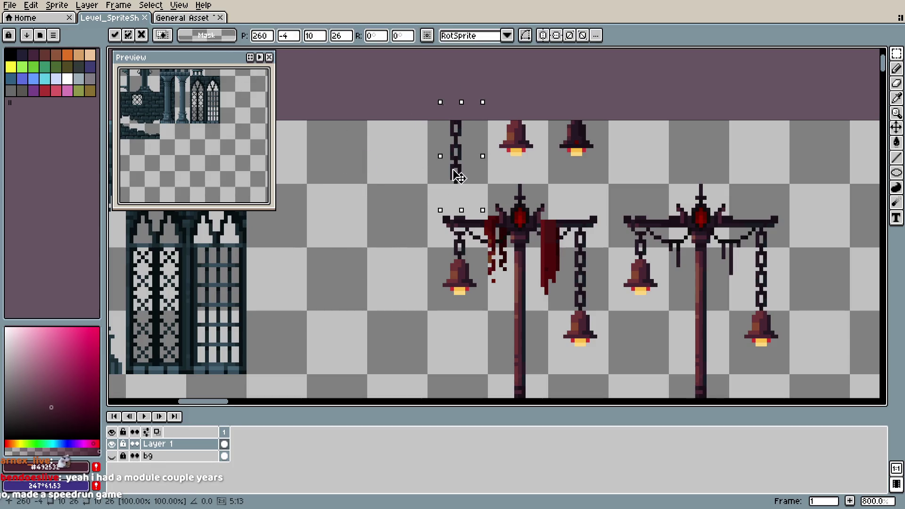
key("Return")
key("ctrl+s")
- Bring the lampposts into view and marquee-select both of them
scroll(541, 257, "down", 2)
scroll(540, 257, "down", 1)
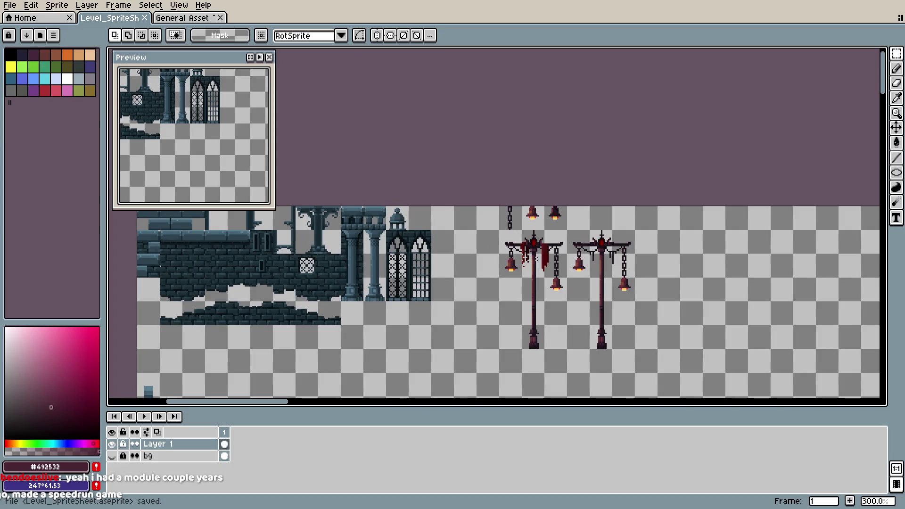
mouse_move(215, 78)
left_mouse_down()
mouse_move(199, 143)
mouse_move(318, 186)
left_mouse_up()
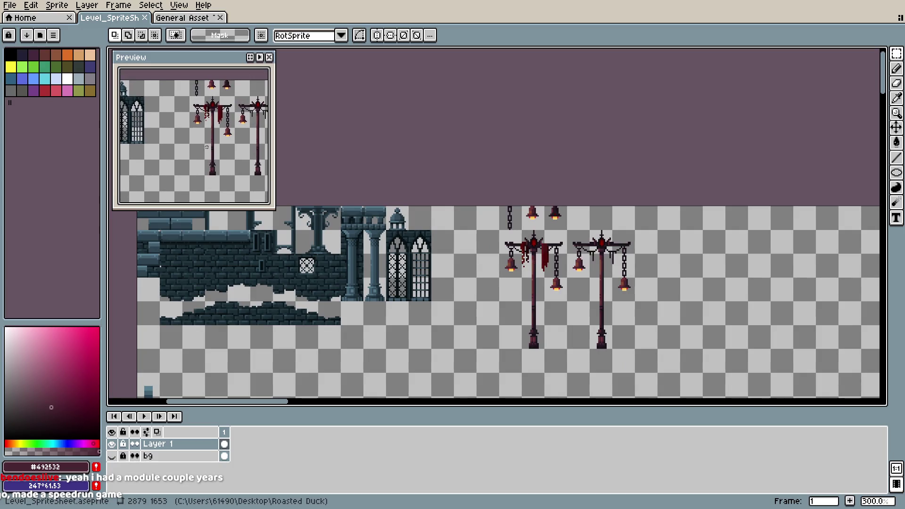
left_click_drag(493, 199, 655, 349)
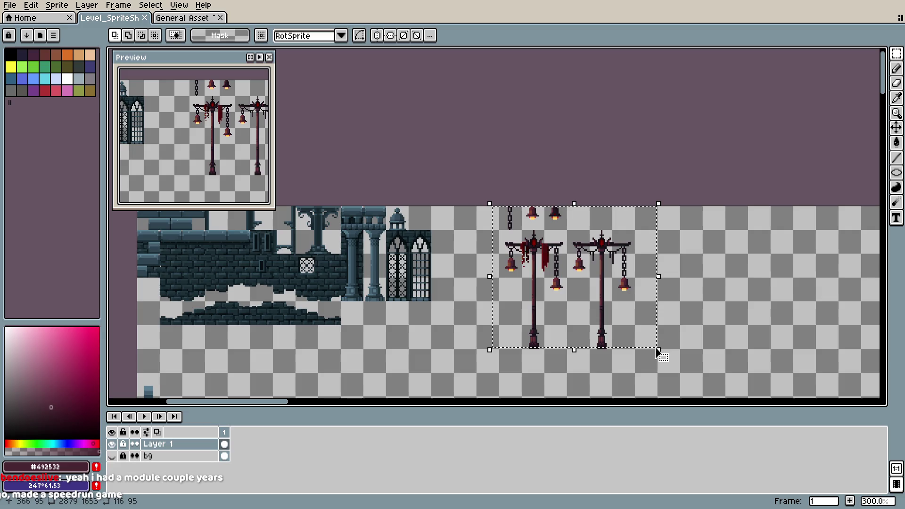
- Shift both lampposts a little to the left and save
left_click_drag(545, 269, 500, 268)
left_click(698, 259)
key("ctrl+s")
- Raise the right lamppost's lower bell level with its other bell, then save
scroll(529, 309, "up", 1)
scroll(524, 283, "up", 1)
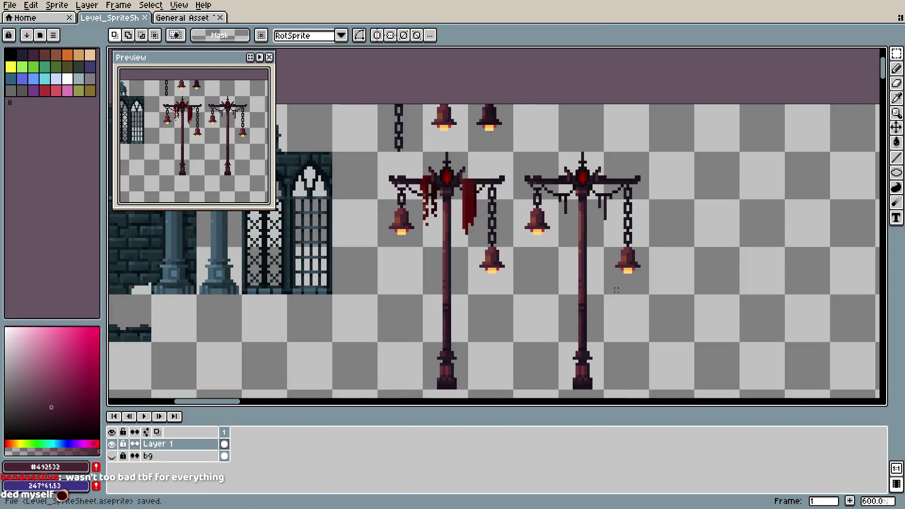
scroll(521, 264, "up", 1)
scroll(520, 257, "up", 1)
scroll(521, 258, "right", 2)
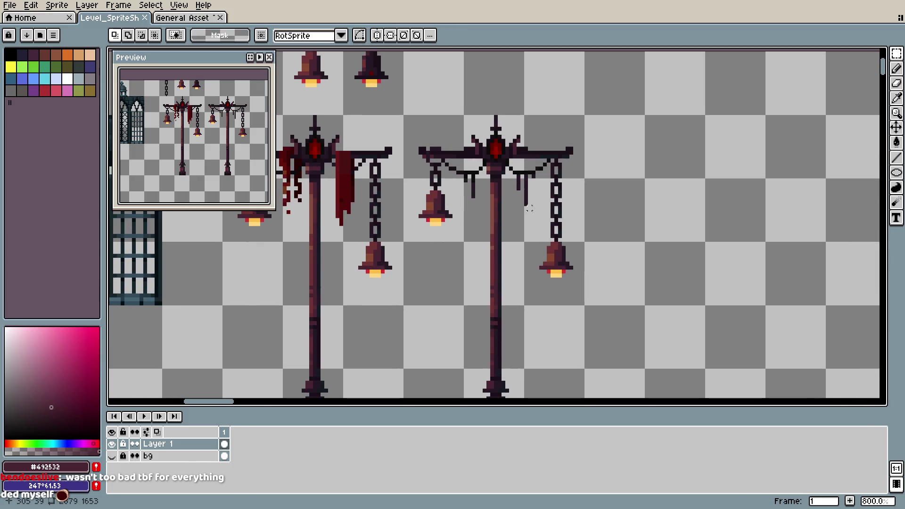
mouse_move(534, 239)
left_mouse_down()
mouse_move(586, 285)
mouse_move(568, 238)
left_mouse_up()
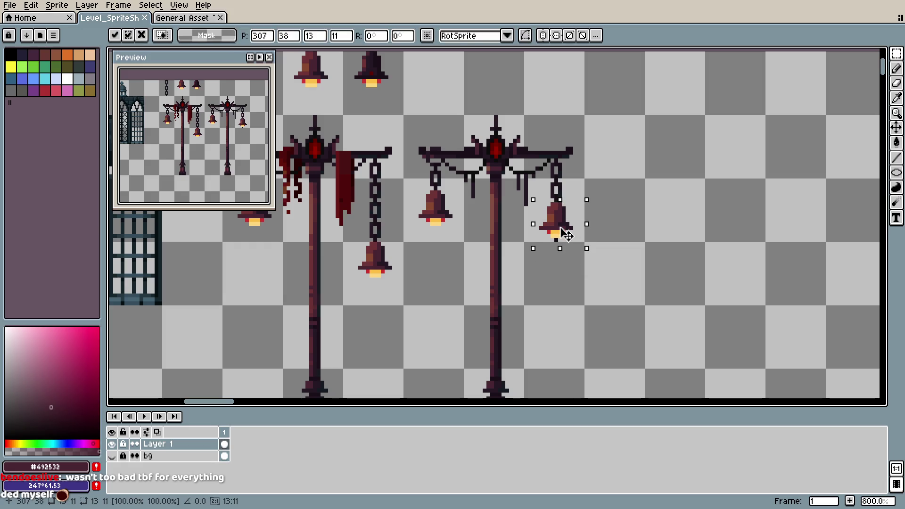
key("ctrl+d")
key("b")
key("ctrl+s")
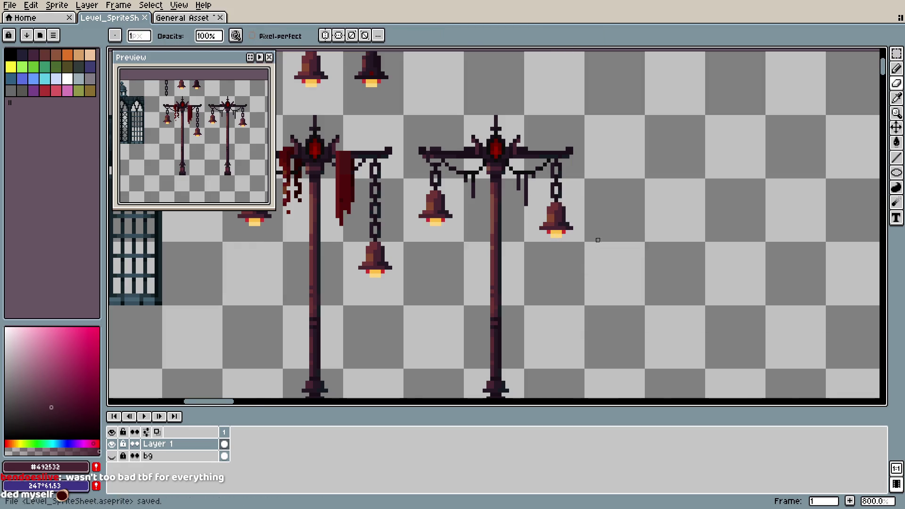
- Check the lampposts' tops, save the sheet again, and dismiss the warning
scroll(584, 250, "down", 2)
scroll(585, 251, "left", 3)
scroll(585, 252, "up", 1)
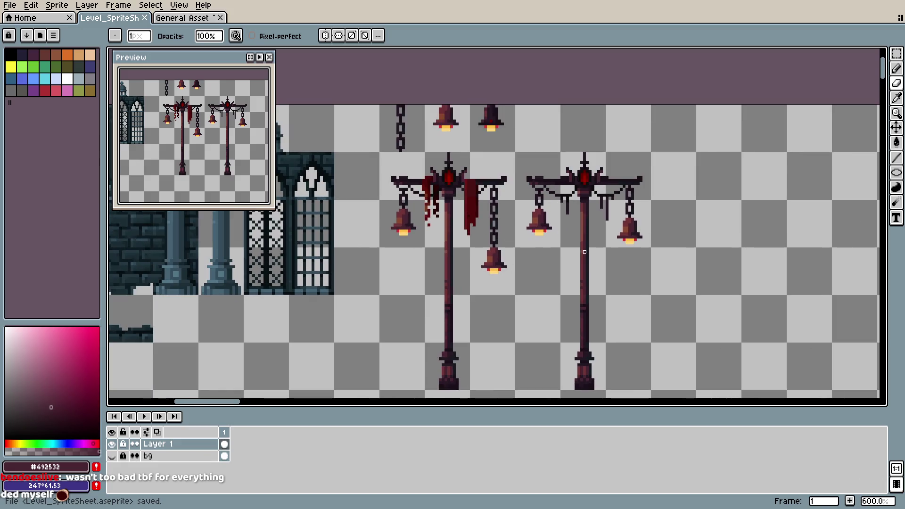
scroll(585, 252, "up", 1)
left_click_drag(550, 219, 550, 238)
scroll(550, 238, "down", 3)
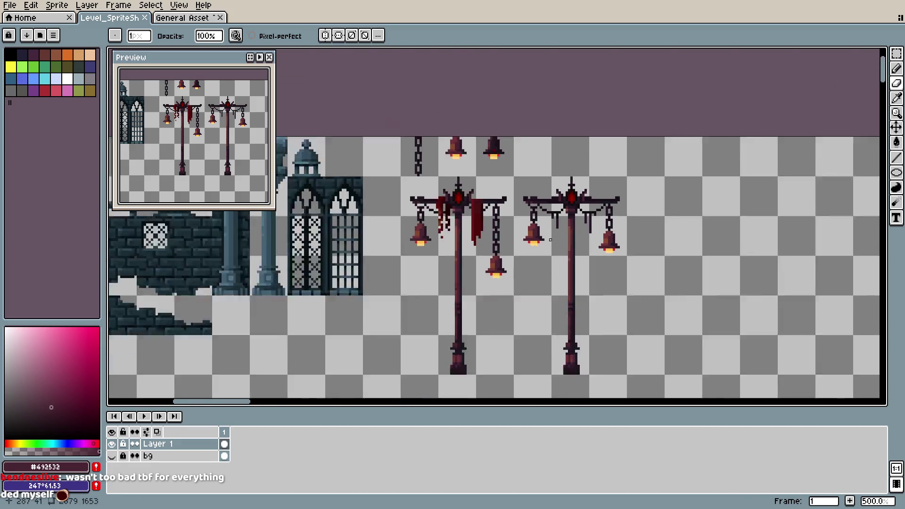
scroll(550, 239, "down", 3)
key("ctrl+s")
scroll(572, 246, "up", 3)
key("Escape")
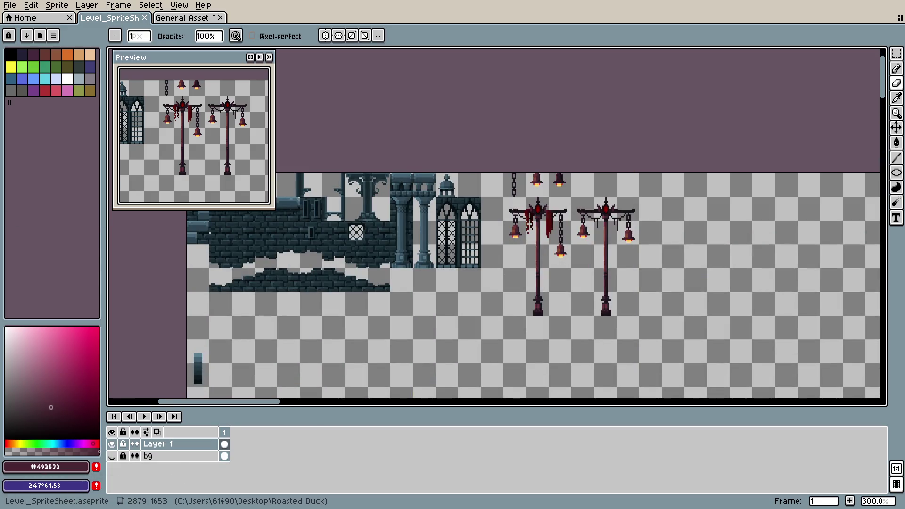
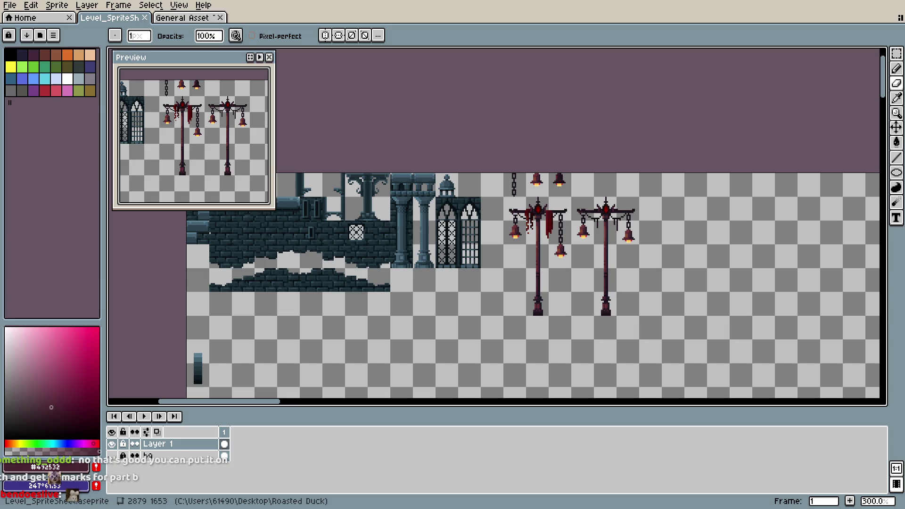
- Add dark outline pixels on top of the right lamp post's crossbeam, sampling the lamp's outline colour
scroll(627, 236, "up", 2)
scroll(629, 236, "up", 4)
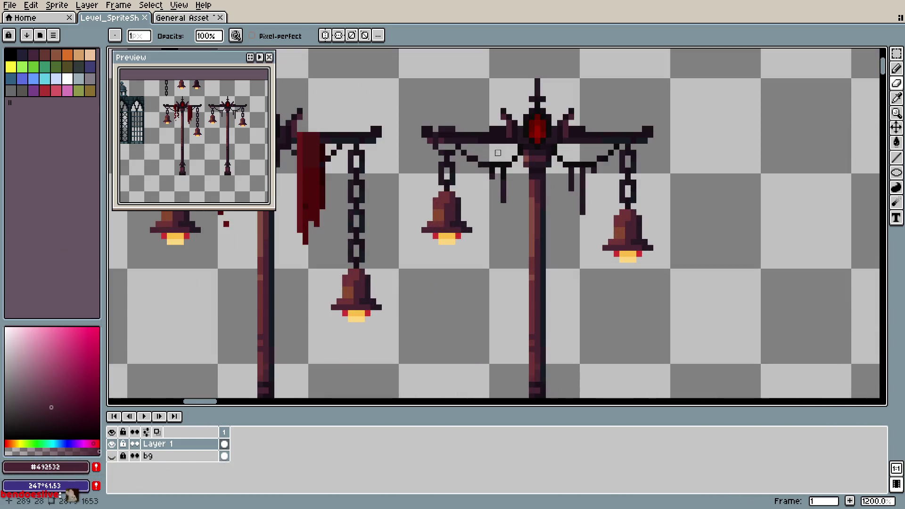
left_click(516, 221, "alt")
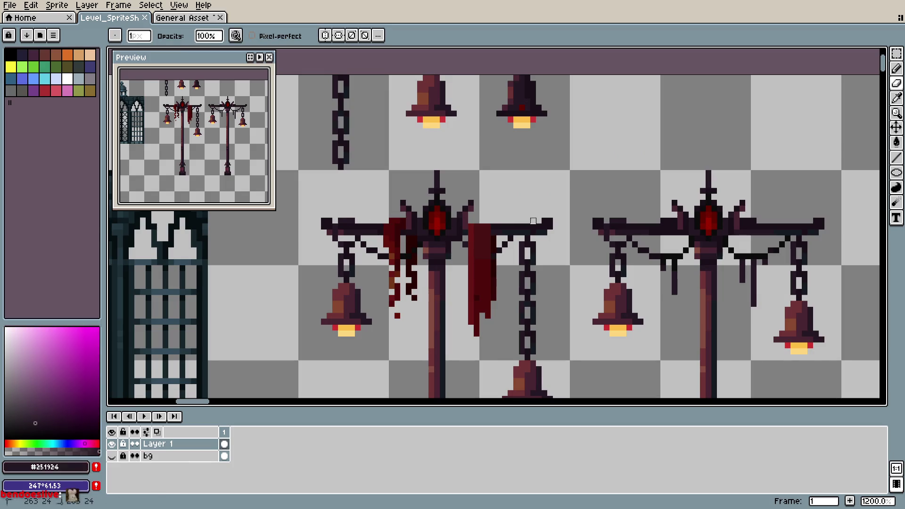
left_click(516, 221)
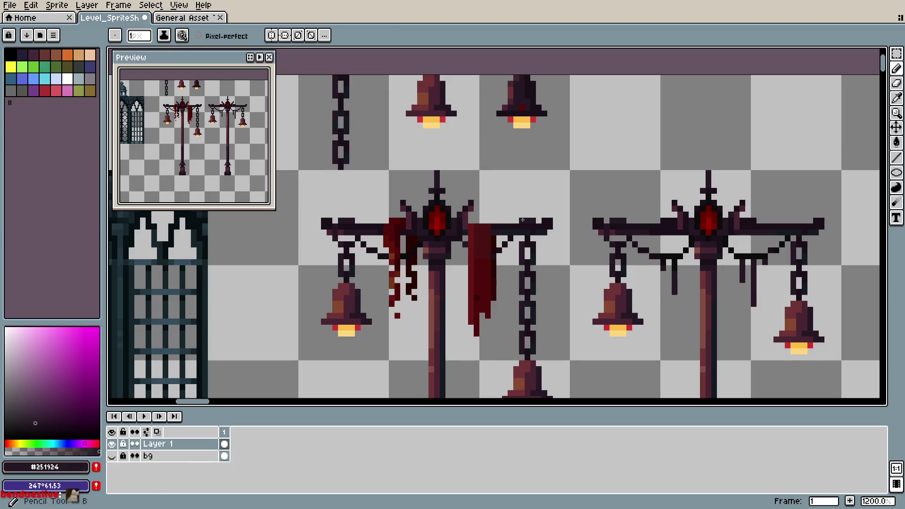
left_click(798, 215)
left_click(617, 215)
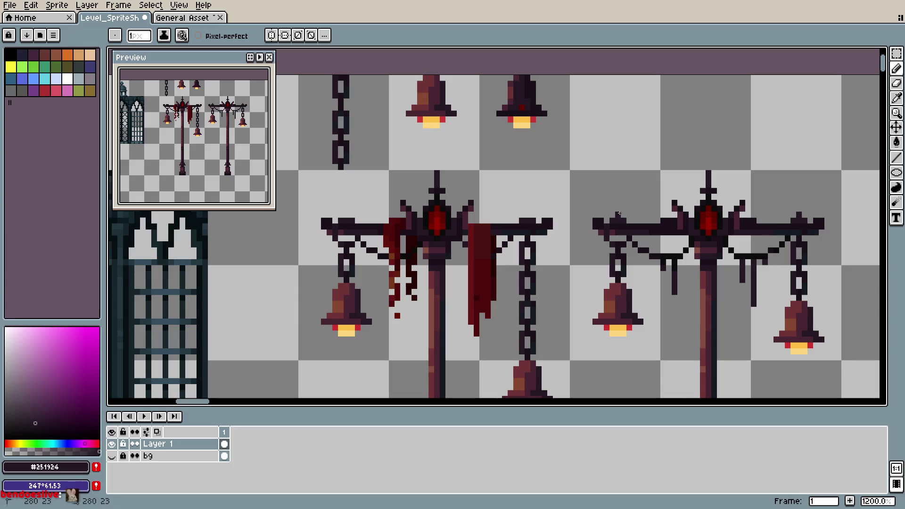
- Save the level sprite sheet
key("ctrl+s")
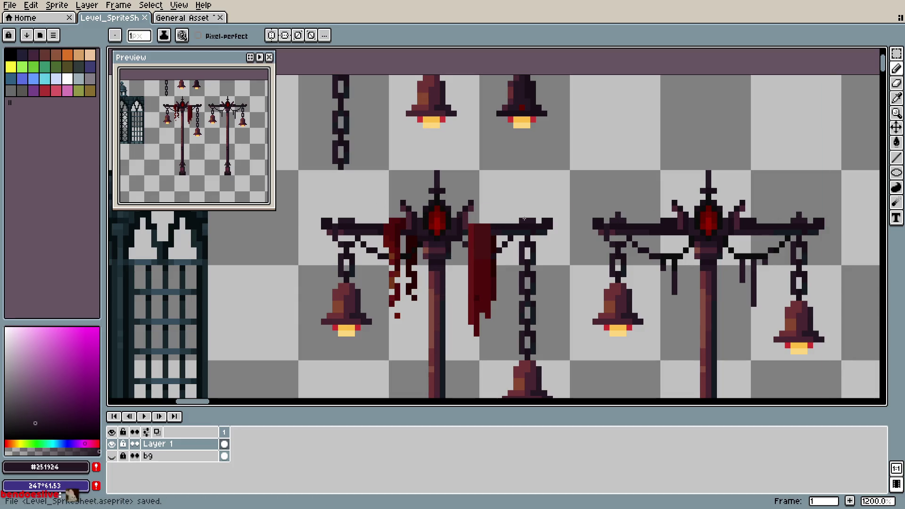
key("ctrl+s")
scroll(528, 226, "down", 2)
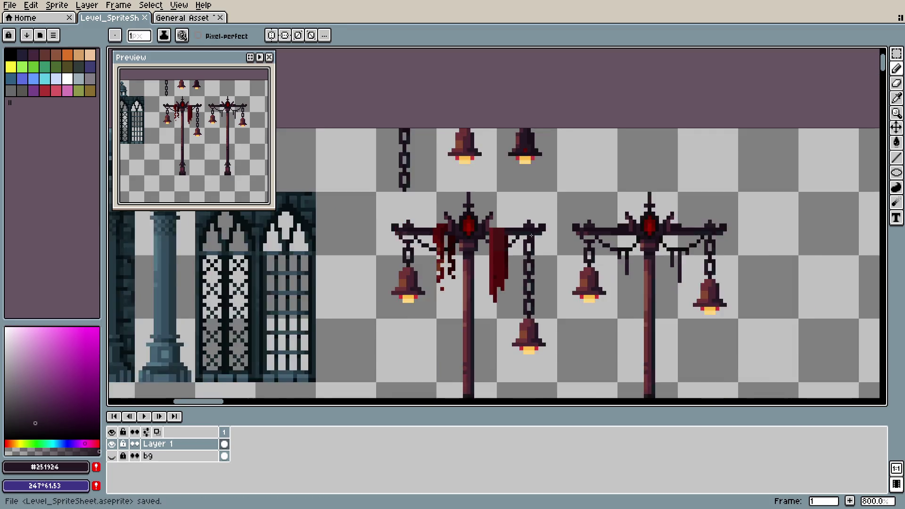
scroll(532, 235, "down", 1)
key("ctrl+s")
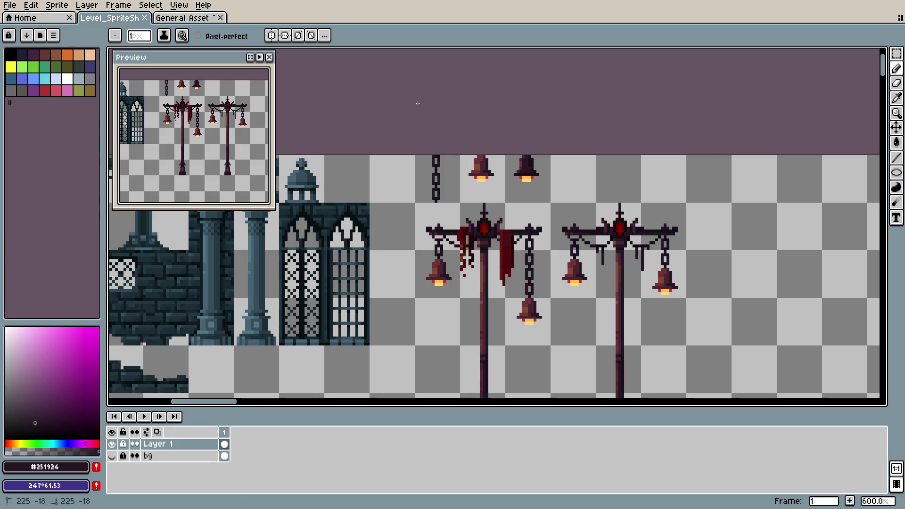
scroll(508, 211, "down", 1)
scroll(508, 211, "down", 1)
key("ctrl+s")
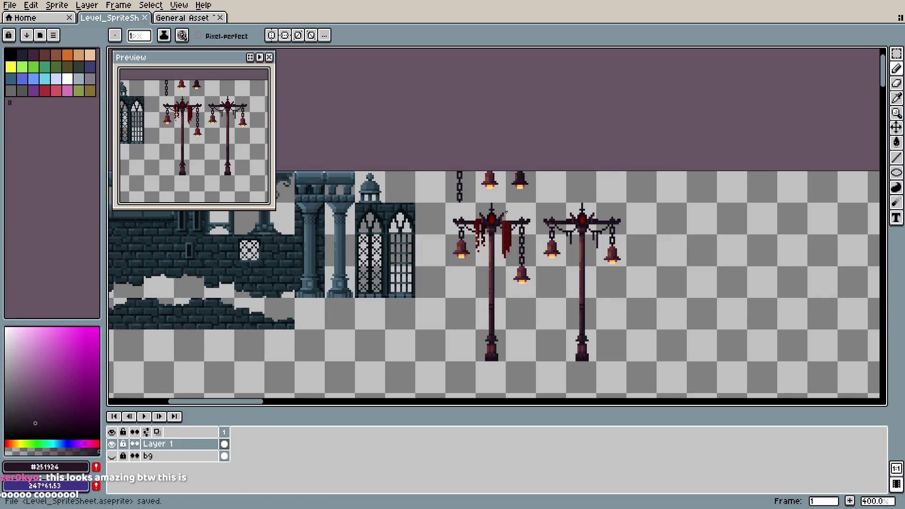
scroll(589, 239, "down", 1)
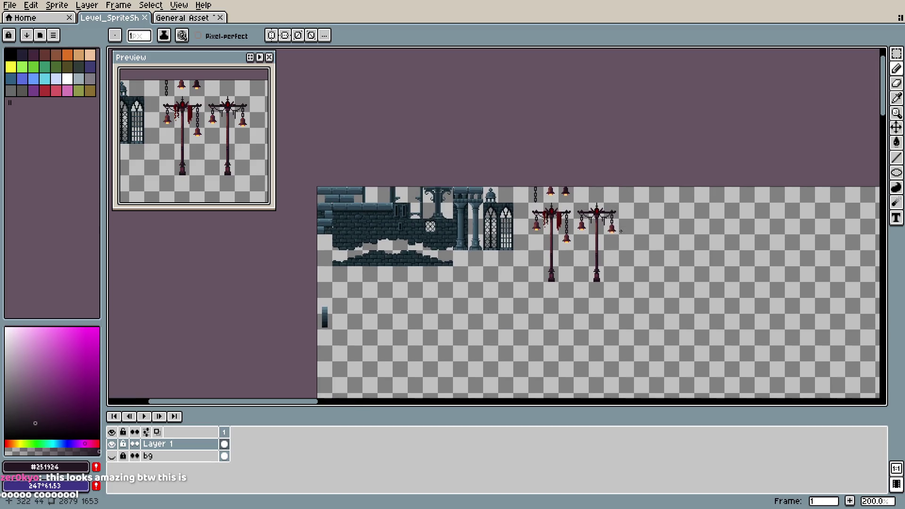
scroll(613, 234, "up", 1)
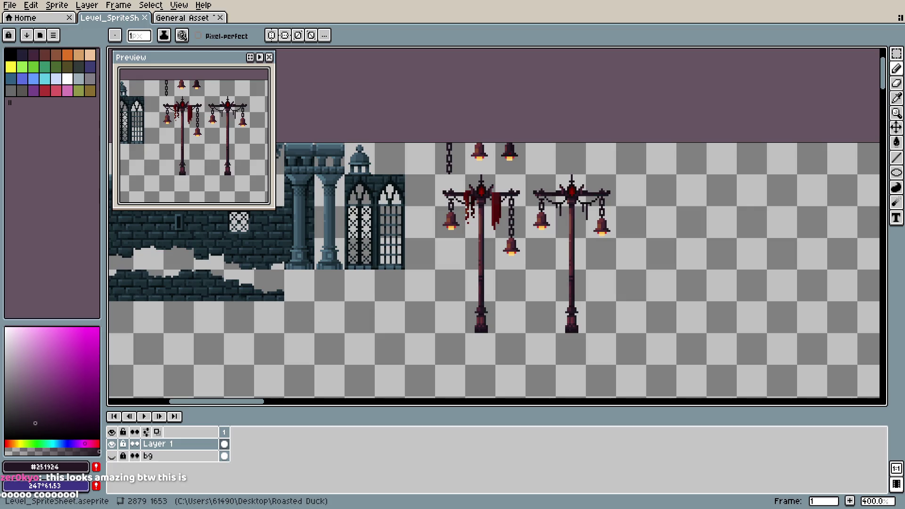
scroll(538, 289, "down", 1)
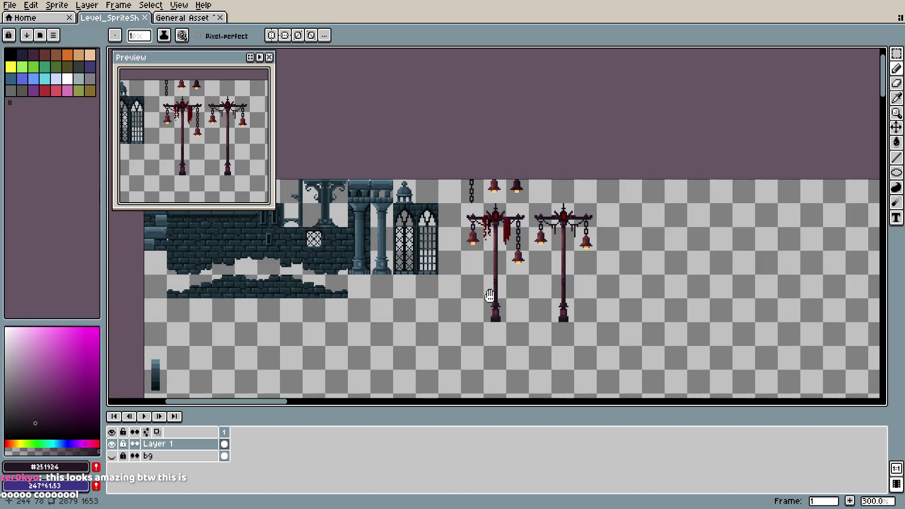
scroll(486, 299, "up", 1)
key("ctrl+s")
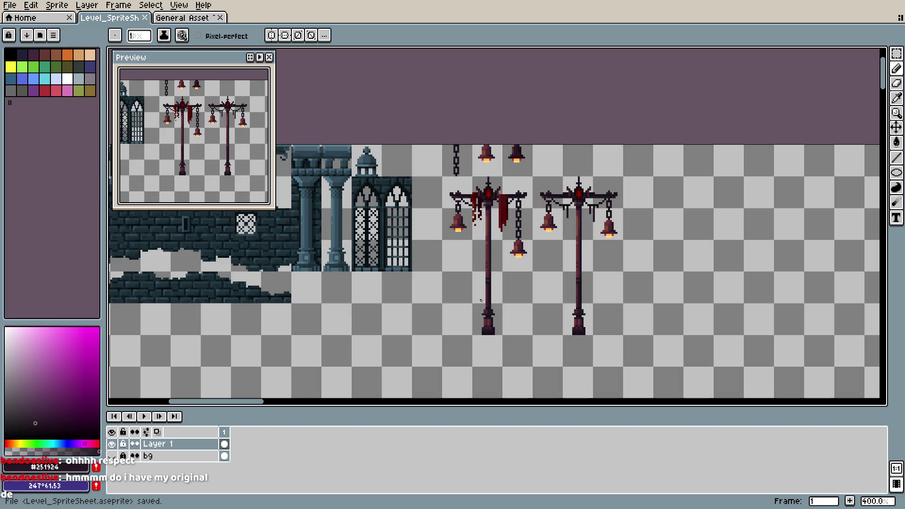
scroll(481, 300, "down", 2)
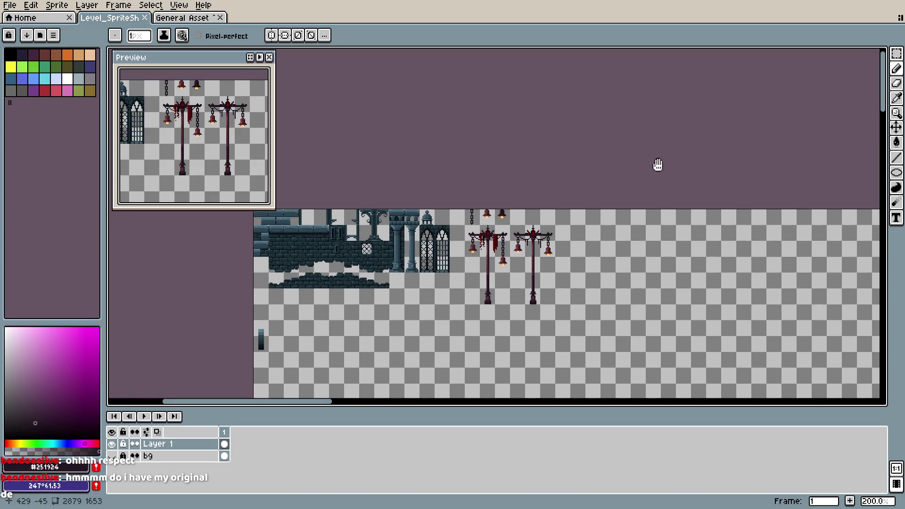
scroll(657, 164, "up", 2)
scroll(532, 238, "up", 1)
- Bring the crates below the lamps into view and save the level sprite sheet
left_click_drag(531, 238, 549, 198)
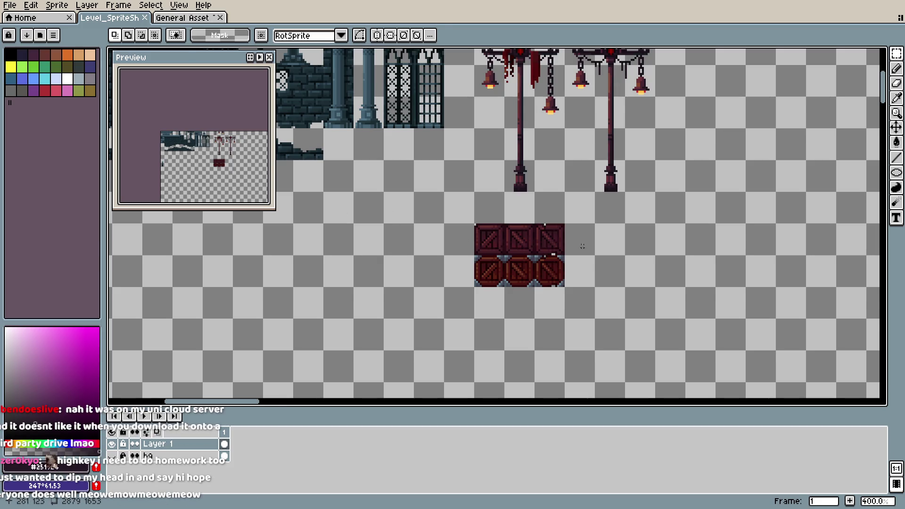
scroll(632, 252, "down", 1)
scroll(632, 252, "up", 1)
scroll(507, 245, "up", 1)
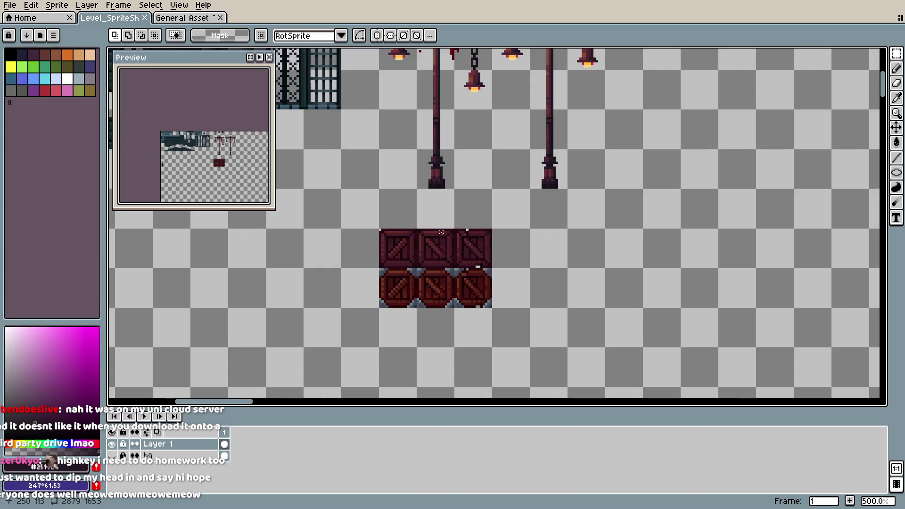
scroll(441, 232, "up", 1)
key("ctrl+s")
scroll(442, 235, "up", 1)
scroll(444, 243, "down", 1)
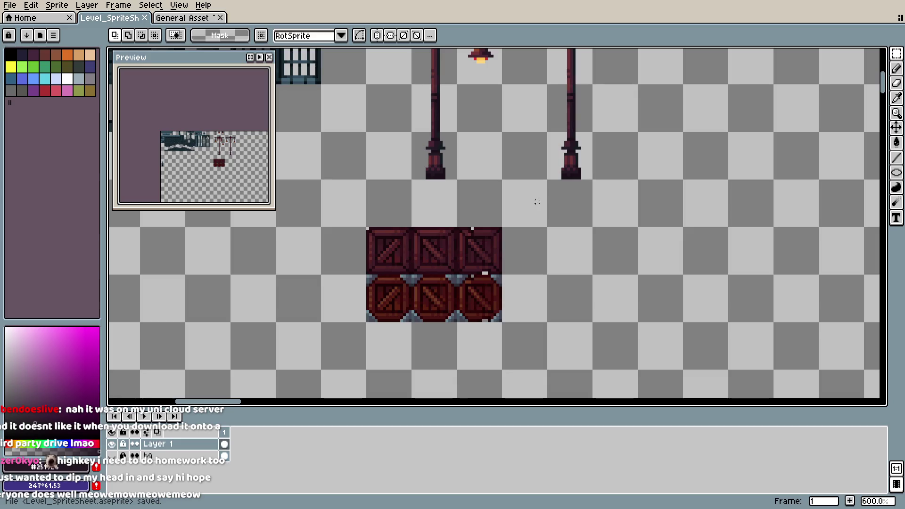
scroll(537, 201, "down", 1)
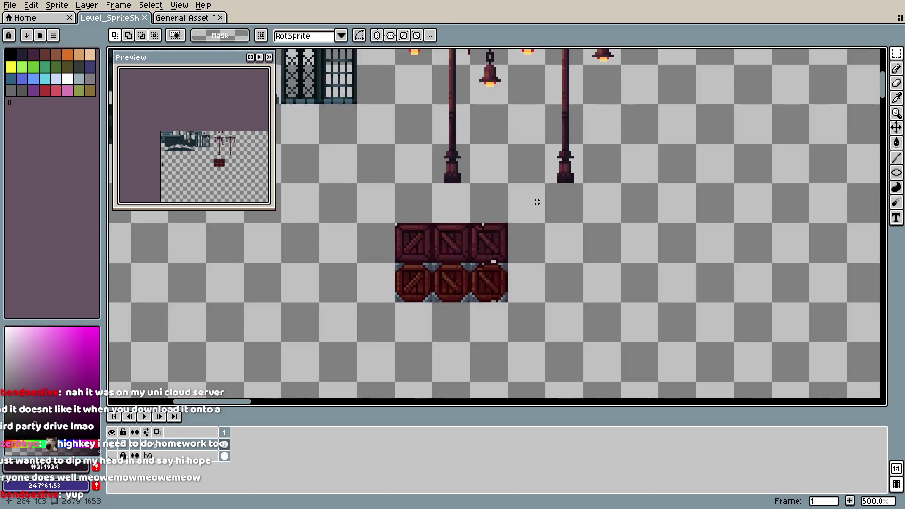
scroll(528, 217, "down", 3)
scroll(518, 231, "up", 2)
scroll(511, 244, "up", 1)
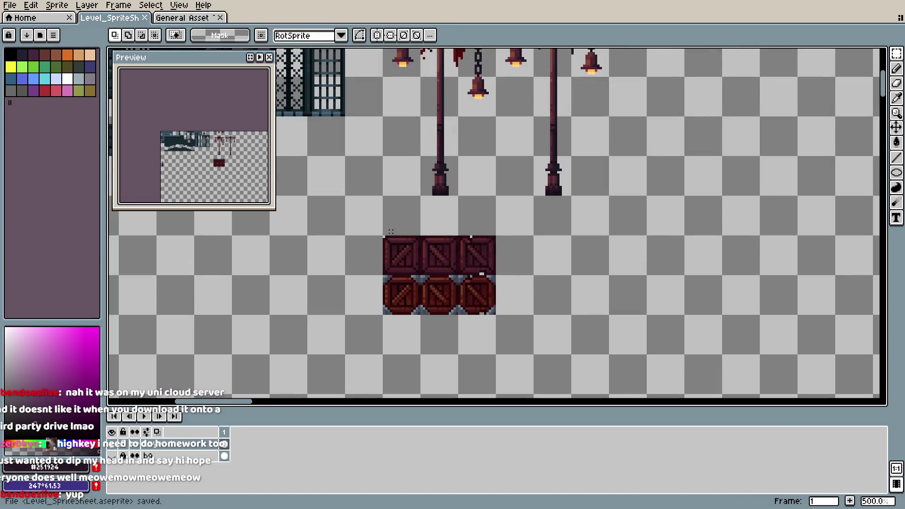
- Switch to the General Asset textures file and pan across the asset sheet
key("ctrl+Tab")
key("ctrl+v")
scroll(479, 237, "down", 2)
scroll(479, 236, "right", 4)
left_click_drag(457, 220, 479, 241)
- Clear the small selection and save the General Asset textures file
left_click(468, 233)
scroll(464, 238, "up", 1)
scroll(464, 238, "up", 1)
key("ctrl+s")
scroll(473, 163, "down", 1)
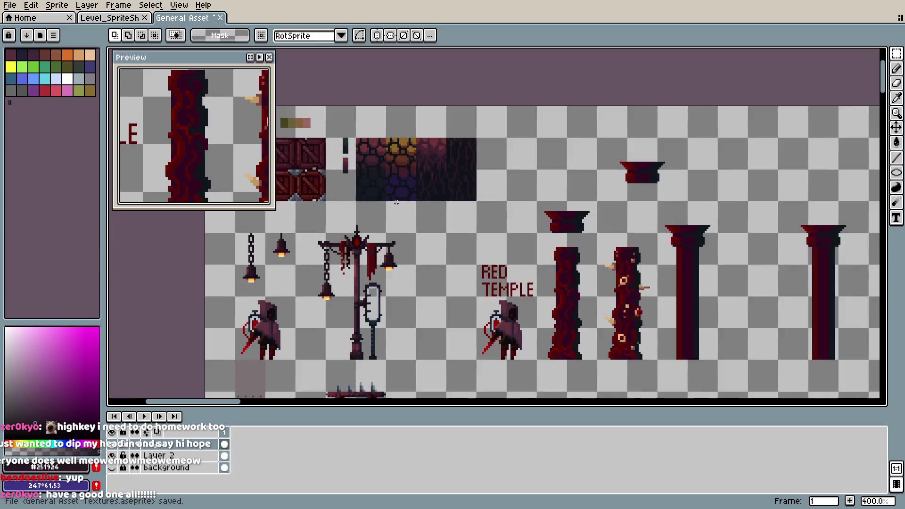
scroll(472, 164, "down", 1)
scroll(491, 198, "down", 1)
scroll(499, 207, "up", 2)
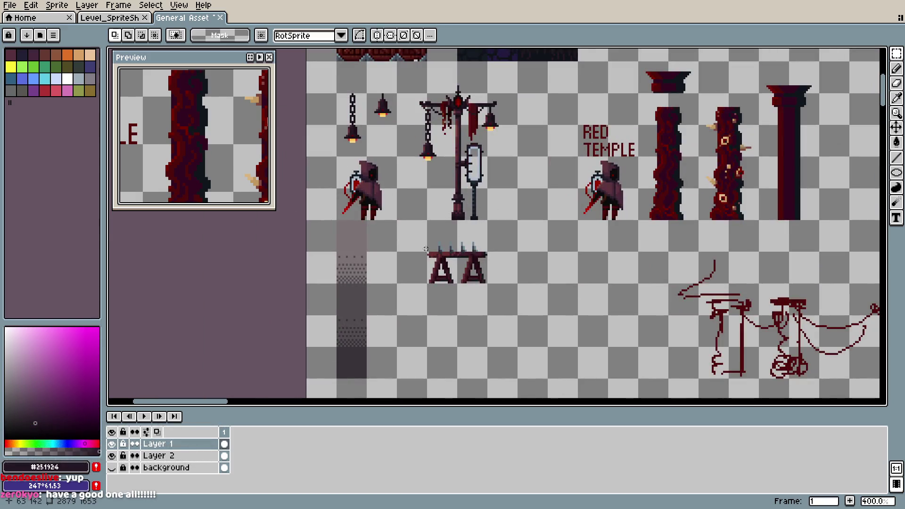
- Copy the spiked bench into the level sprite sheet beside the lower crates
left_click_drag(428, 239, 490, 285)
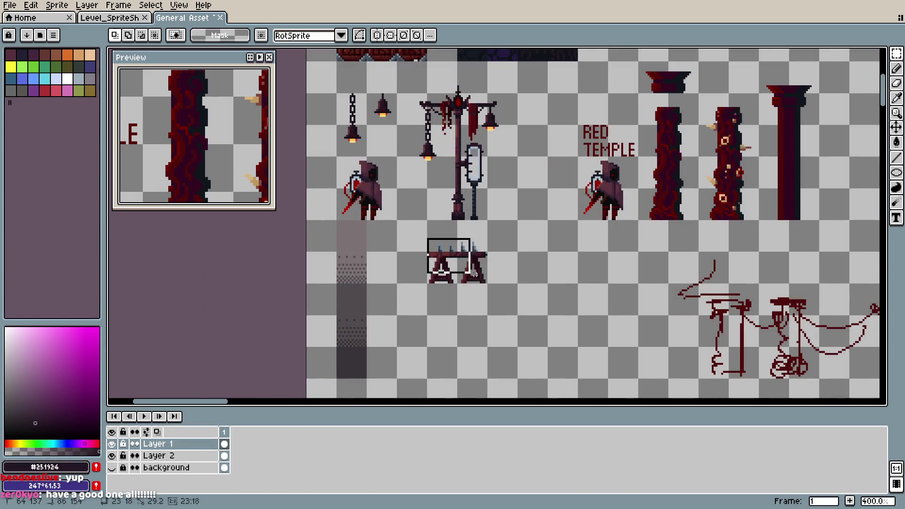
key("ctrl+c")
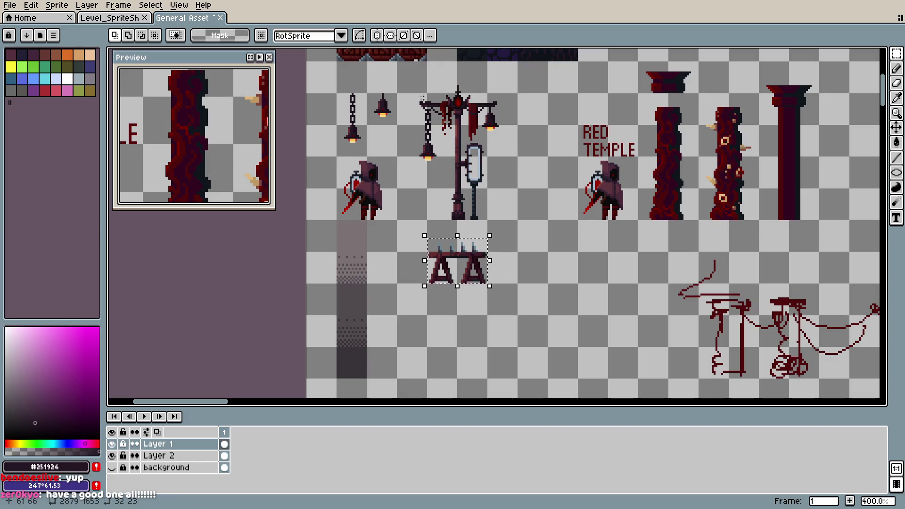
key("ctrl+Tab")
key("ctrl+v")
left_click_drag(511, 339, 555, 297)
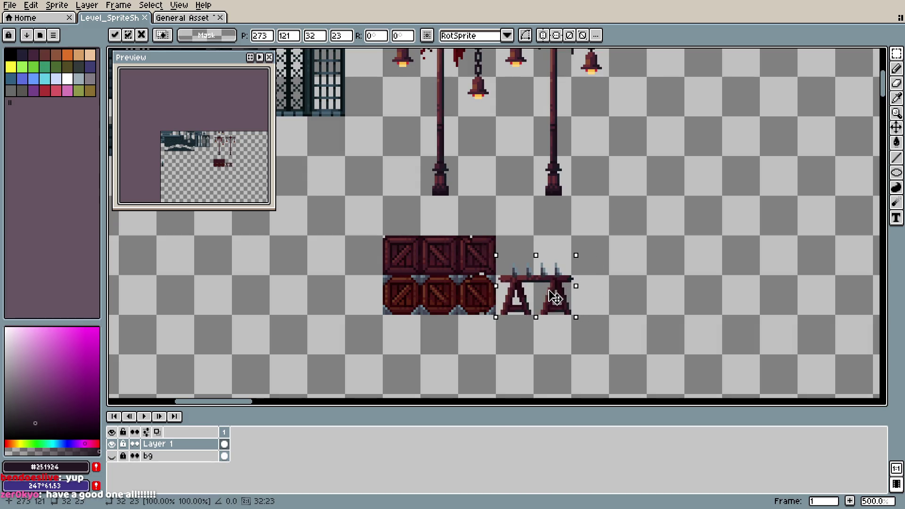
- Drop the pasted bench, lift its four spikes above the tabletop, and duplicate a fifth spike
key("Return")
scroll(536, 291, "up", 4)
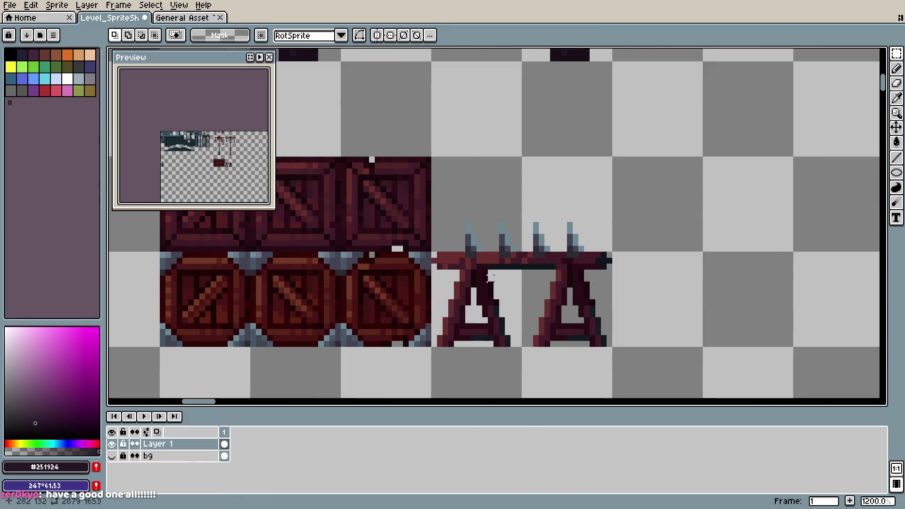
left_click_drag(444, 257, 613, 347)
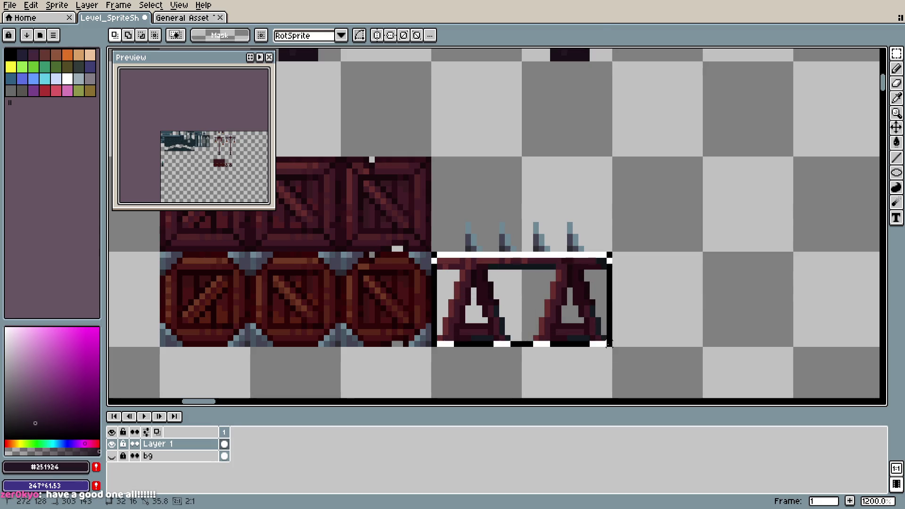
left_click_drag(547, 316, 761, 309)
key("Escape")
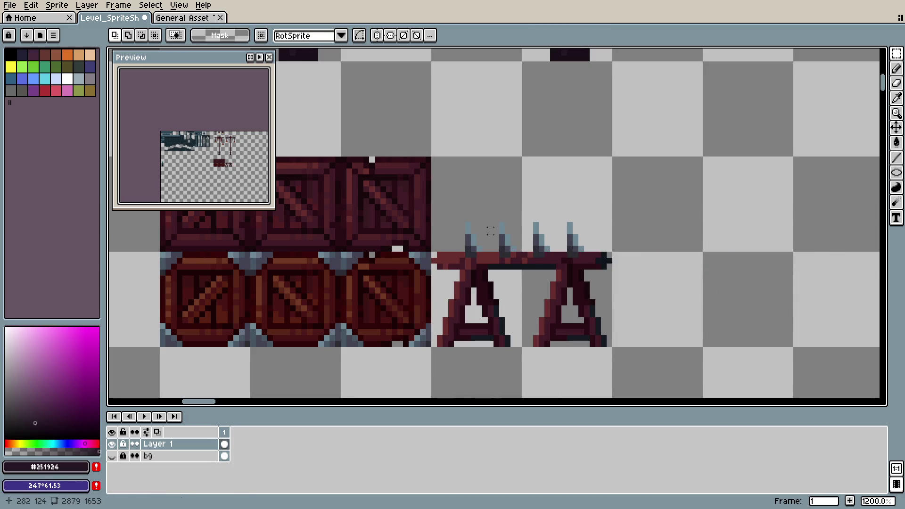
mouse_move(468, 220)
left_mouse_down()
mouse_move(584, 252)
mouse_move(580, 224)
mouse_move(561, 218)
mouse_move(751, 214)
mouse_move(541, 239)
mouse_move(516, 203)
mouse_move(564, 224)
mouse_move(595, 221)
left_mouse_up()
key("ctrl+d")
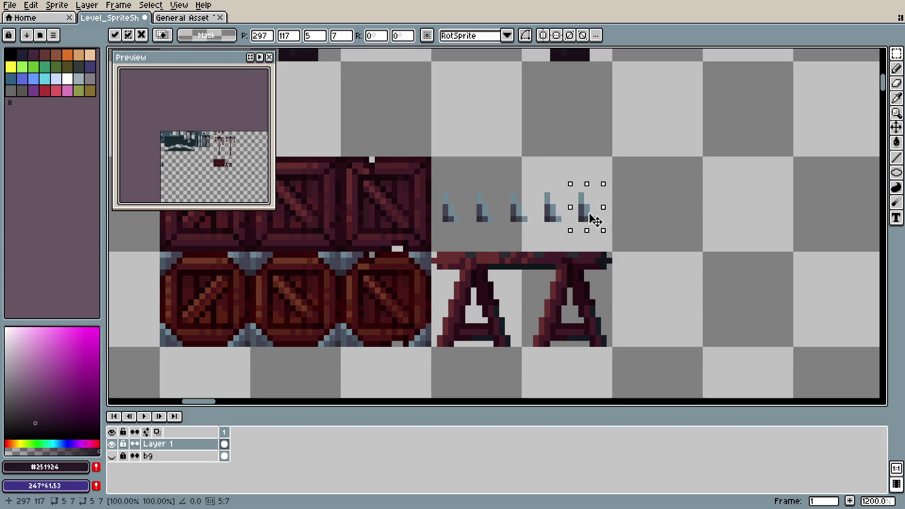
- Shift the five spikes right, then nudge spikes two to five left for even spacing
key("ctrl+d")
key("ctrl+s")
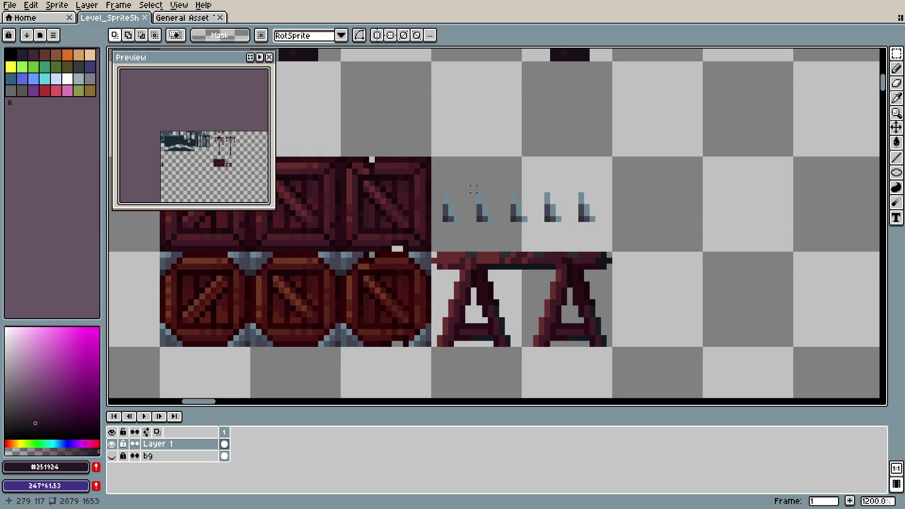
mouse_move(442, 179)
left_mouse_down()
mouse_move(609, 230)
mouse_move(583, 229)
mouse_move(593, 228)
left_mouse_up()
key("ctrl+d")
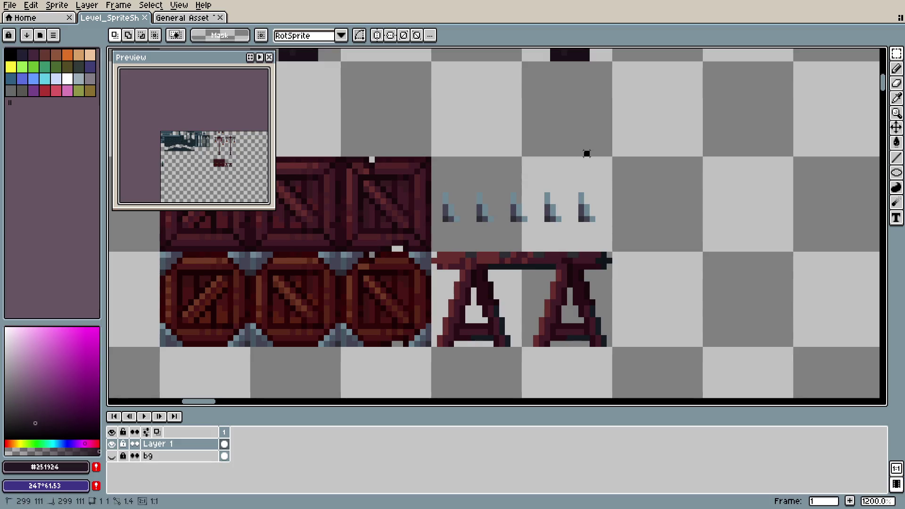
left_click_drag(498, 186, 606, 228)
mouse_move(475, 184)
left_mouse_down()
mouse_move(603, 242)
mouse_move(565, 218)
left_mouse_up()
left_click(529, 153)
mouse_move(502, 178)
left_mouse_down()
mouse_move(609, 243)
mouse_move(566, 219)
left_mouse_up()
mouse_move(443, 163)
left_mouse_down()
mouse_move(509, 224)
mouse_move(598, 235)
left_mouse_up()
key("ctrl+d")
key("ctrl+s")
- Nudge the fifth spike left, add a sixth spike copied from it, and reposition all six
left_click_drag(555, 179, 599, 234)
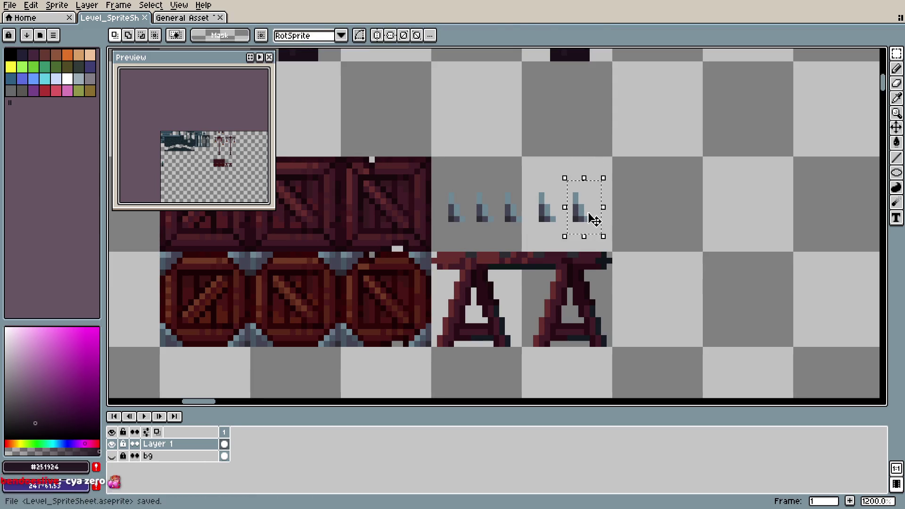
key("Left")
key("ctrl+d")
mouse_move(553, 183)
left_mouse_down()
mouse_move(595, 231)
mouse_move(622, 230)
left_mouse_up()
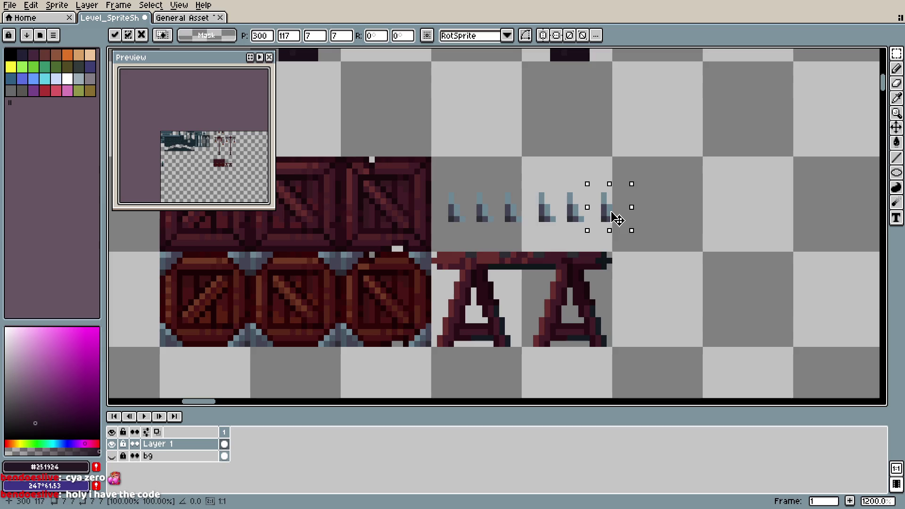
key("ctrl+d")
key("ctrl+s")
scroll(642, 229, "down", 3)
scroll(642, 230, "up", 3)
mouse_move(435, 172)
left_mouse_down()
mouse_move(618, 237)
mouse_move(594, 243)
mouse_move(592, 229)
left_mouse_up()
left_click(599, 228)
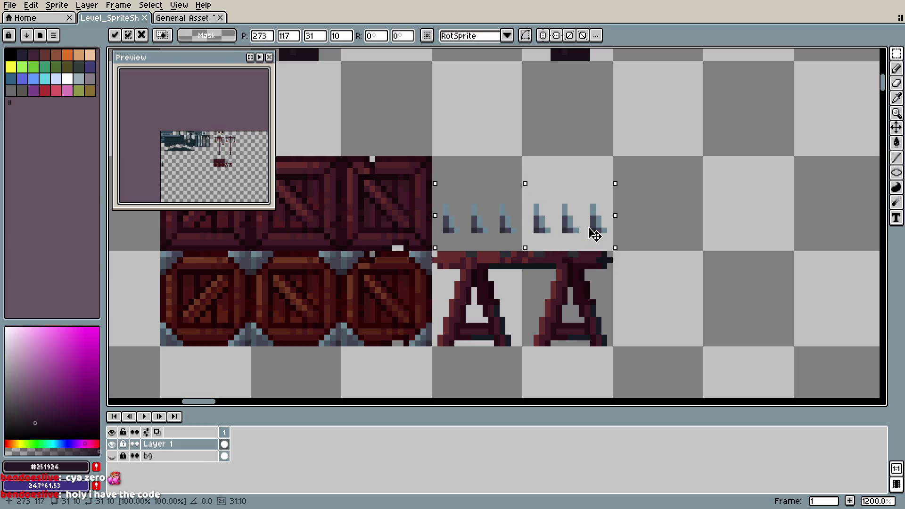
- Draw a dark grey line below the fifth spike down into the tabletop
key("b")
left_click(564, 231, "alt")
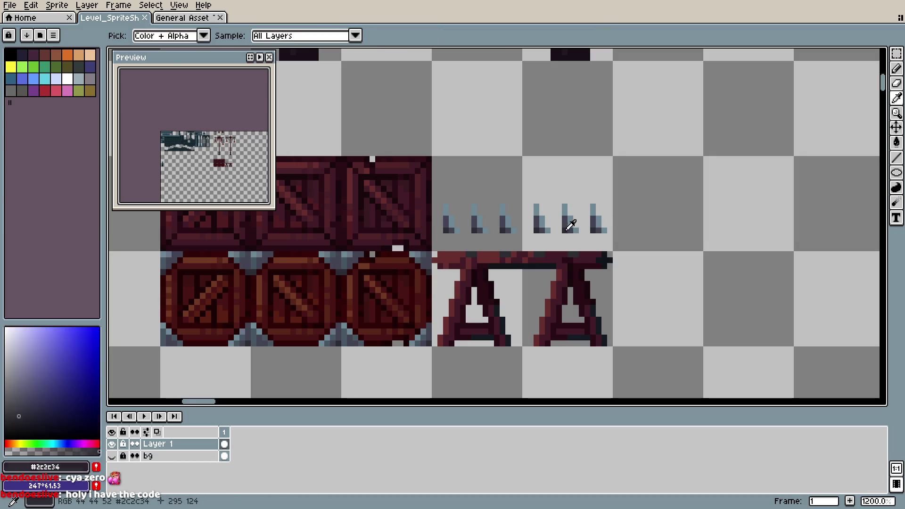
mouse_move(564, 231)
left_mouse_down()
mouse_move(566, 243)
mouse_move(573, 237)
left_mouse_up()
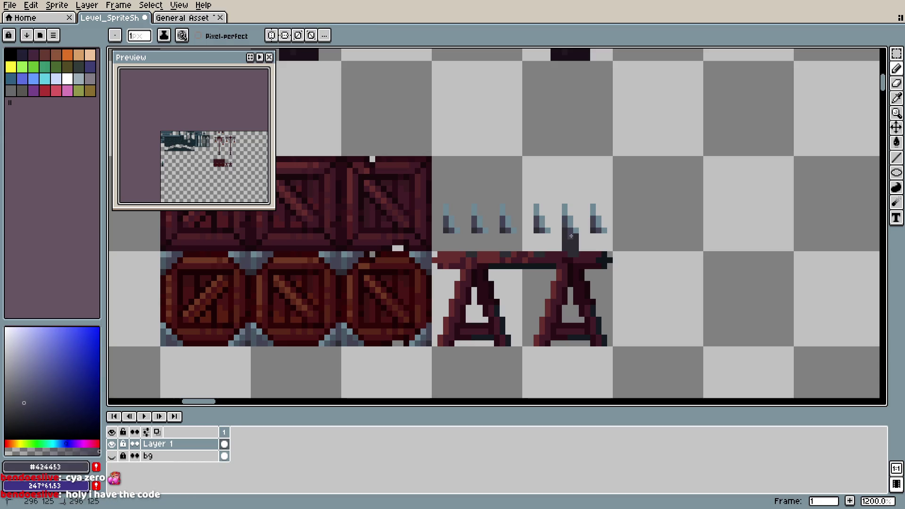
left_click(575, 240, "alt")
left_click(574, 240, "alt")
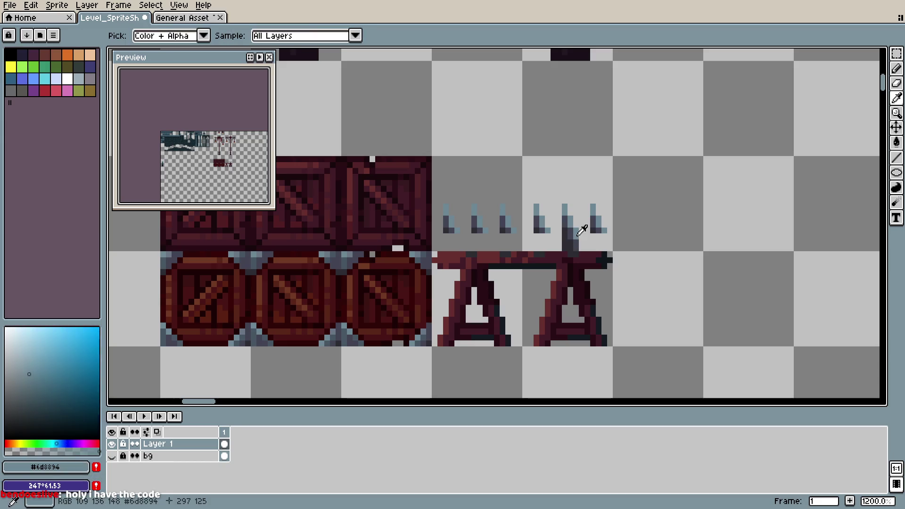
- Paint a dark grey shading pixel at the fifth spike's base
key("ctrl+s")
left_click_drag(148, 167, 206, 165)
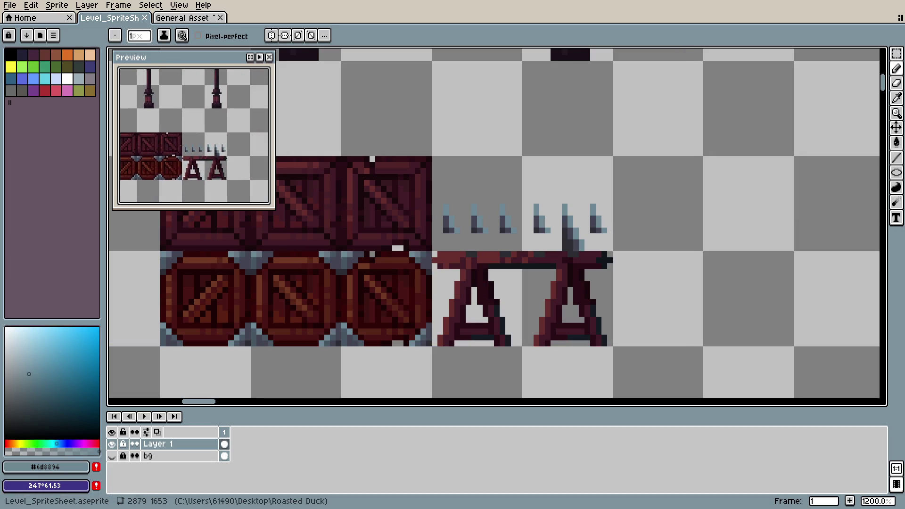
left_click(570, 244, "alt")
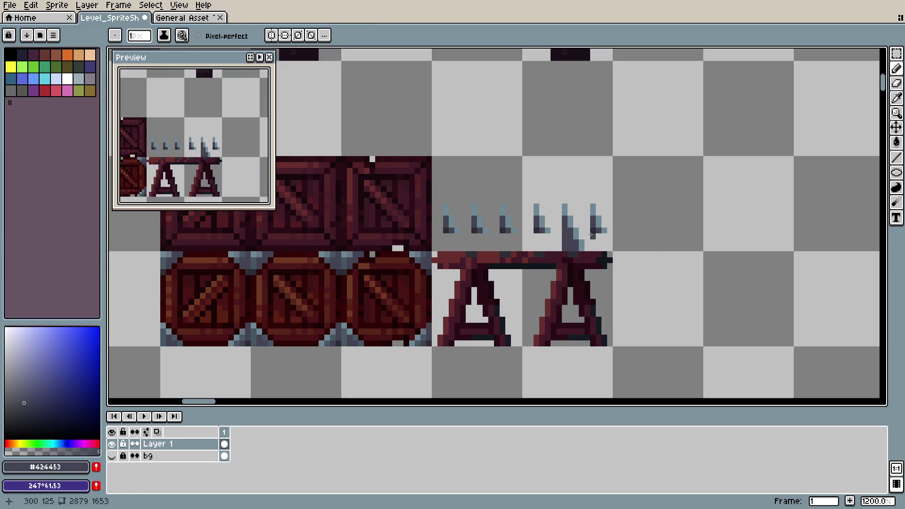
left_click(570, 226, "alt")
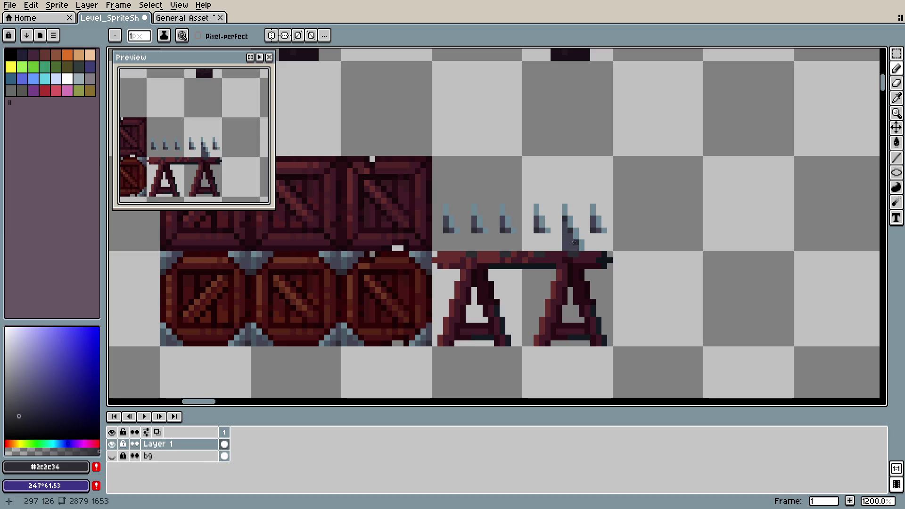
key("ctrl+s")
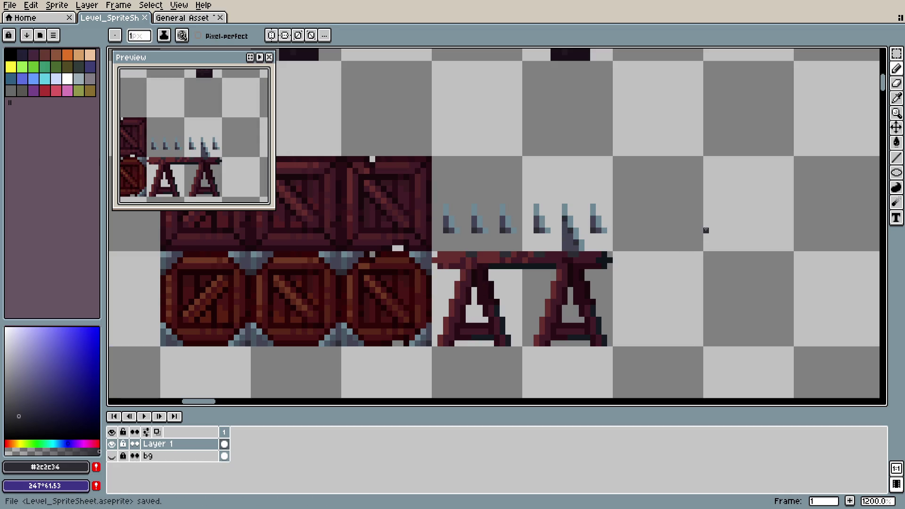
left_click(582, 248)
- Sample the tabletop's dark red and bench red-brown, then save the sheet
left_click(571, 255, "alt")
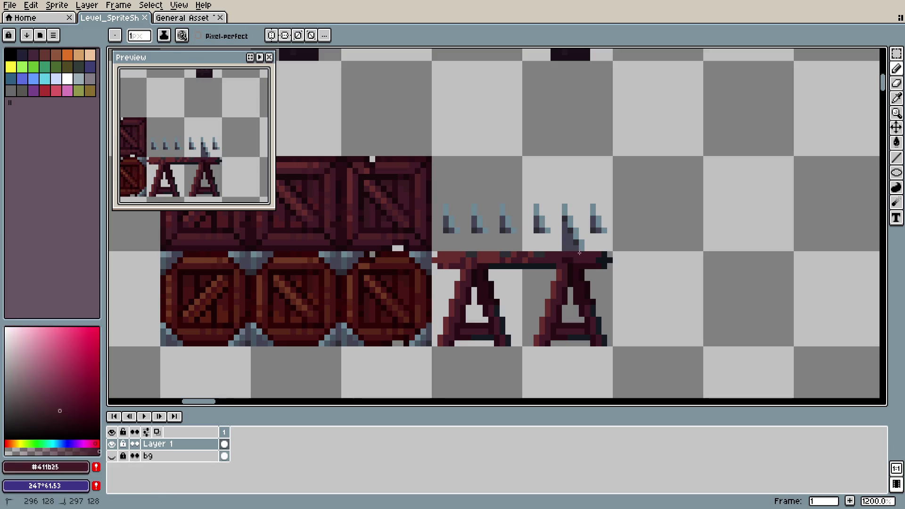
key("alt")
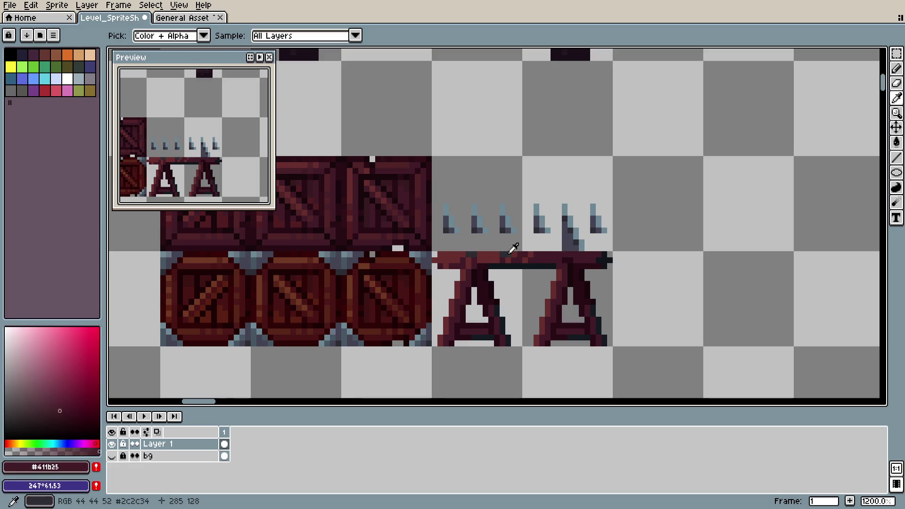
key("alt")
key("alt")
key("alt")
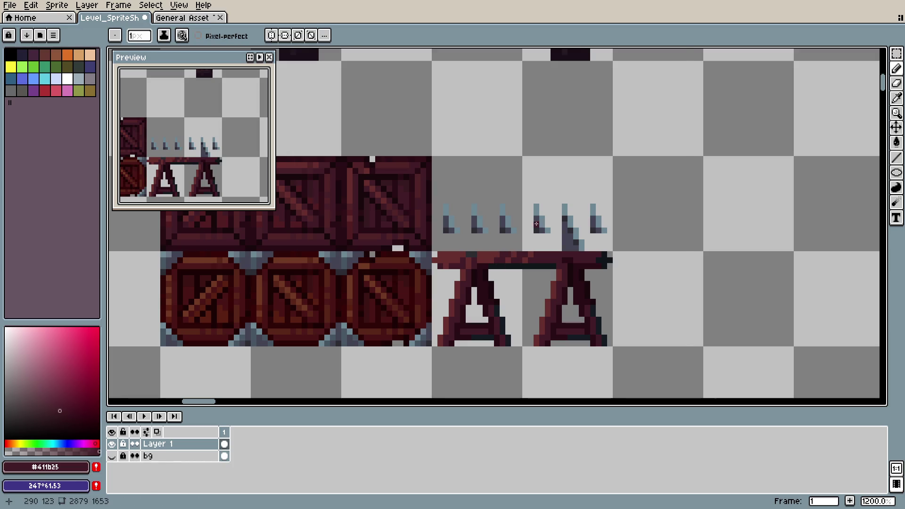
left_click(470, 255, "alt")
key("ctrl+s")
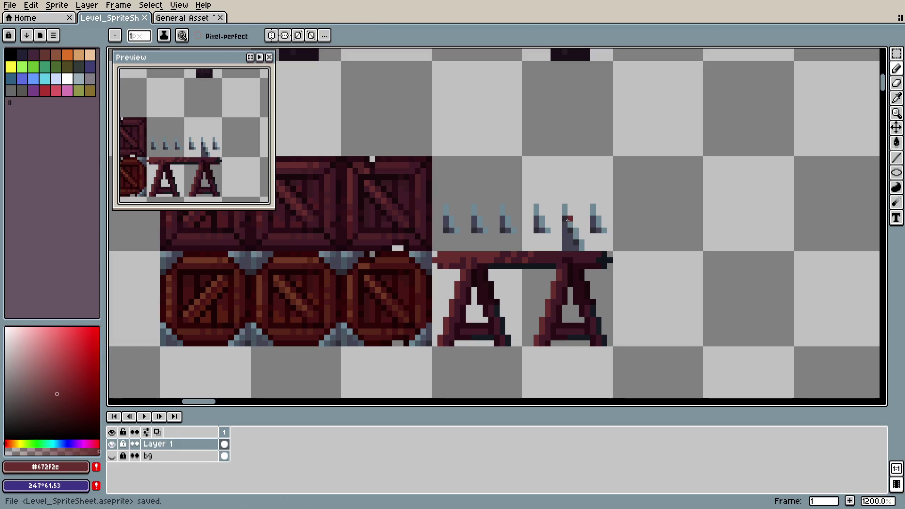
scroll(559, 213, "down", 5)
scroll(568, 242, "up", 6)
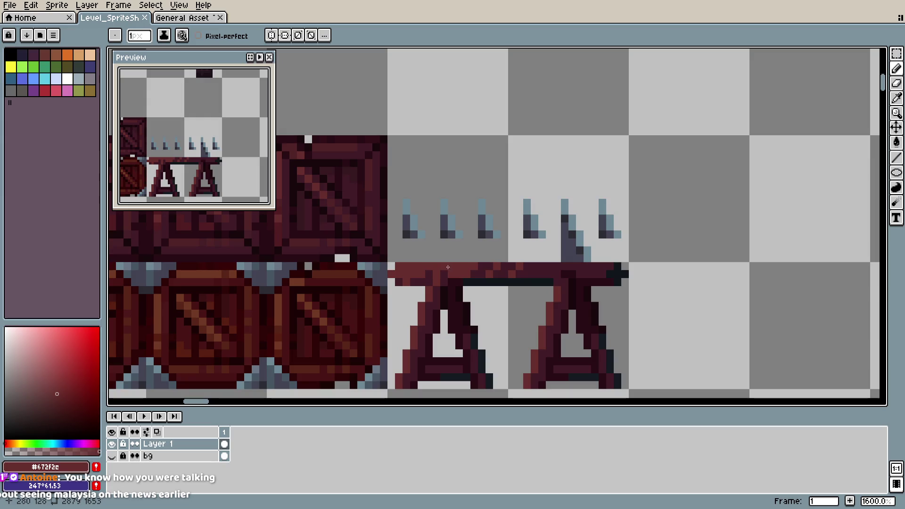
- Paint red blood pixels down the fifth spike from its tip and along its right side
left_click(572, 226)
left_click(573, 218)
left_click_drag(564, 202, 565, 218)
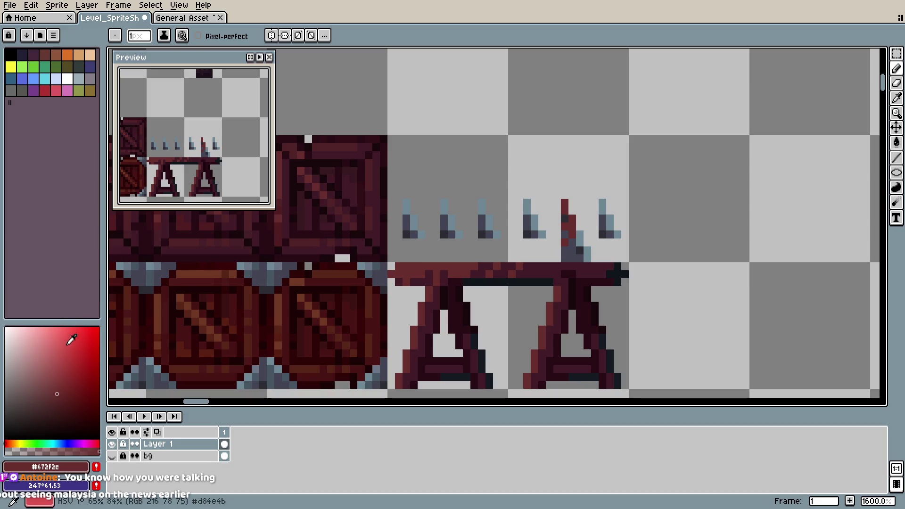
- Choose a darker blood red, add a dark red pixel on the spike, and save
left_click(417, 281, "alt")
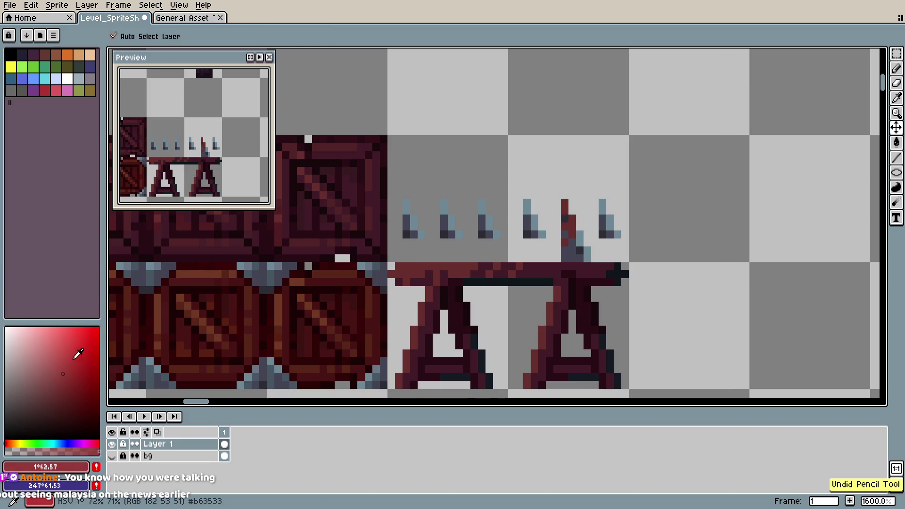
left_click(86, 378)
key("b")
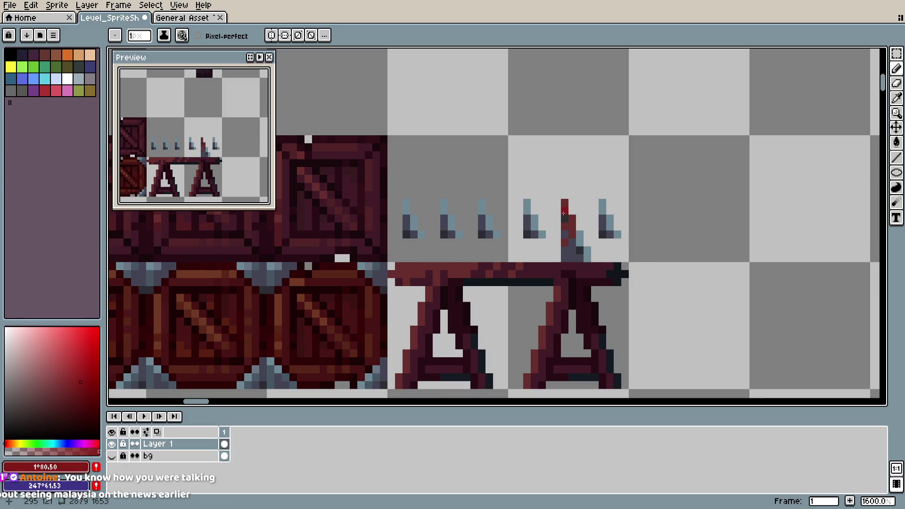
key("ctrl+s")
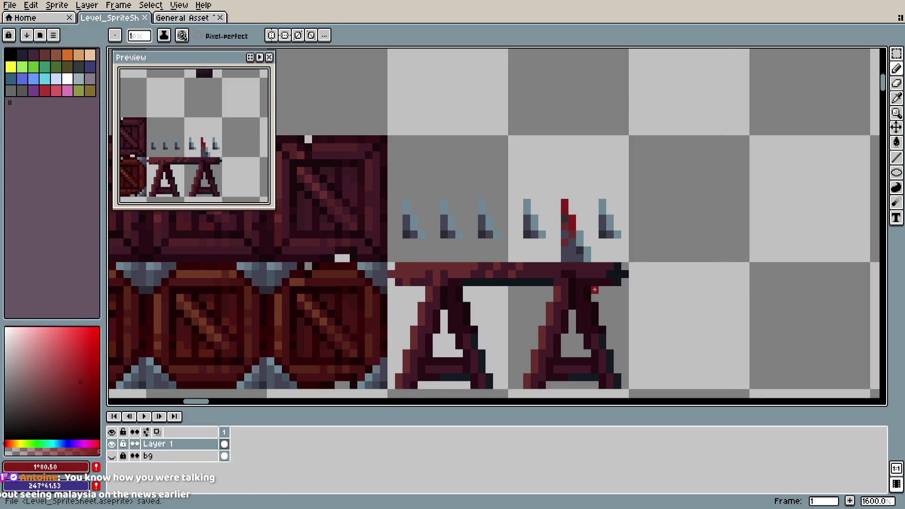
left_click(87, 398)
left_click(563, 242)
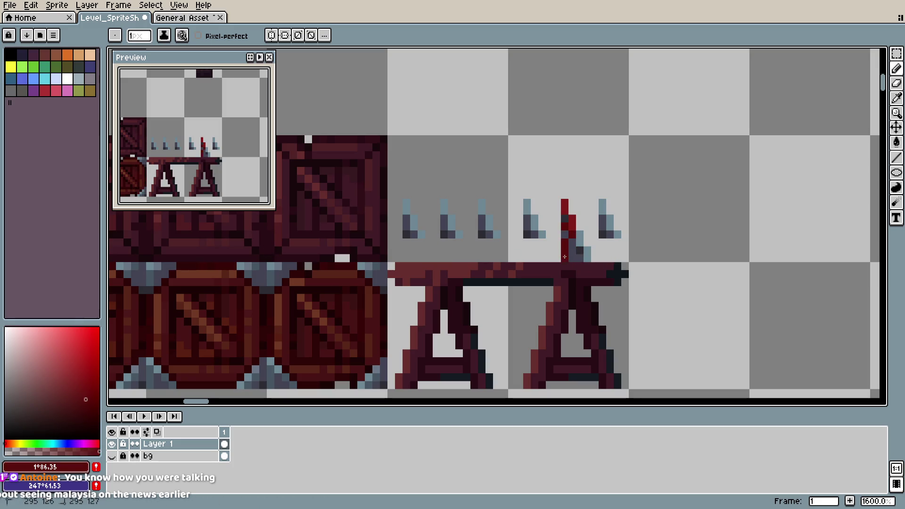
key("ctrl+s")
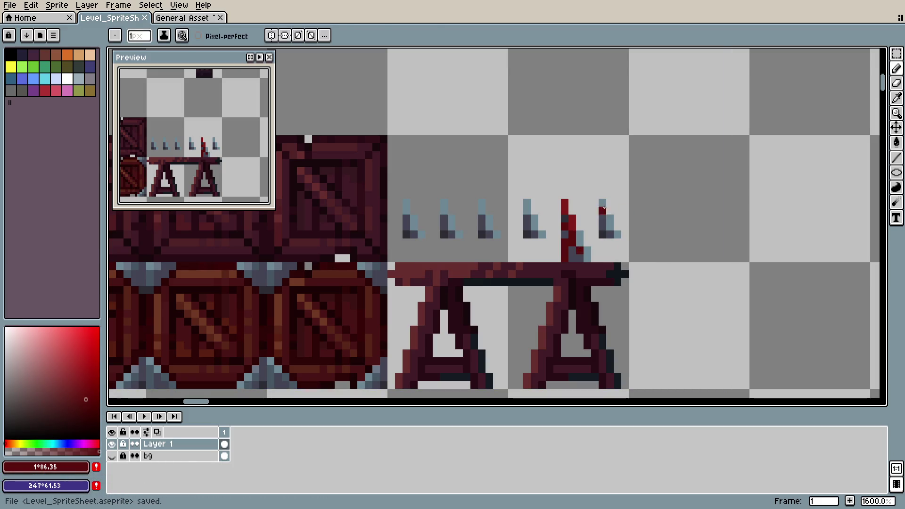
- Darken the spike bases with dark grey and light blue-grey highlight pixels, then save
key("m")
key("i")
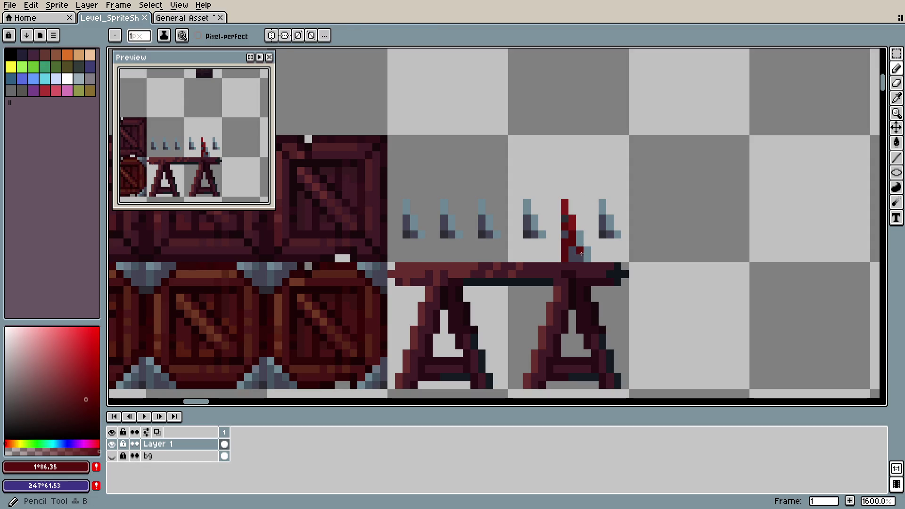
left_click(573, 250)
key("b")
left_click_drag(527, 245, 527, 259)
key("ctrl+z")
left_click(542, 234, "alt")
left_click(549, 250)
left_click(529, 240, "alt")
left_click(542, 256)
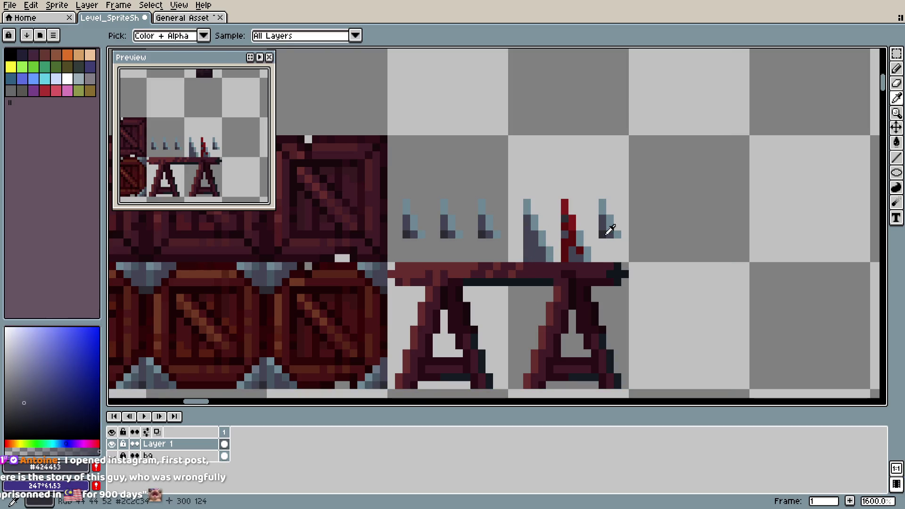
left_click(523, 225, "alt")
left_click(550, 250)
key("ctrl+s")
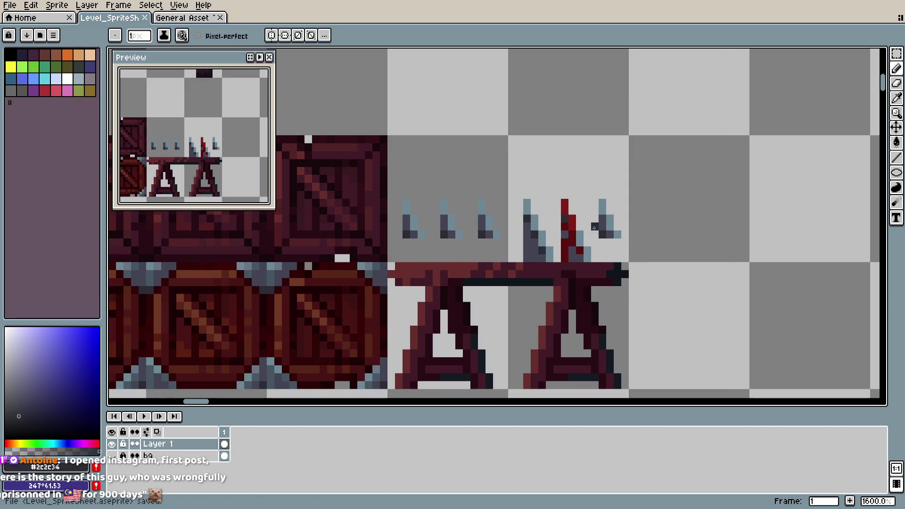
- Copy a tall spike onto the small spikes in the bench's left row and save
key("m")
mouse_move(522, 197)
left_mouse_down()
mouse_move(554, 258)
mouse_move(612, 242)
mouse_move(630, 259)
left_mouse_up()
key("Return")
left_click_drag(589, 188, 637, 257)
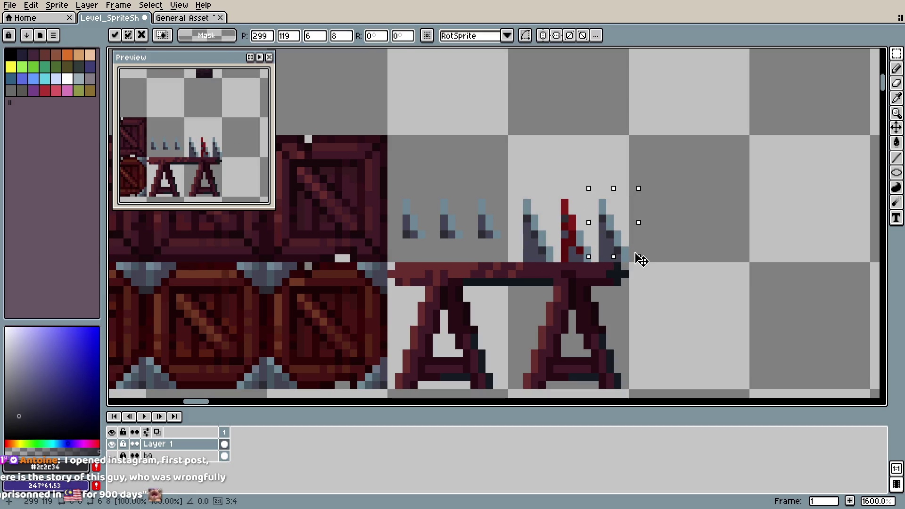
left_click(554, 202)
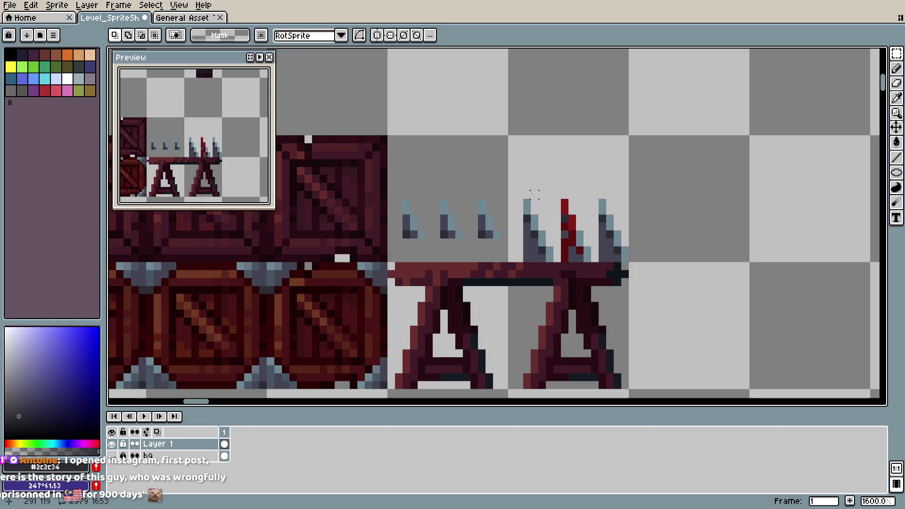
mouse_move(600, 192)
left_mouse_down()
mouse_move(634, 256)
mouse_move(501, 264)
left_mouse_up()
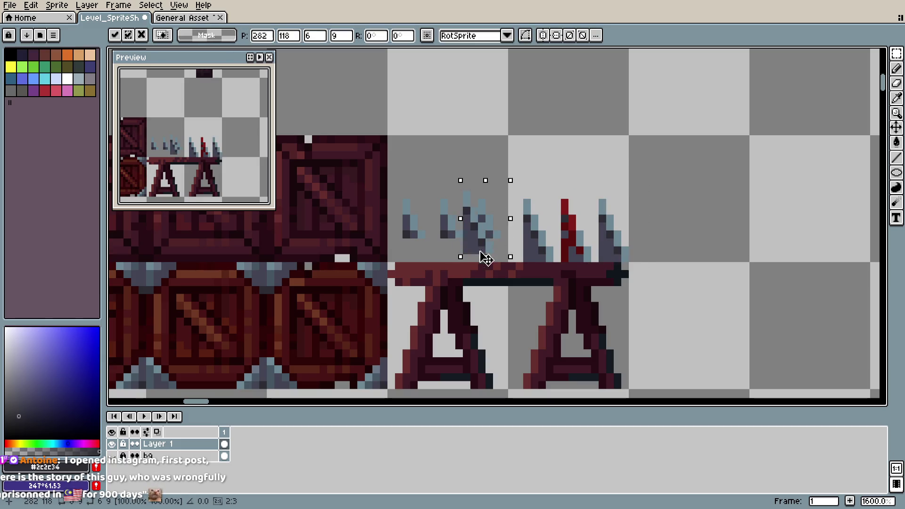
key("Escape")
left_click_drag(631, 231, 418, 247)
left_click(624, 219)
key("ctrl+s")
- Streak dark red blood up the fourth spike and save the sprite sheet
key("b")
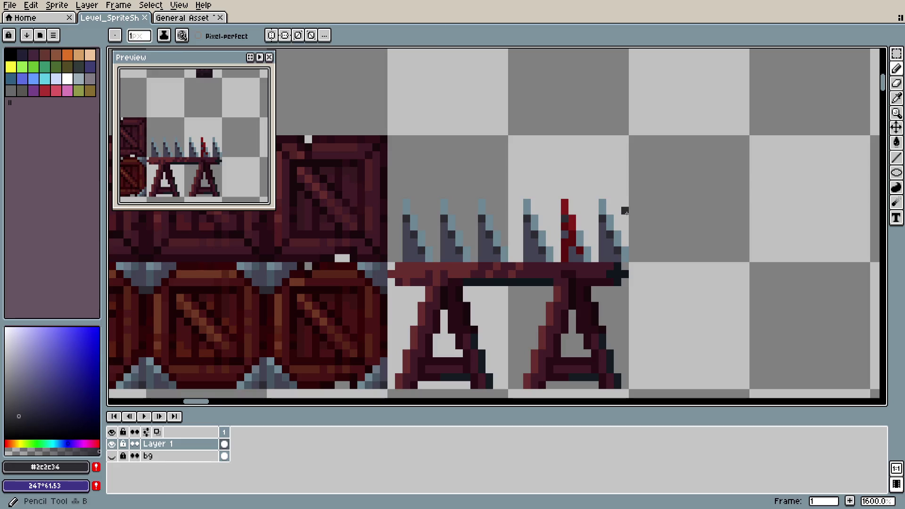
left_click(567, 237, "alt")
left_click(532, 248)
left_click_drag(525, 247, 520, 226)
left_click(534, 234)
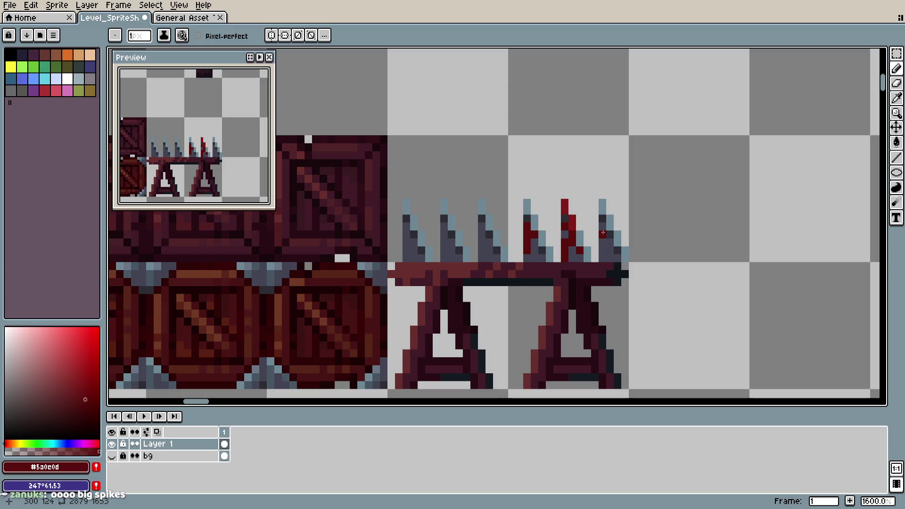
key("ctrl+s")
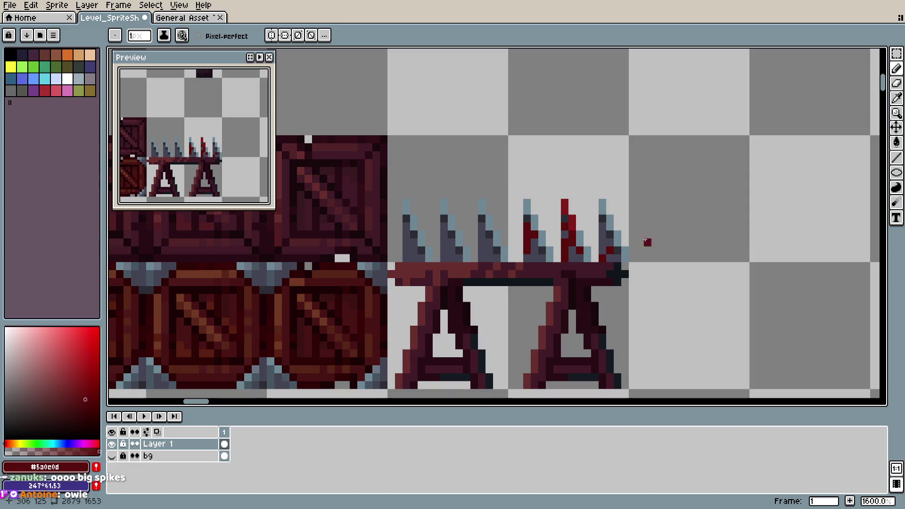
scroll(627, 284, "down", 5)
scroll(666, 265, "down", 1)
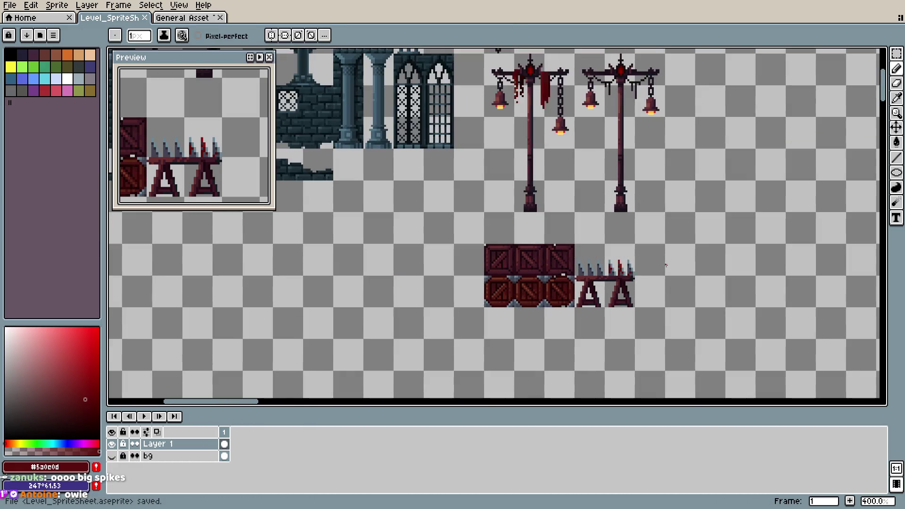
scroll(657, 267, "up", 2)
scroll(648, 269, "up", 3)
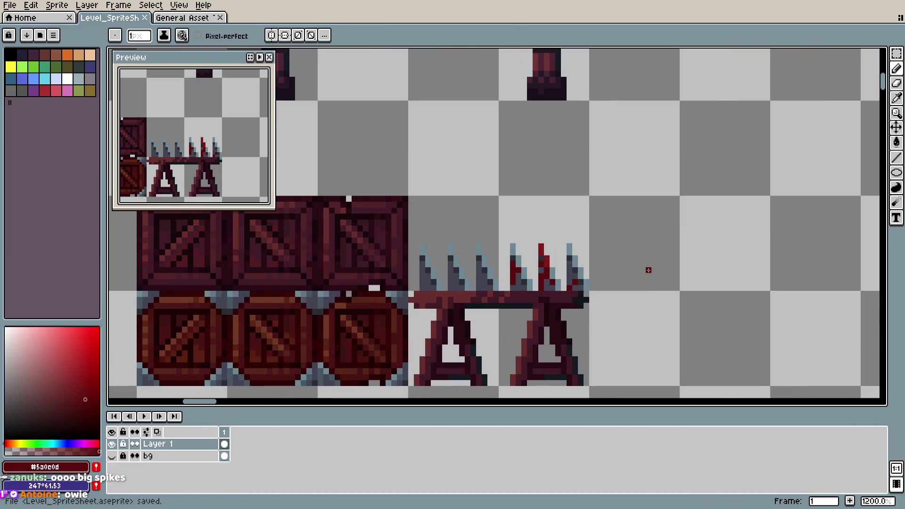
key("m")
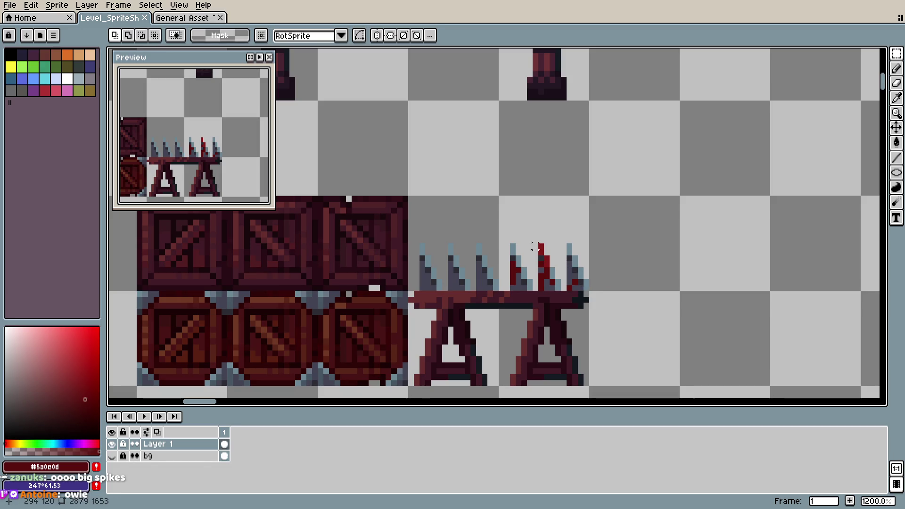
left_click_drag(501, 222, 604, 288)
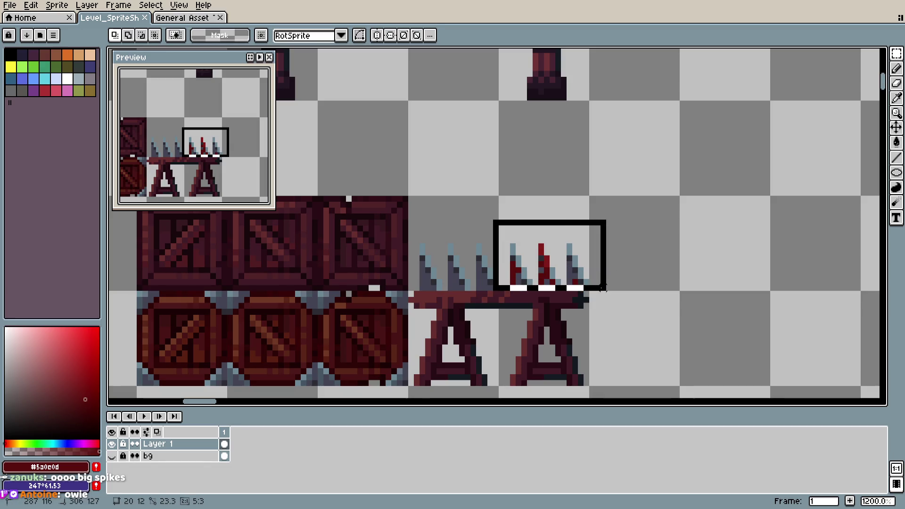
key("ctrl+d")
key("ctrl+s")
scroll(598, 293, "down", 3)
scroll(595, 296, "down", 2)
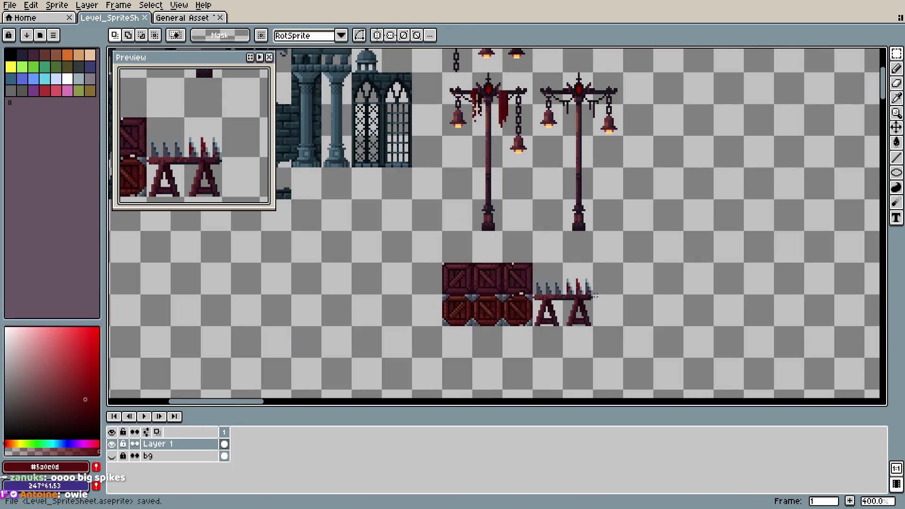
scroll(595, 296, "up", 1)
scroll(598, 292, "up", 1)
scroll(614, 287, "down", 2)
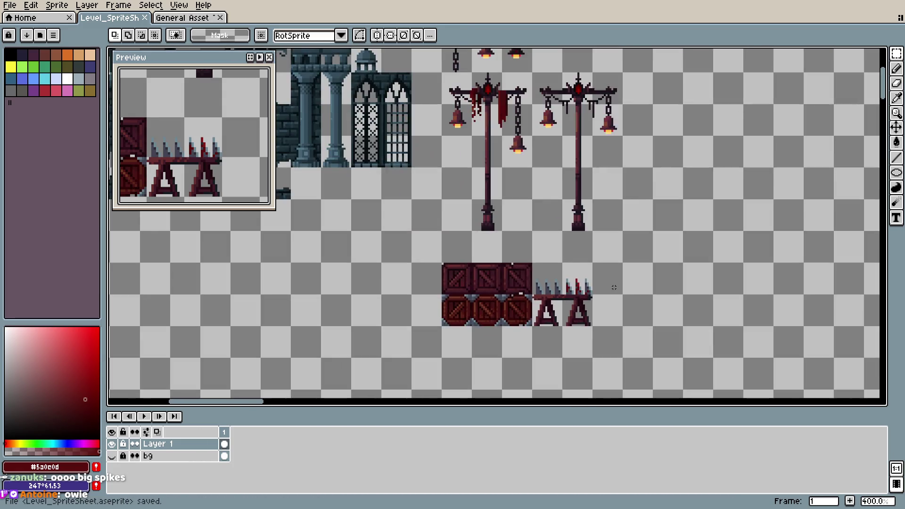
scroll(614, 287, "up", 1)
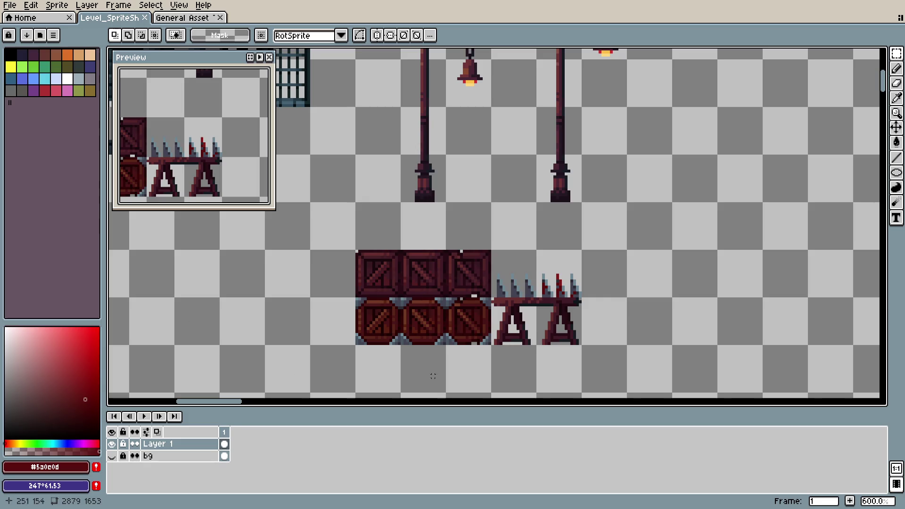
- Select the right spike group and shift it one pixel left
scroll(542, 363, "up", 3)
scroll(570, 330, "up", 2)
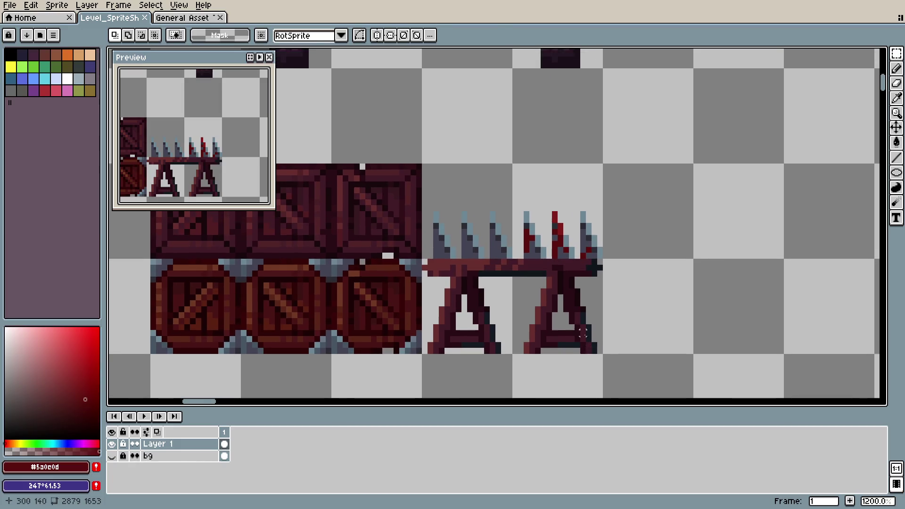
key("m")
left_click_drag(500, 178, 573, 245)
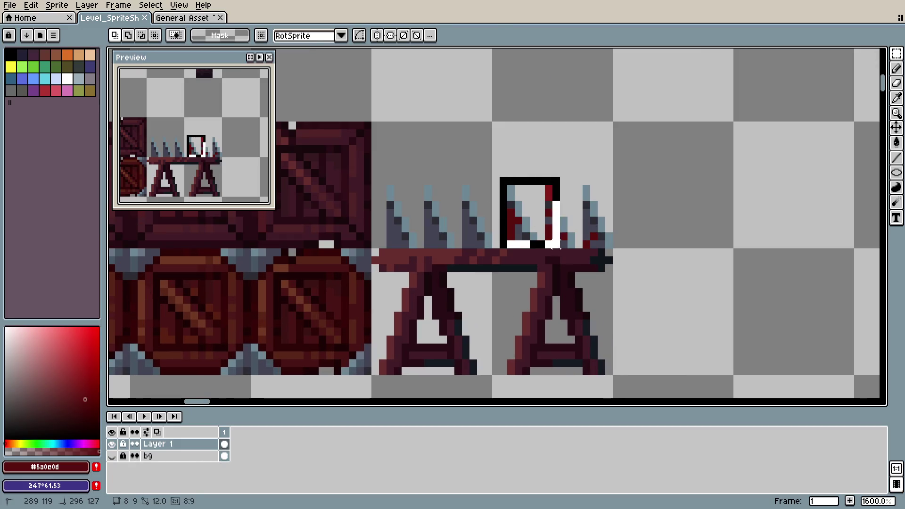
key("Escape")
left_click_drag(491, 174, 571, 252)
left_click(519, 179)
mouse_move(506, 177)
left_mouse_down()
mouse_move(575, 249)
mouse_move(565, 241)
left_mouse_up()
left_click(570, 243)
left_click(466, 204)
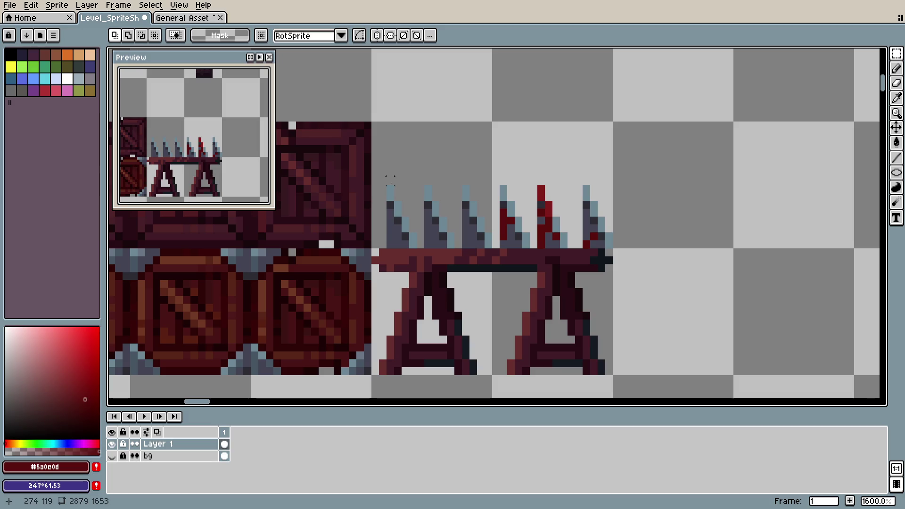
- Shift the left spike group one pixel left, deselect it, and save the sheet
mouse_move(391, 182)
left_mouse_down()
mouse_move(454, 250)
mouse_move(431, 244)
left_mouse_up()
left_click(443, 240)
left_click(556, 195)
key("ctrl+s")
scroll(588, 285, "down", 3)
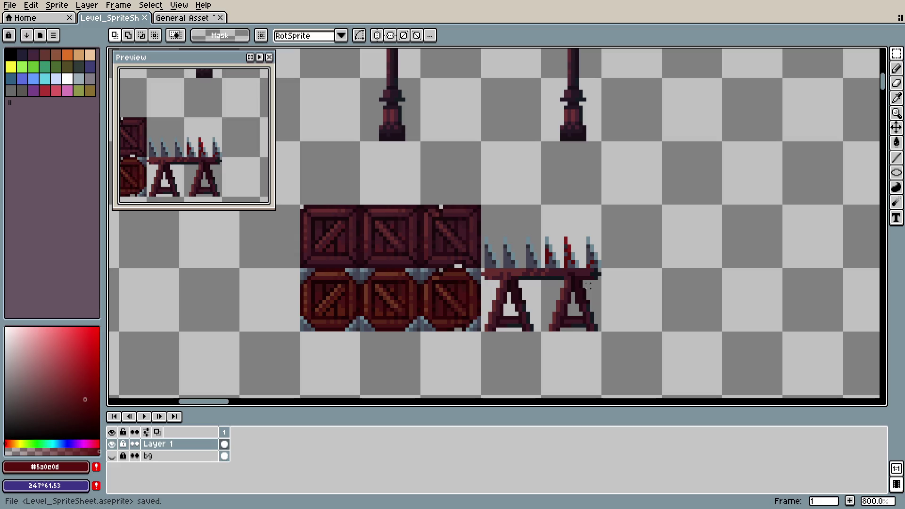
scroll(588, 285, "down", 1)
scroll(588, 285, "down", 1)
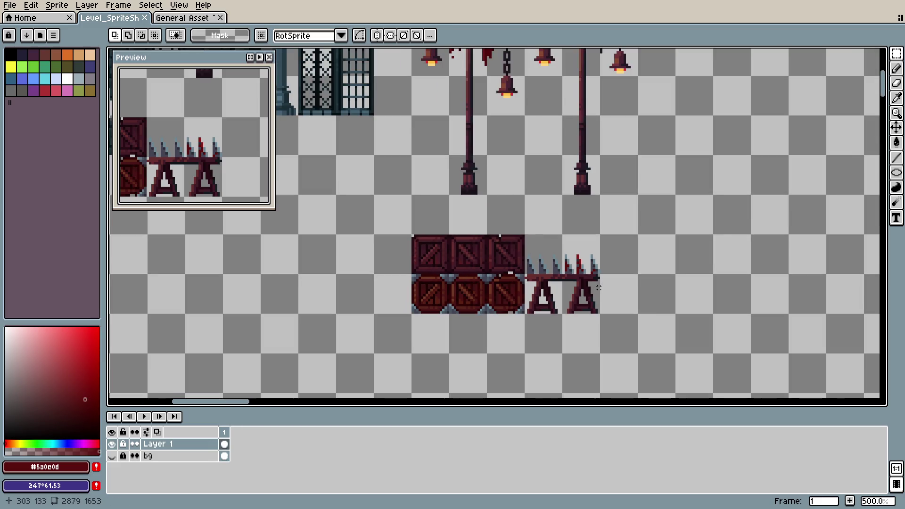
scroll(636, 278, "down", 2)
key("ctrl+s")
- Repaint the left spikes' light blue highlights with a darker blue-grey
scroll(535, 284, "up", 4)
scroll(535, 285, "up", 2)
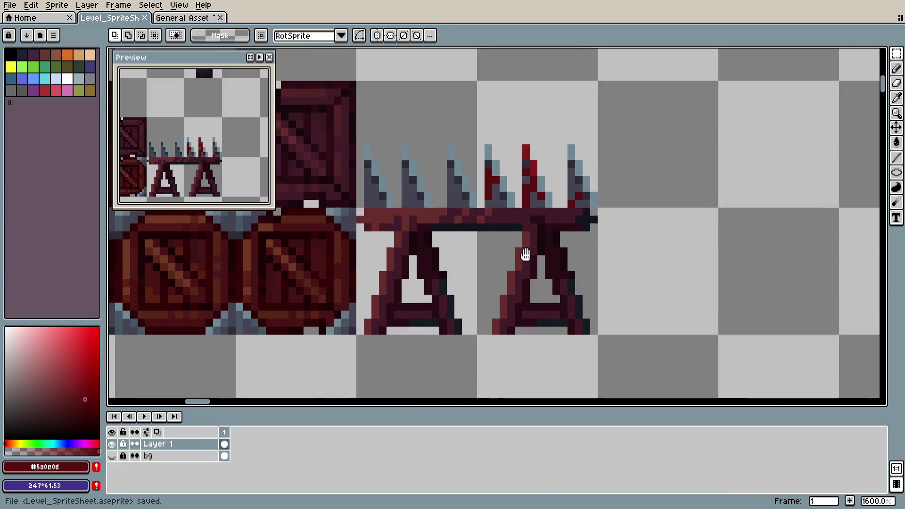
scroll(535, 284, "up", 1)
scroll(535, 284, "down", 4)
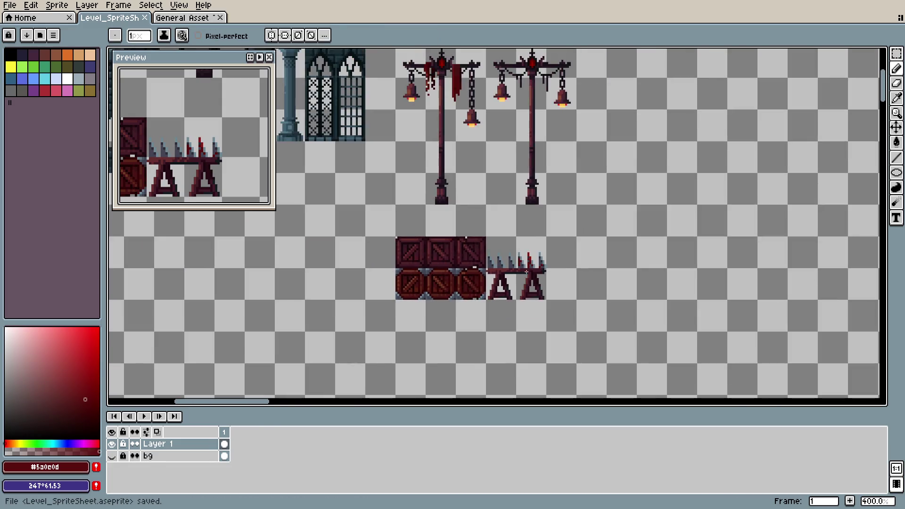
scroll(506, 261, "up", 3)
scroll(507, 262, "up", 2)
scroll(507, 262, "up", 2)
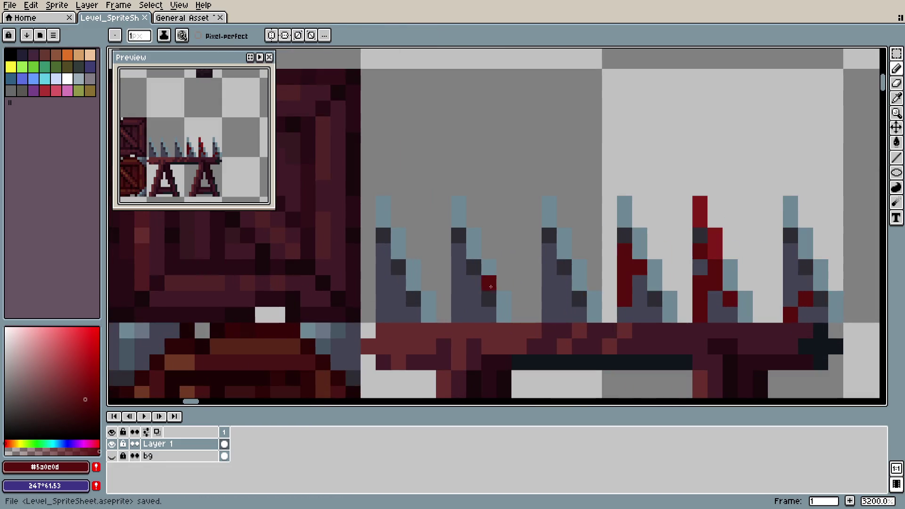
left_click(477, 307, "alt")
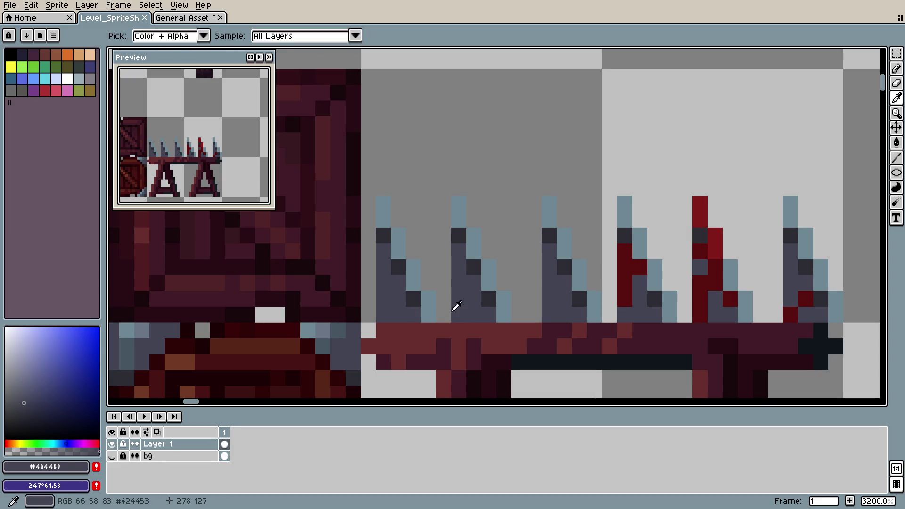
left_click(505, 309, "alt")
left_click(36, 380)
left_click(503, 301)
left_click(489, 283)
left_click(429, 298)
left_click(428, 314)
left_click(413, 283)
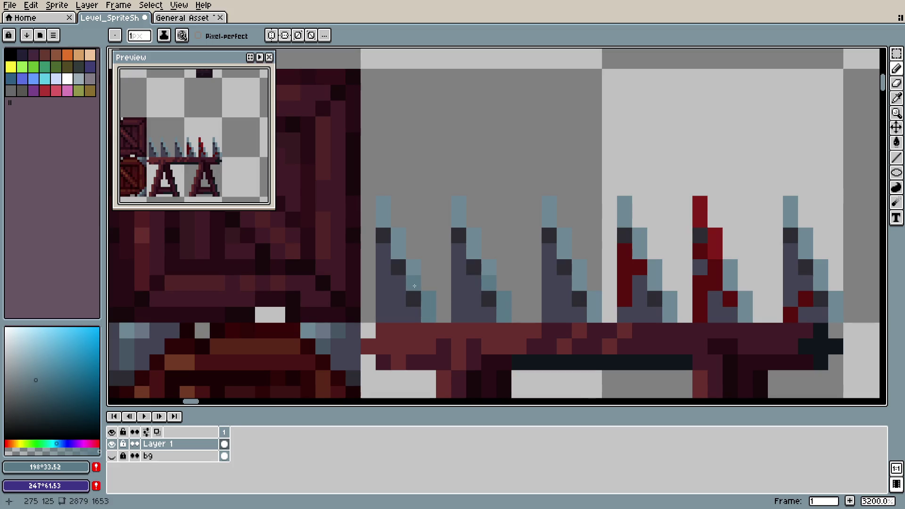
- Darken the light blue highlights on the right spikes, then save
left_click(580, 283)
left_click(594, 314)
left_click(655, 284)
left_click(670, 299)
left_click(669, 314)
left_click(745, 299)
left_click_drag(746, 306, 615, 281)
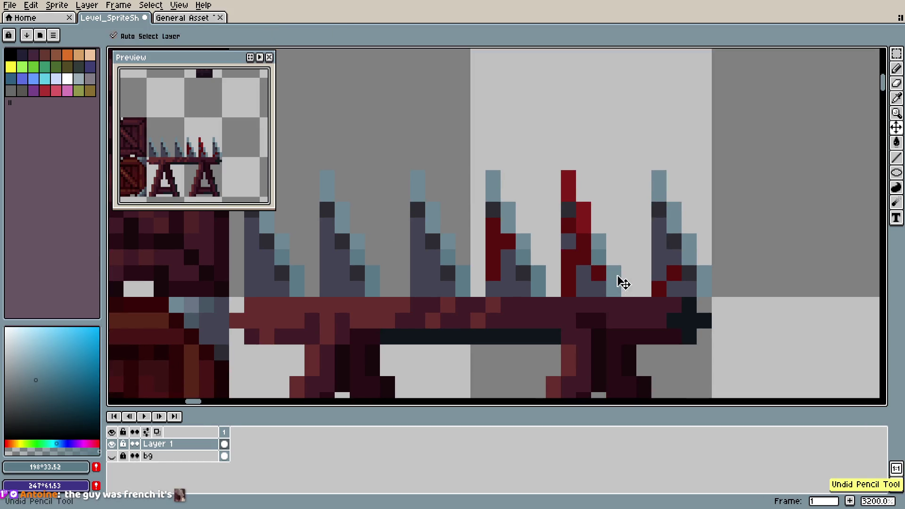
left_click(674, 274)
left_click(704, 274)
left_click(704, 289)
left_click(689, 257)
key("ctrl+s")
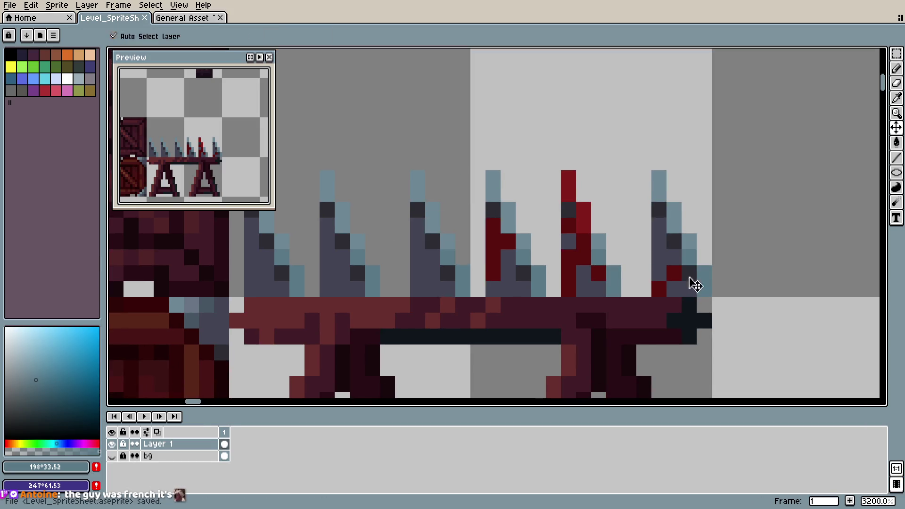
- Nudge the rightmost spike one pixel left, deselect it, and save
scroll(679, 285, "down", 3)
scroll(649, 275, "up", 2)
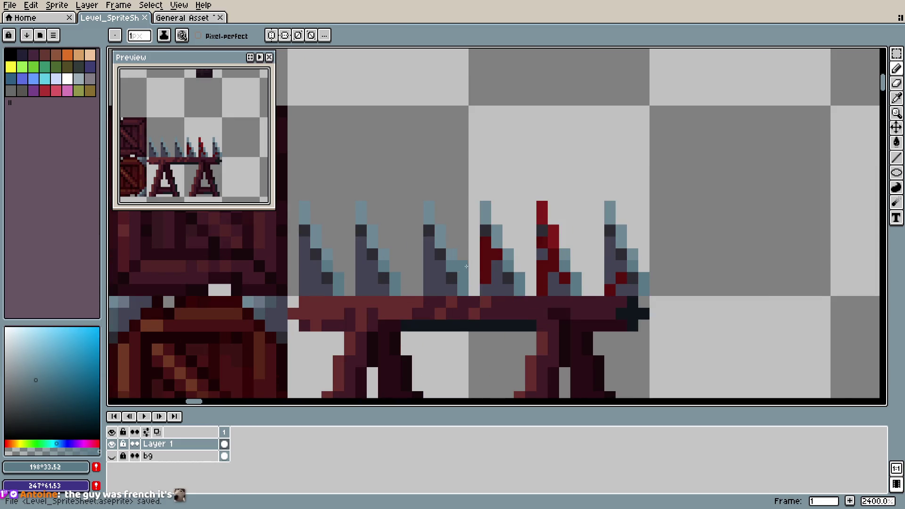
left_click_drag(463, 266, 525, 266)
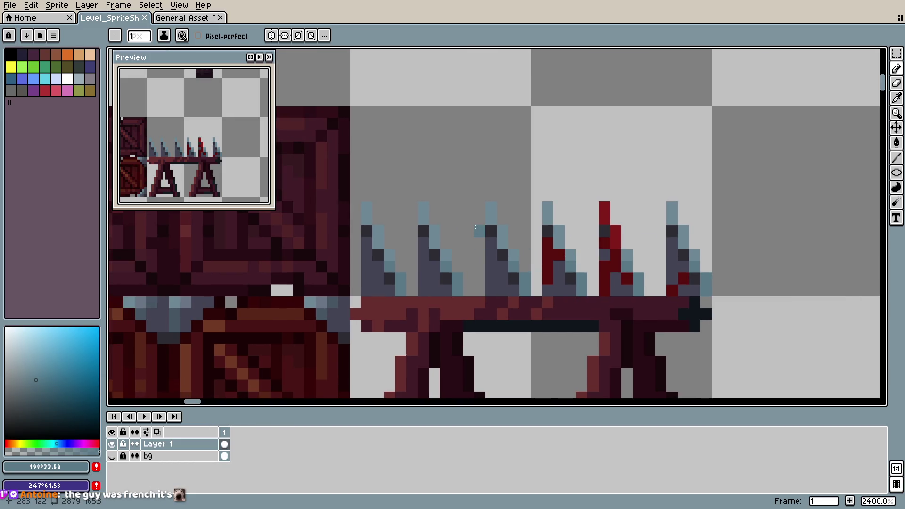
key("m")
mouse_move(472, 200)
left_mouse_down()
mouse_move(543, 297)
mouse_move(525, 289)
left_mouse_up()
key("ctrl+d")
mouse_move(660, 196)
left_mouse_down()
mouse_move(721, 292)
mouse_move(701, 288)
left_mouse_up()
key("ctrl+d")
key("ctrl+s")
- Cap the bar's right end with a dark outline pixel and save
scroll(762, 267, "down", 4)
scroll(762, 266, "up", 2)
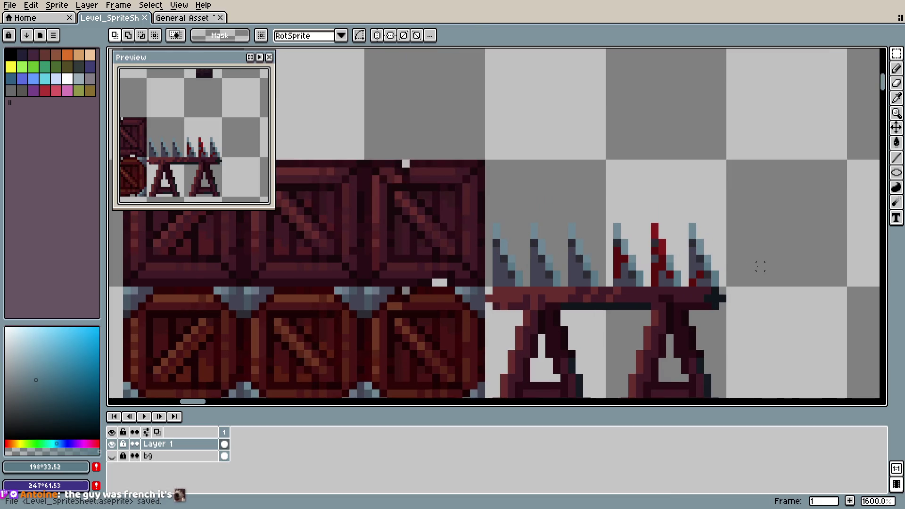
scroll(761, 266, "up", 2)
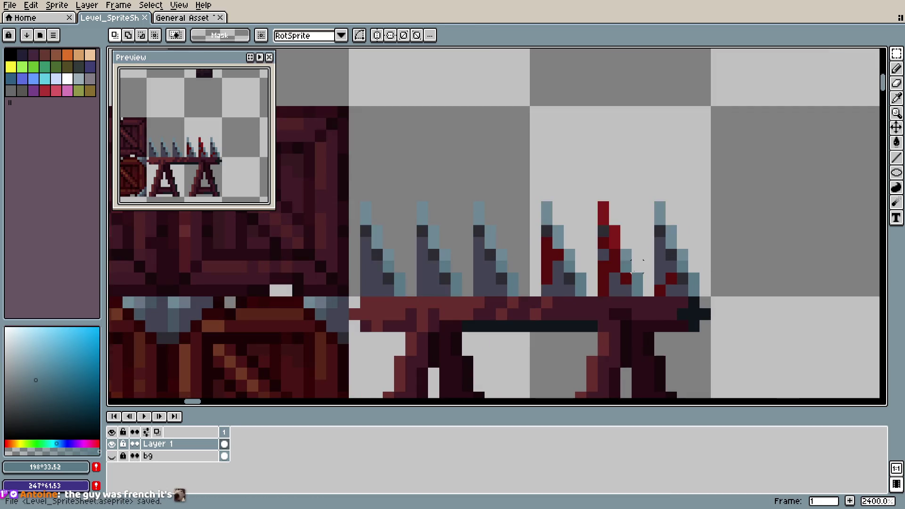
key("b")
left_click(693, 307, "alt")
left_click(705, 326)
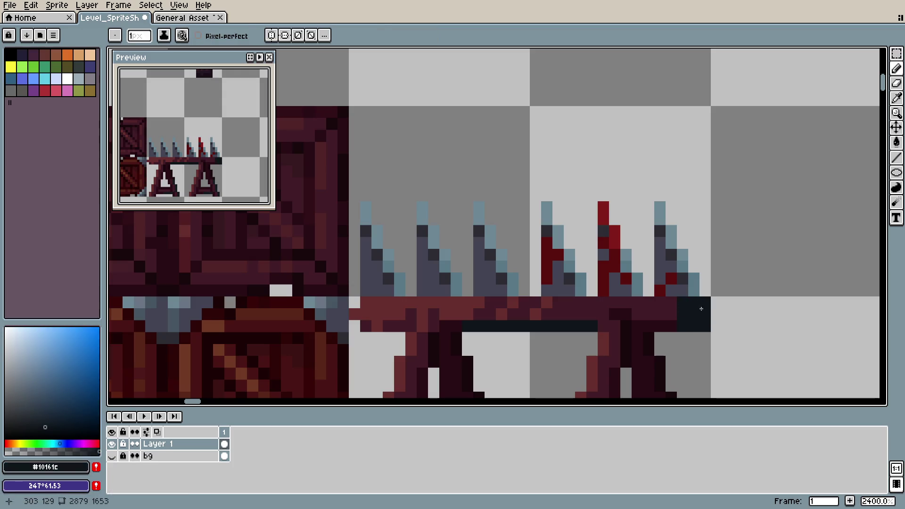
key("e")
left_click(705, 303)
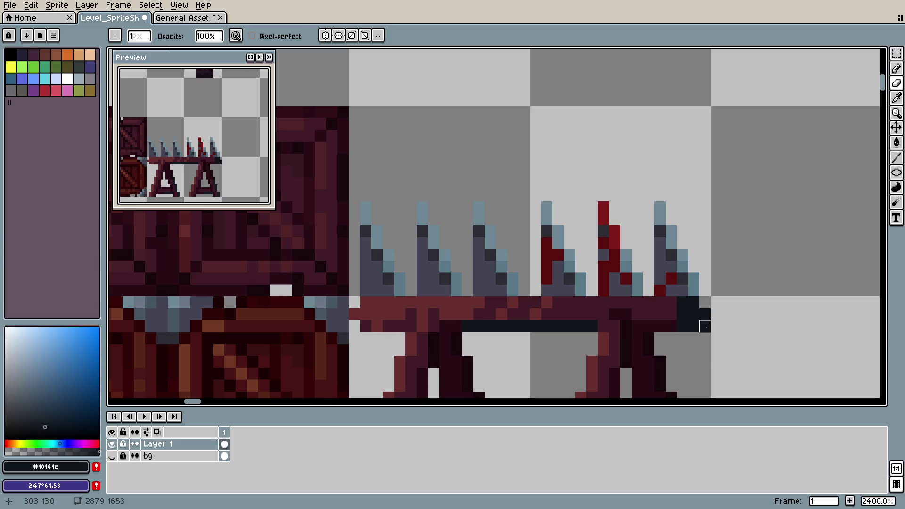
key("v")
key("ctrl+z")
key("b")
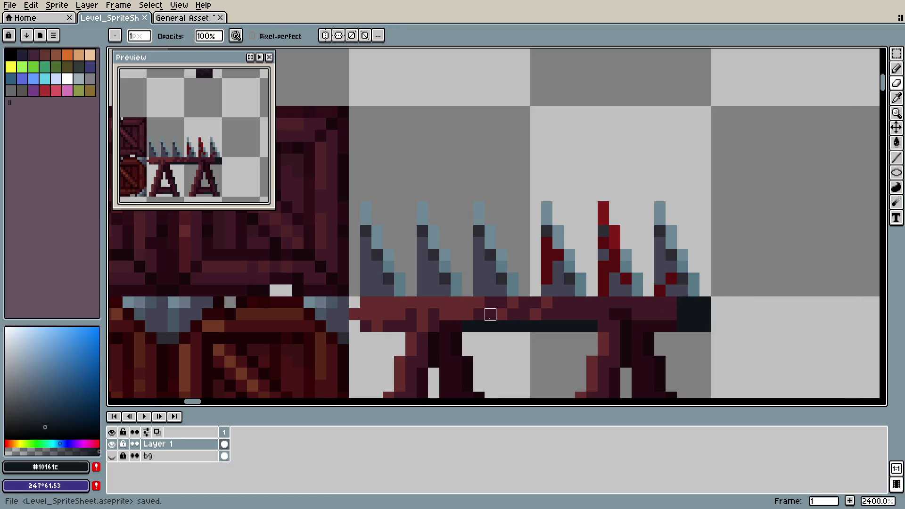
left_click(356, 314, "alt")
key("ctrl+s")
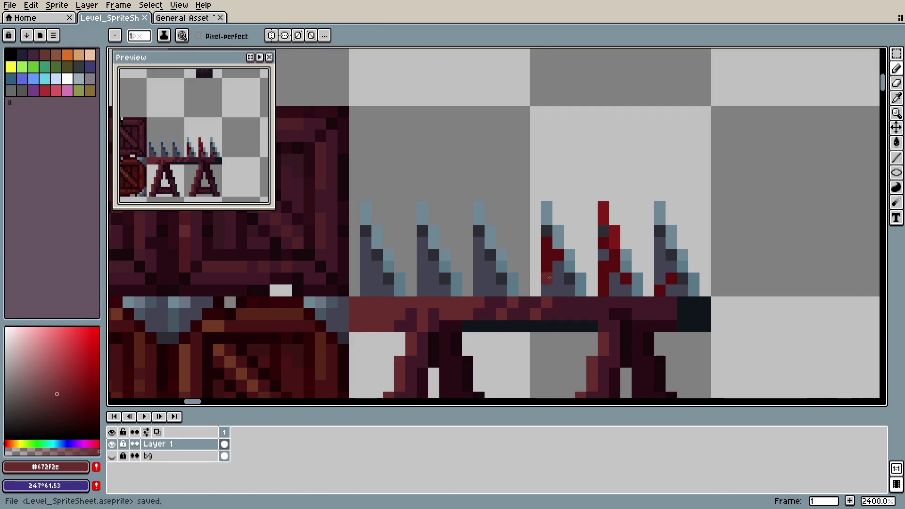
- Erase a stray pixel at the red bar's left end and save
scroll(394, 322, "down", 1)
scroll(391, 324, "up", 1)
key("e")
left_click(359, 324)
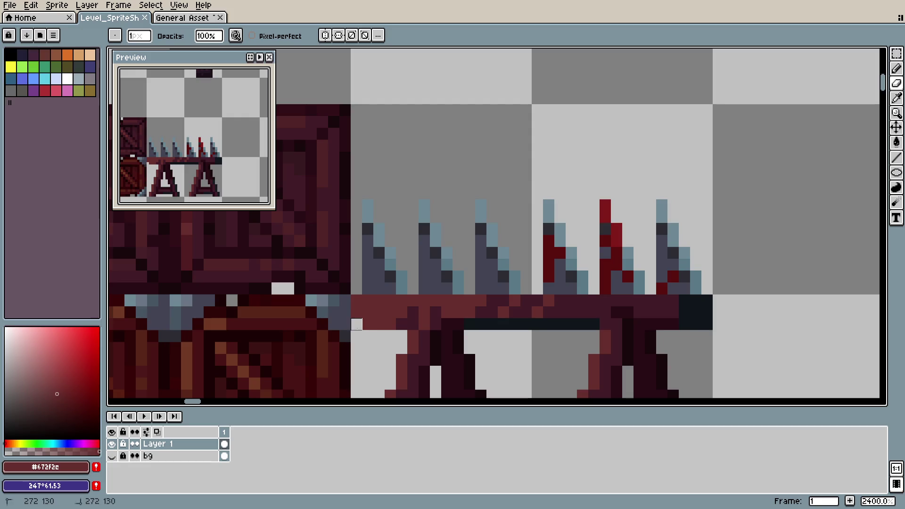
key("ctrl+s")
scroll(820, 299, "down", 4)
key("v")
left_click_drag(792, 287, 656, 290)
- Paste the spike bench into the General Asset Textures file and save it
scroll(655, 290, "down", 3)
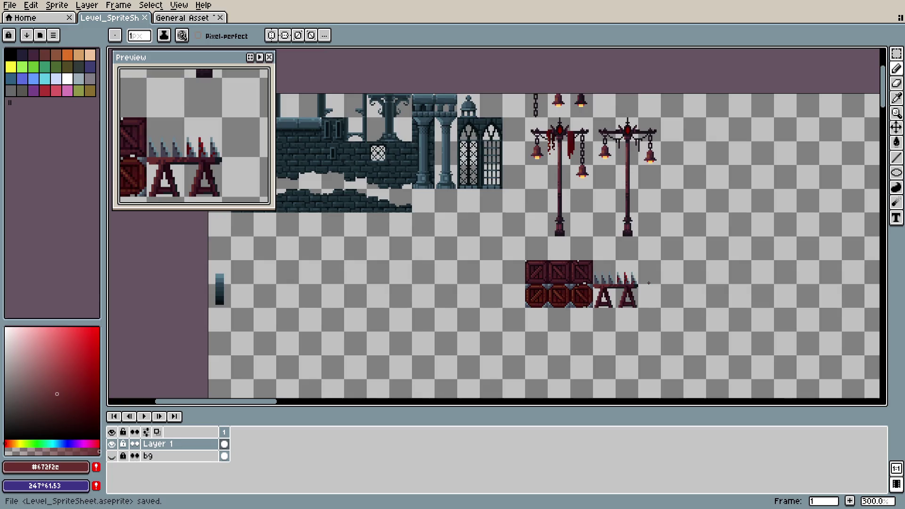
scroll(655, 290, "up", 2)
key("ctrl+s")
key("b")
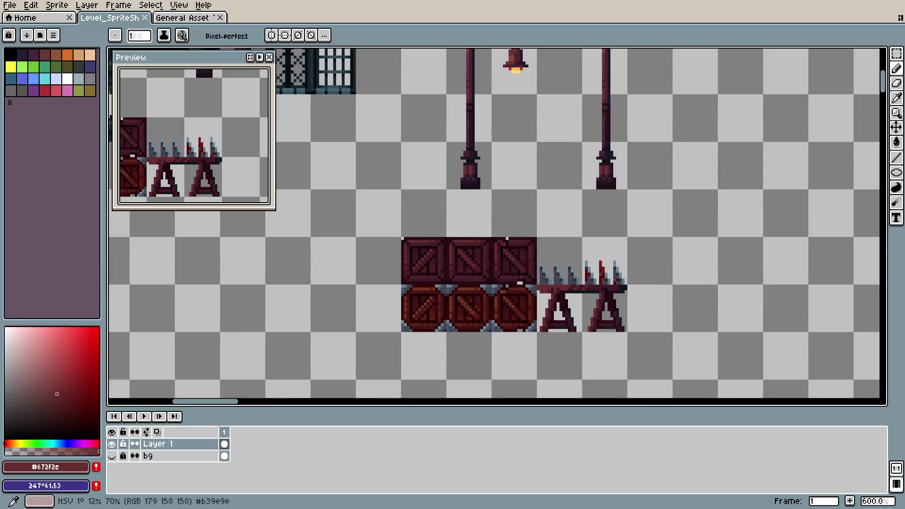
scroll(658, 327, "down", 1)
scroll(658, 327, "down", 1)
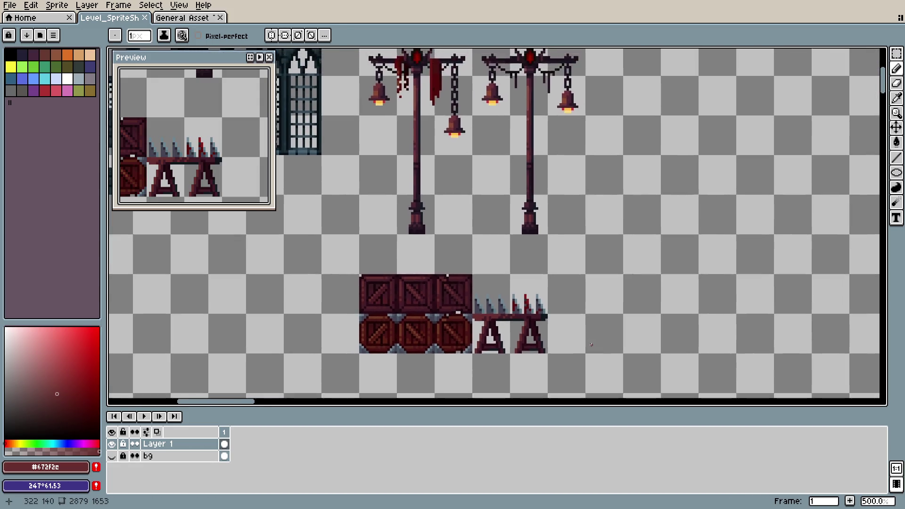
key("ctrl+s")
scroll(580, 347, "up", 1)
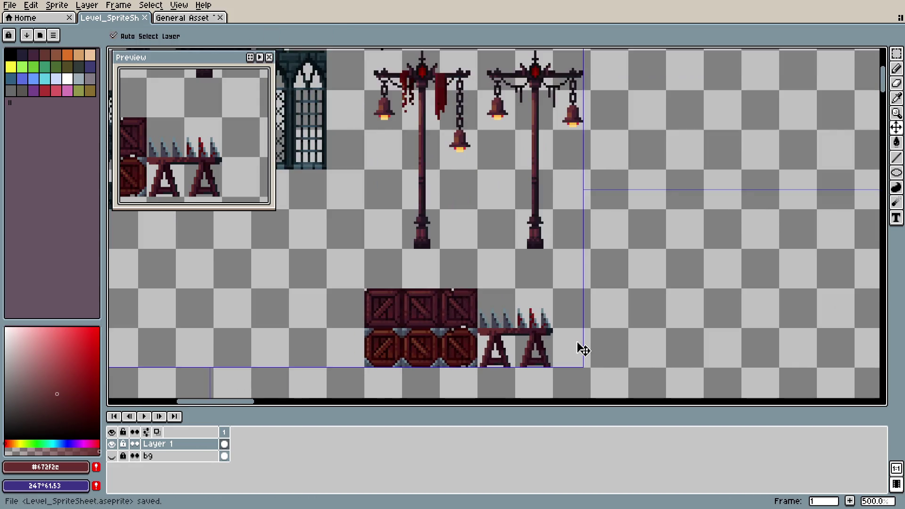
scroll(564, 336, "down", 2)
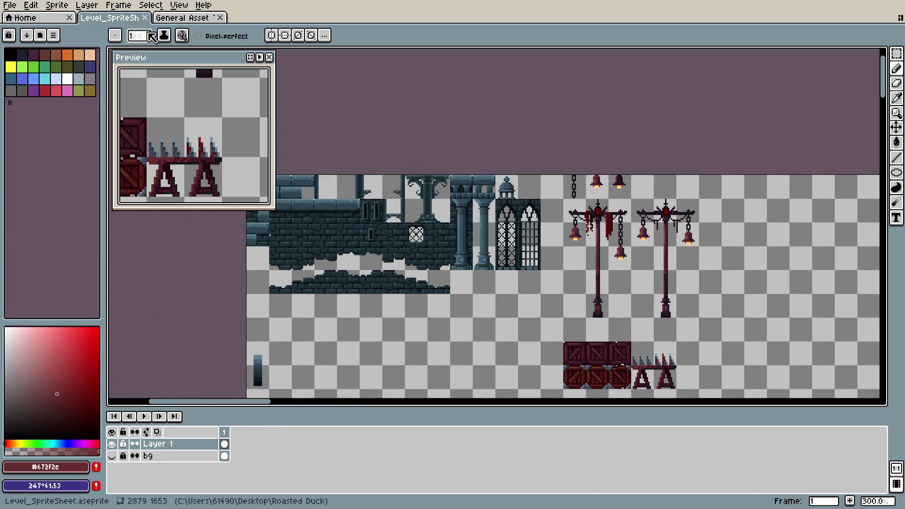
key("ctrl+Tab")
key("ctrl+v")
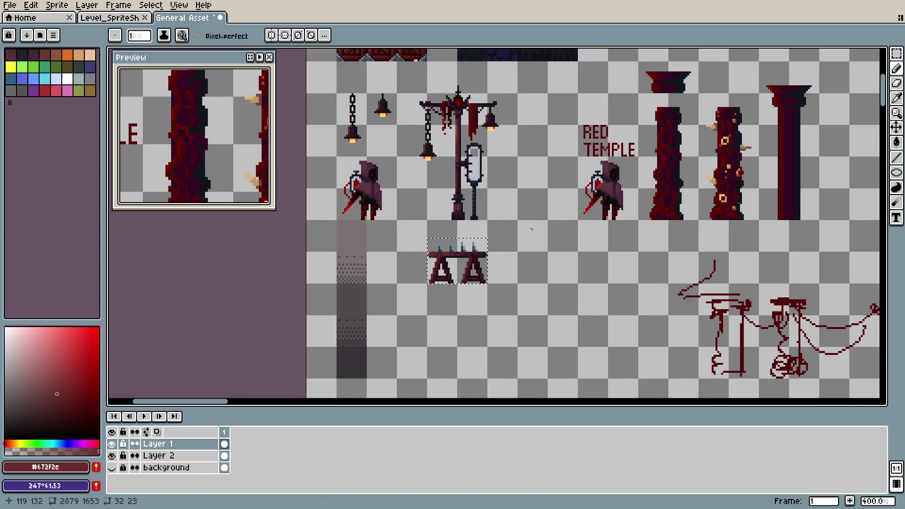
left_click_drag(519, 220, 509, 321)
key("ctrl+s")
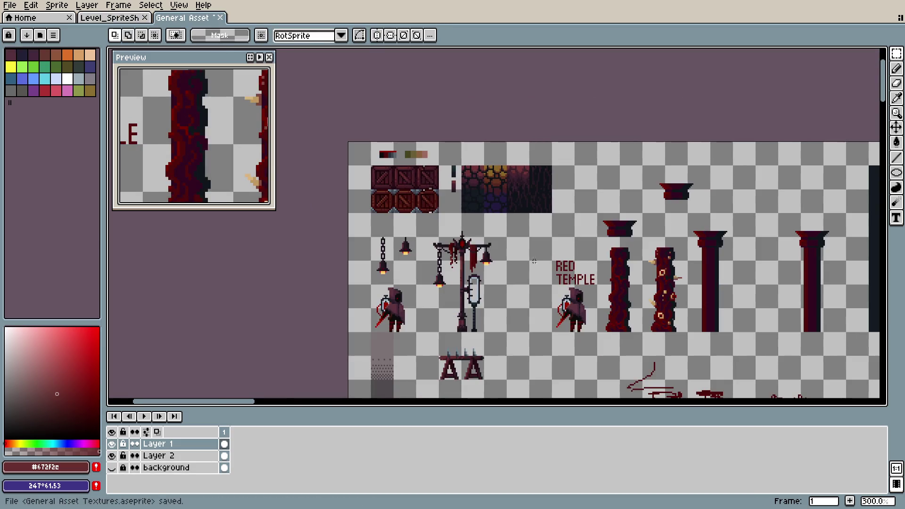
- Select the red-to-black cobblestone tile and return to the level sprite sheet
scroll(470, 199, "up", 1)
scroll(469, 199, "up", 1)
scroll(469, 199, "up", 1)
scroll(470, 199, "up", 1)
scroll(470, 199, "down", 1)
left_click_drag(353, 201, 415, 324)
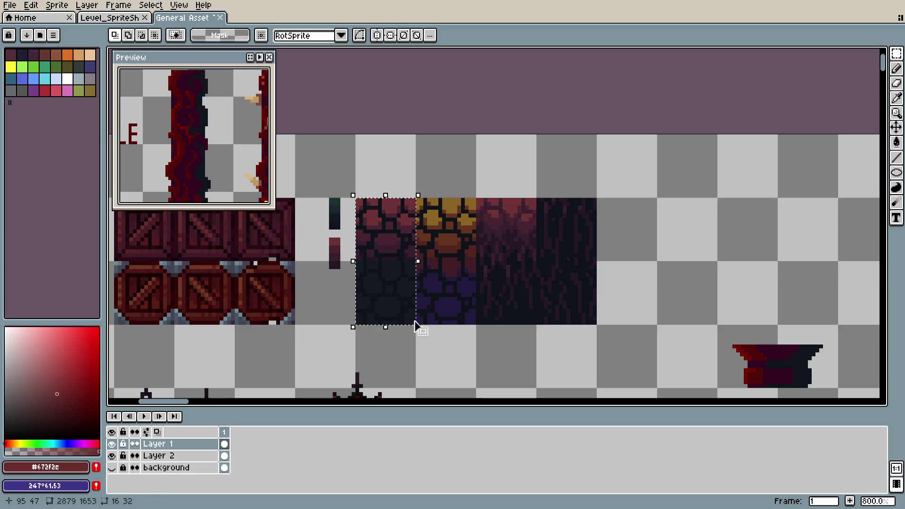
left_click(109, 17)
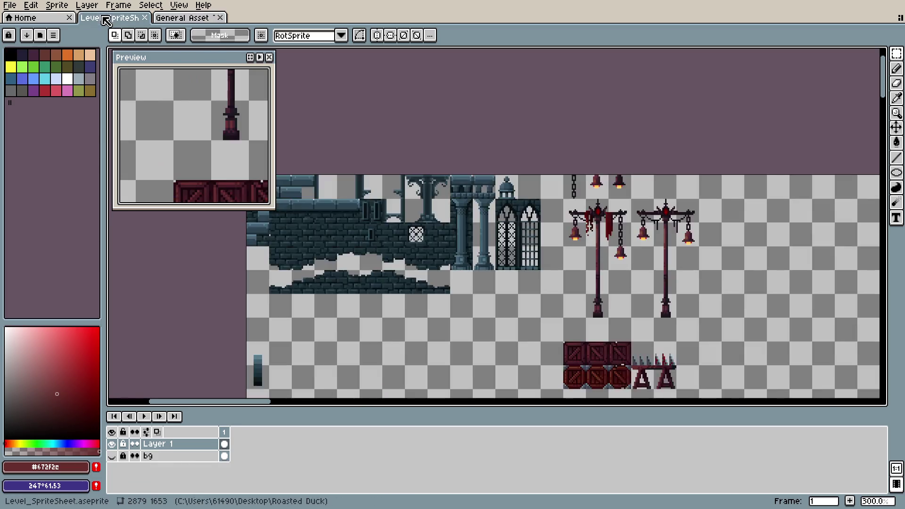
- Paste the cobblestone tile and drop it just below the brick wall
scroll(459, 243, "down", 2)
scroll(518, 283, "up", 1)
scroll(538, 327, "up", 1)
scroll(505, 290, "up", 1)
key("ctrl+v")
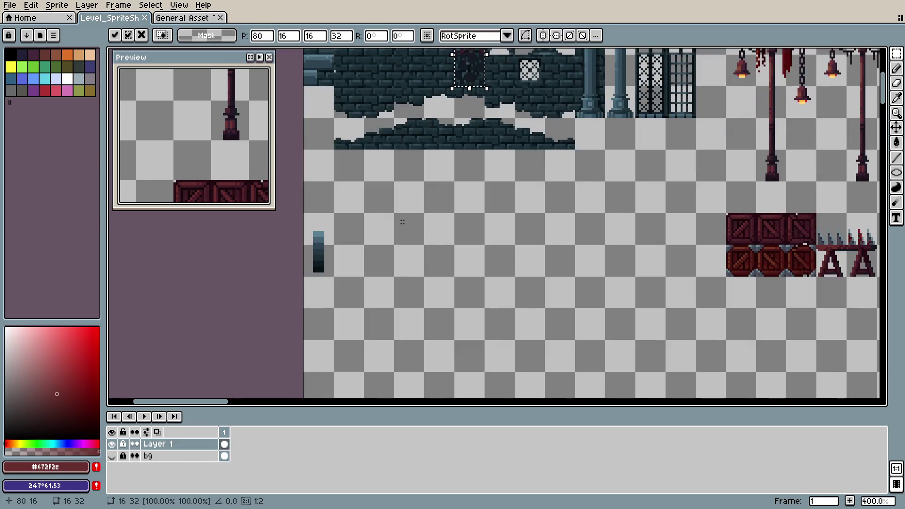
left_click_drag(459, 107, 354, 241)
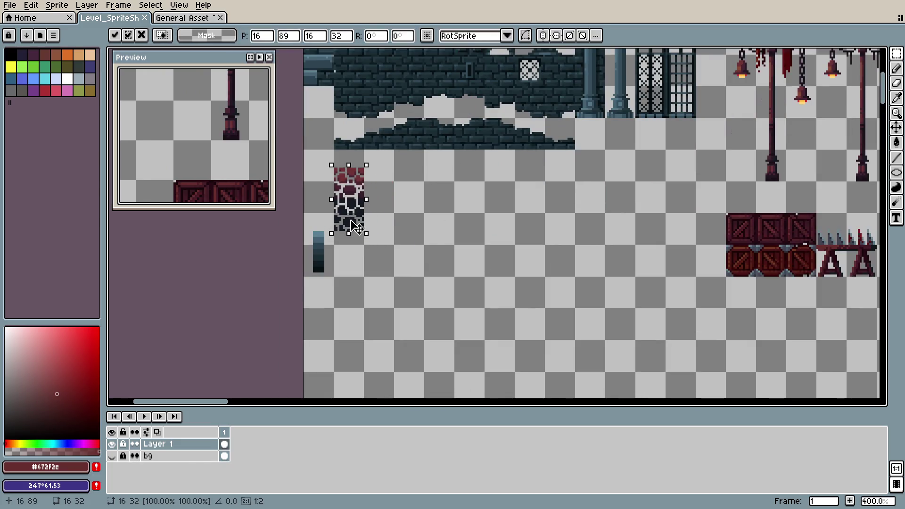
left_click(404, 229)
left_click_drag(404, 229, 437, 287)
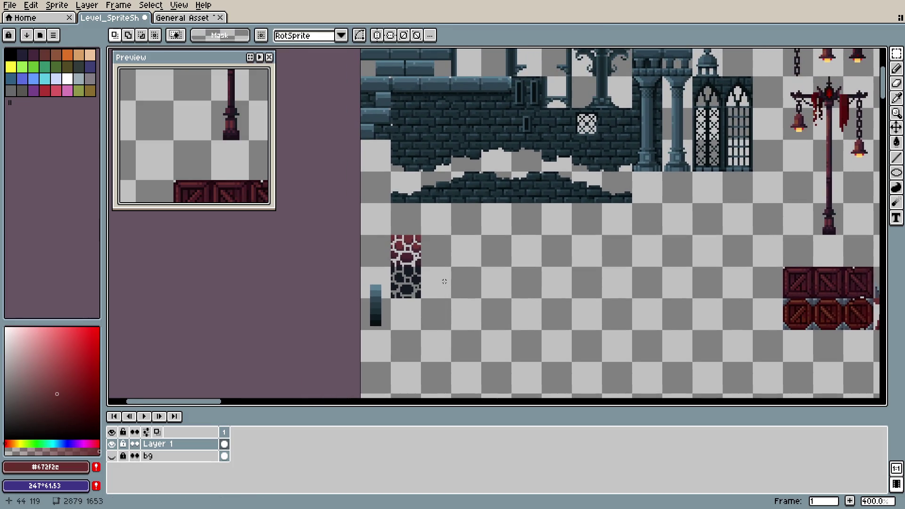
- Select the dark red streaked texture tile in the General Asset file
scroll(444, 281, "up", 1)
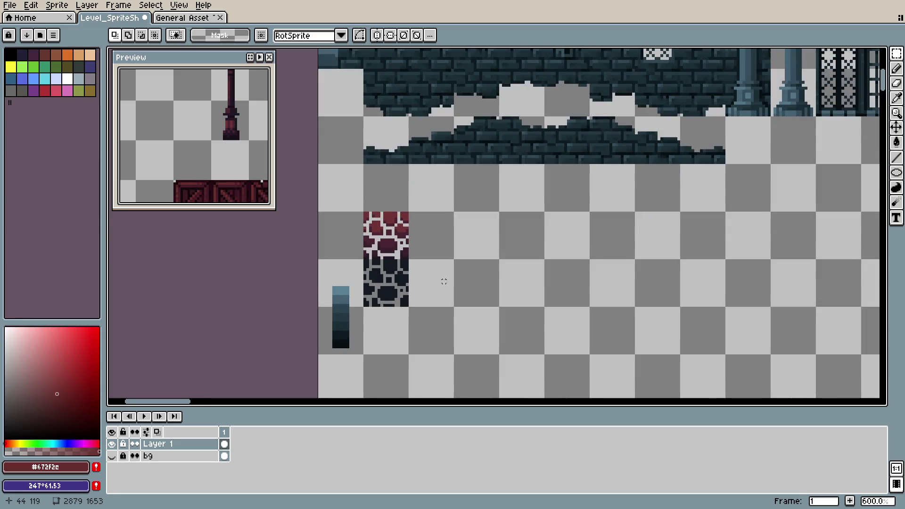
scroll(444, 278, "down", 2)
scroll(444, 274, "up", 2)
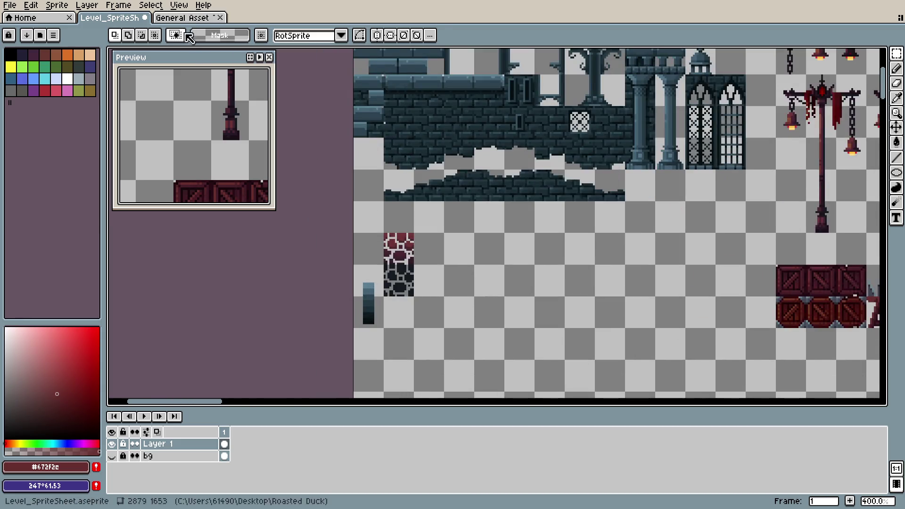
key("ctrl+Tab")
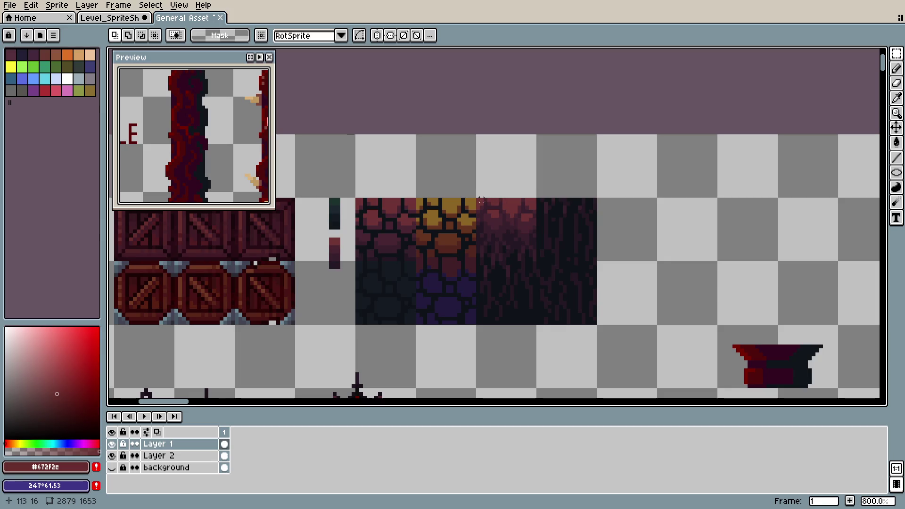
left_click_drag(476, 198, 538, 326)
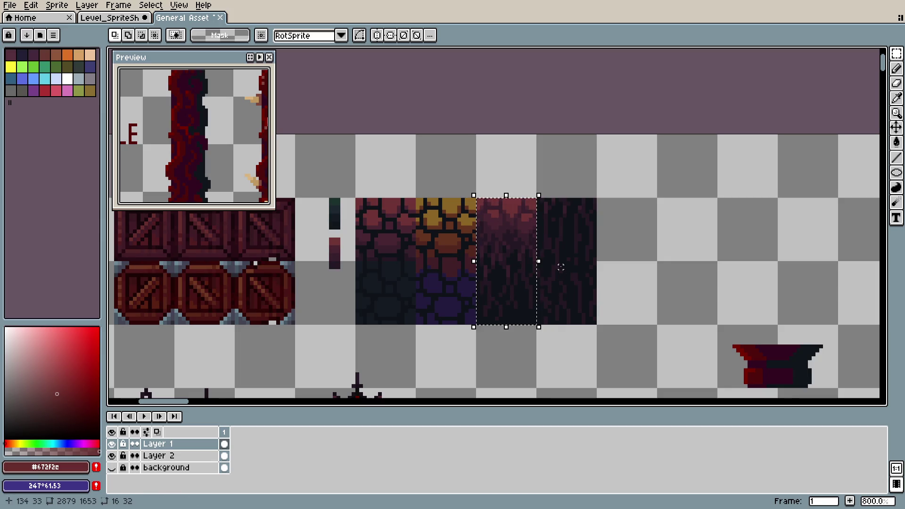
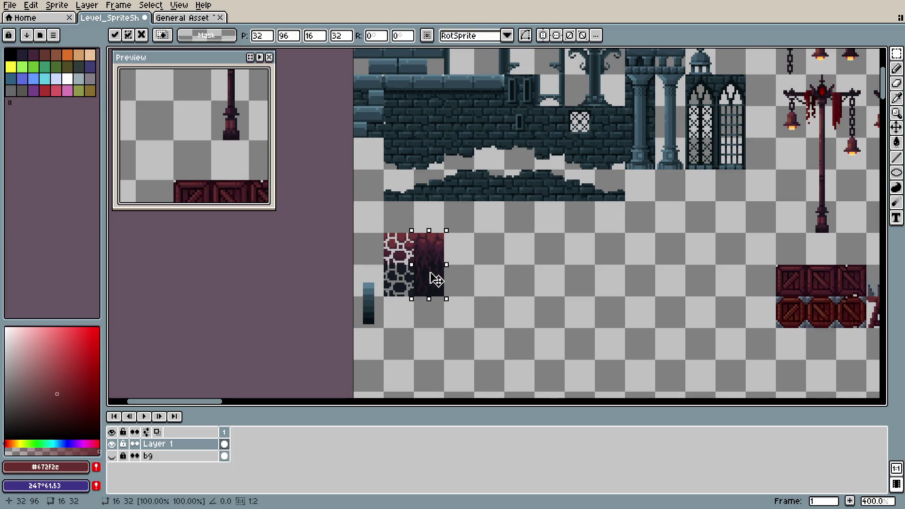
- Drop the moved crimson drip tile in place and save the sprite sheet
left_click(453, 266)
scroll(452, 261, "up", 2)
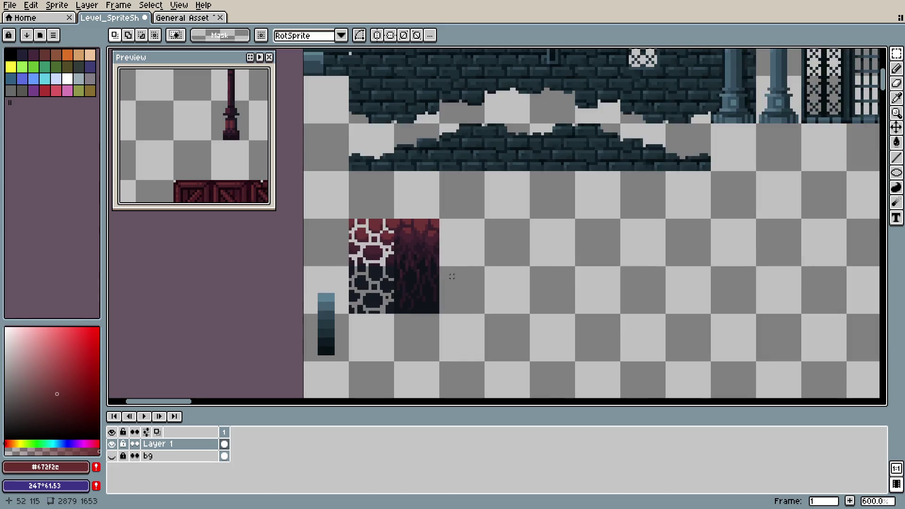
scroll(464, 289, "up", 3)
key("ctrl+s")
scroll(492, 288, "down", 3)
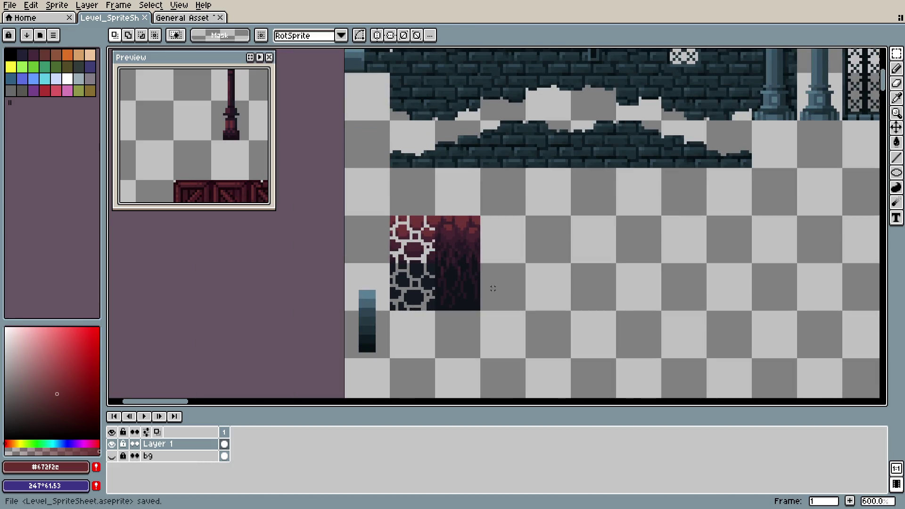
scroll(487, 295, "up", 1)
- Pick the near-black vine colour from the tile and draw a drip outline below it
key("i")
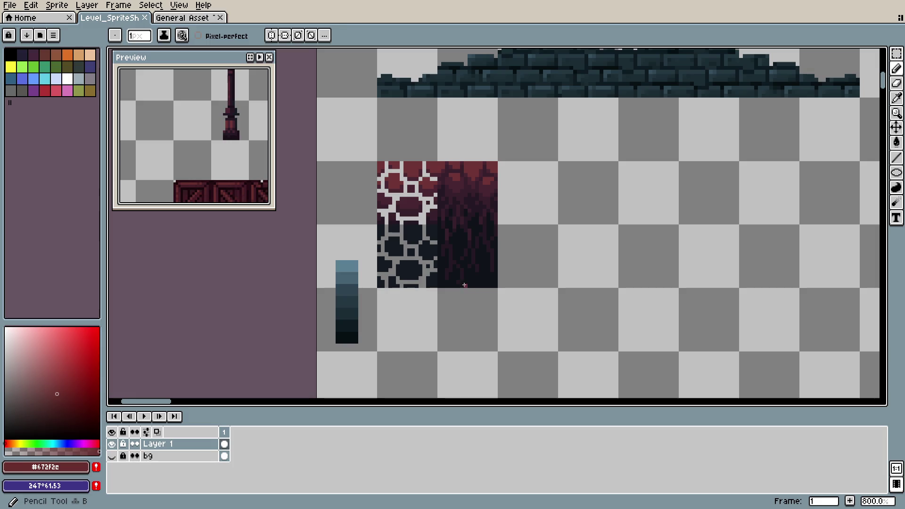
left_click(461, 286)
key("b")
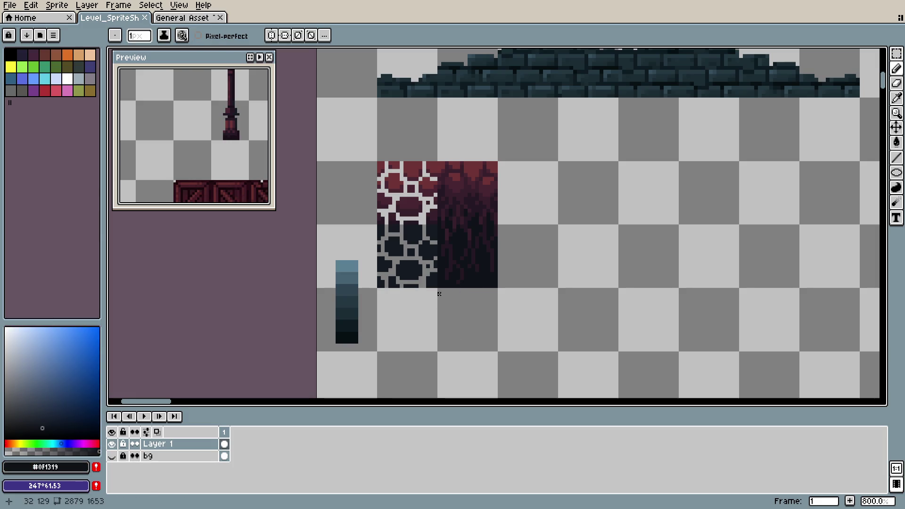
left_click_drag(439, 290, 439, 320)
key("ctrl+z")
left_click_drag(439, 289, 453, 317)
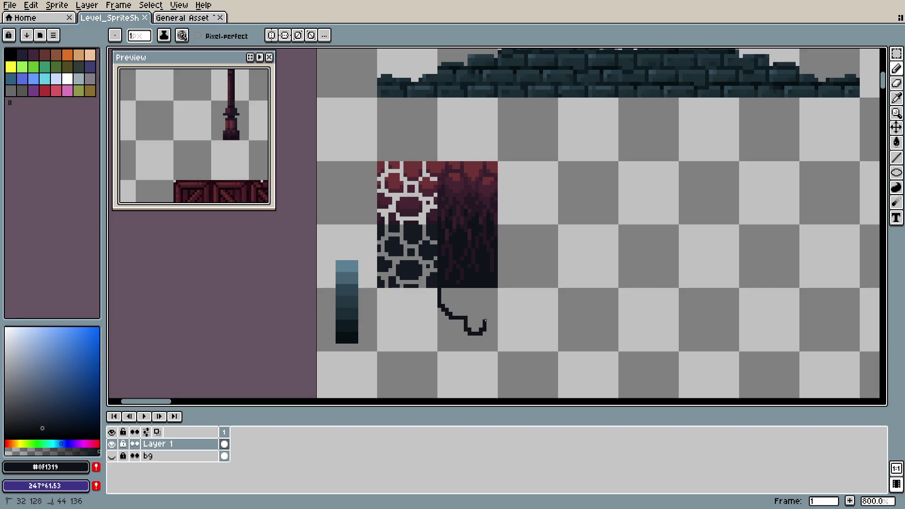
mouse_move(495, 298)
left_mouse_down()
mouse_move(460, 334)
mouse_move(480, 328)
mouse_move(459, 334)
mouse_move(481, 309)
mouse_move(496, 315)
mouse_move(445, 316)
left_mouse_up()
- Clean up the drip, erasing a stray pixel at the hook's bottom
key("e")
key("b")
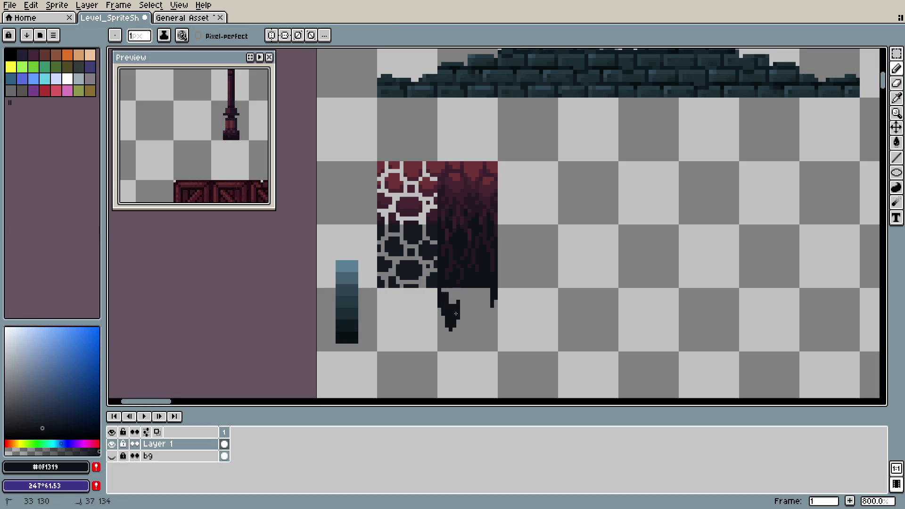
key("e")
key("b")
key("e")
key("b")
key("e")
key("b")
key("e")
left_click(455, 318)
key("b")
- Add a dark strand at the drip's right tip, fill its light gap, and save
left_click(464, 305)
left_click_drag(476, 333, 481, 311)
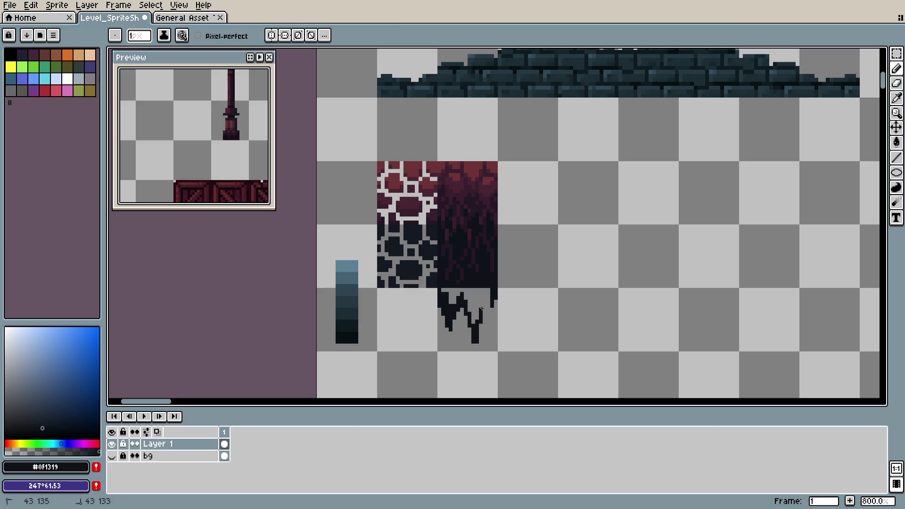
left_click(489, 289)
left_click_drag(488, 292, 472, 314)
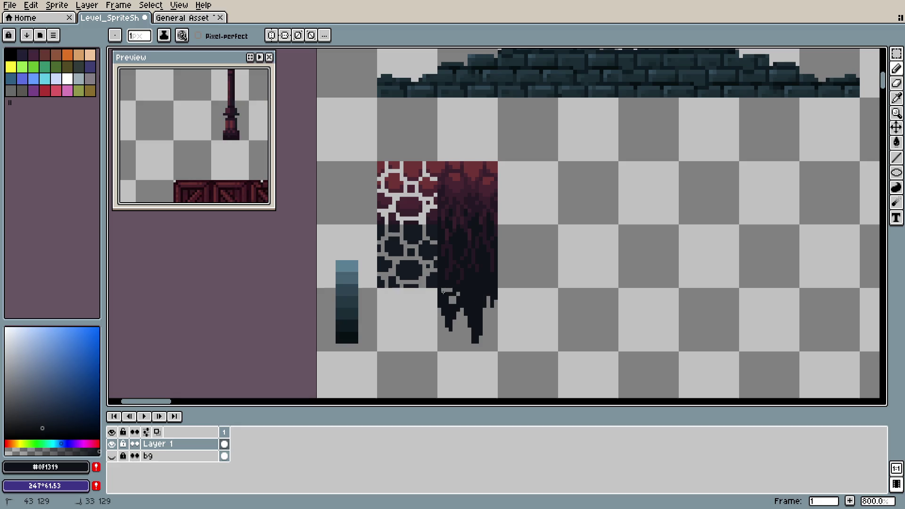
key("ctrl+s")
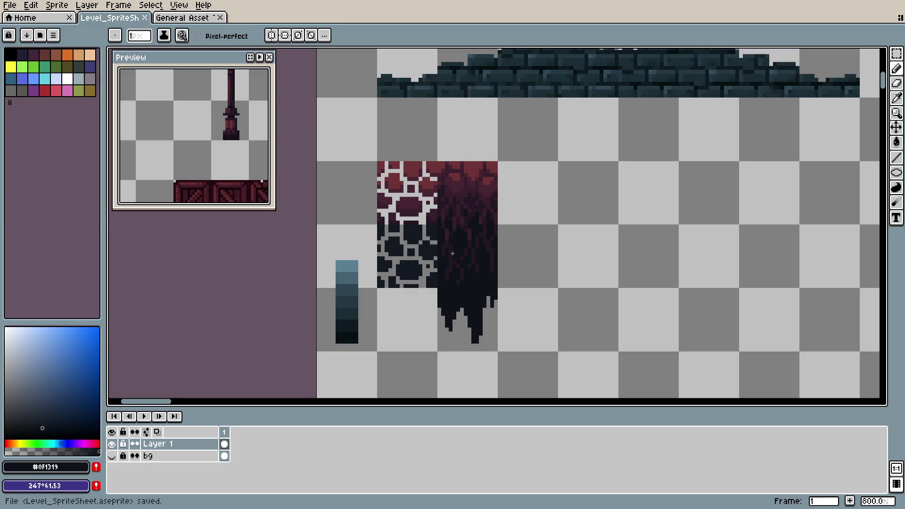
scroll(193, 136, "down", 1)
scroll(194, 136, "down", 1)
scroll(193, 136, "down", 1)
scroll(248, 159, "up", 1)
scroll(236, 153, "up", 1)
scroll(226, 148, "up", 1)
scroll(221, 147, "up", 1)
scroll(221, 147, "up", 1)
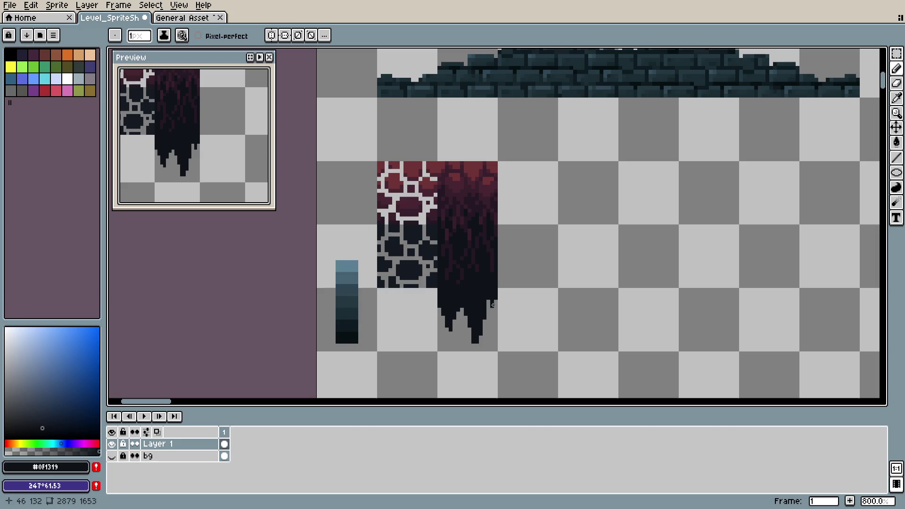
- Add dark pixels at the drip tip and save the sprite sheet
key("e")
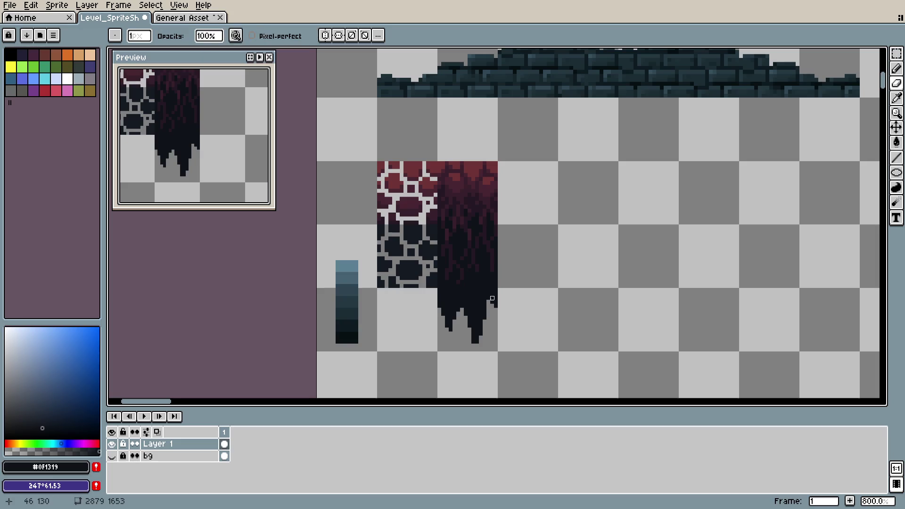
key("ctrl+s")
key("ctrl+s")
key("e")
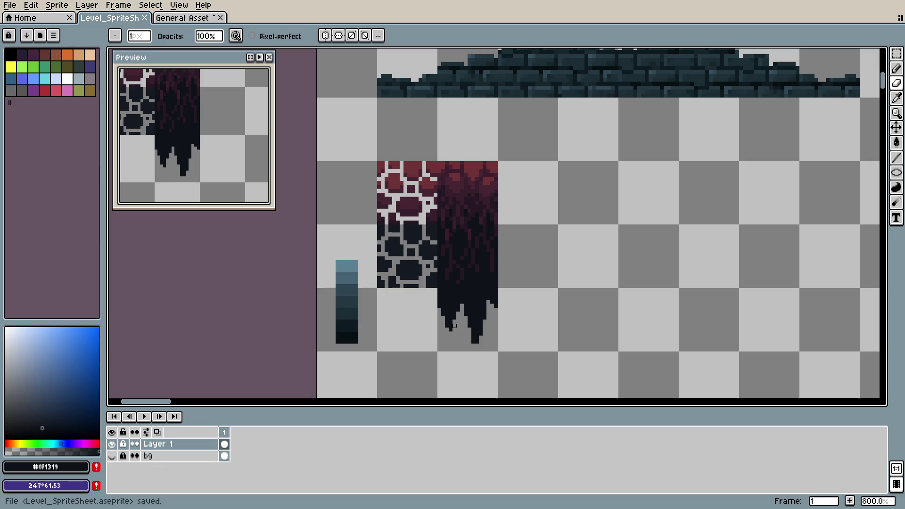
key("v")
key("ctrl+s")
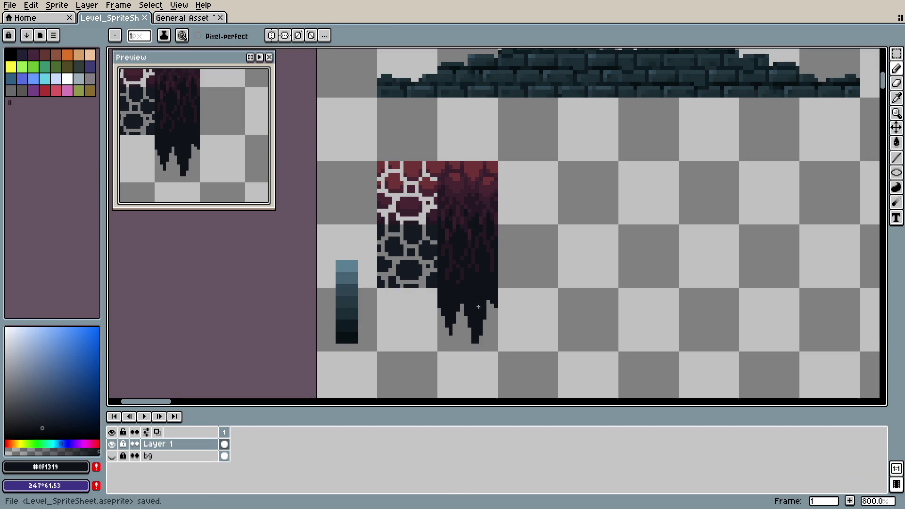
left_click(476, 349)
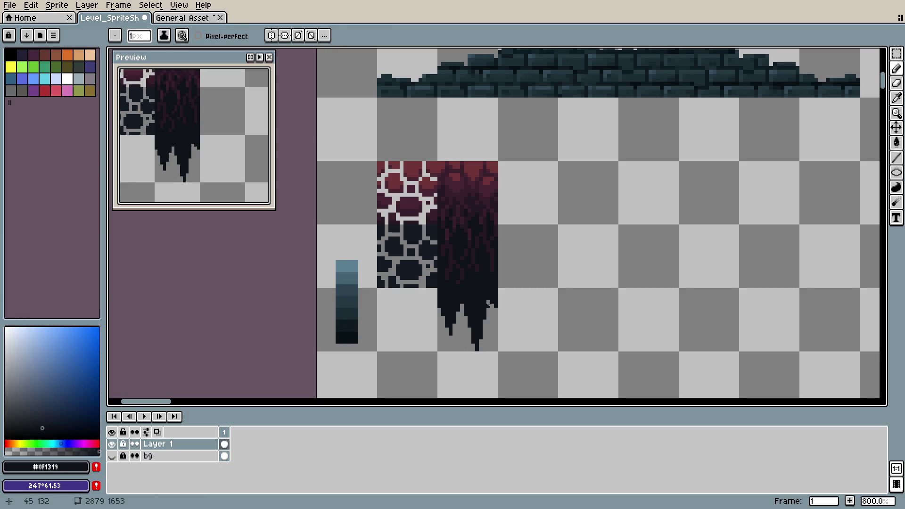
key("ctrl+s")
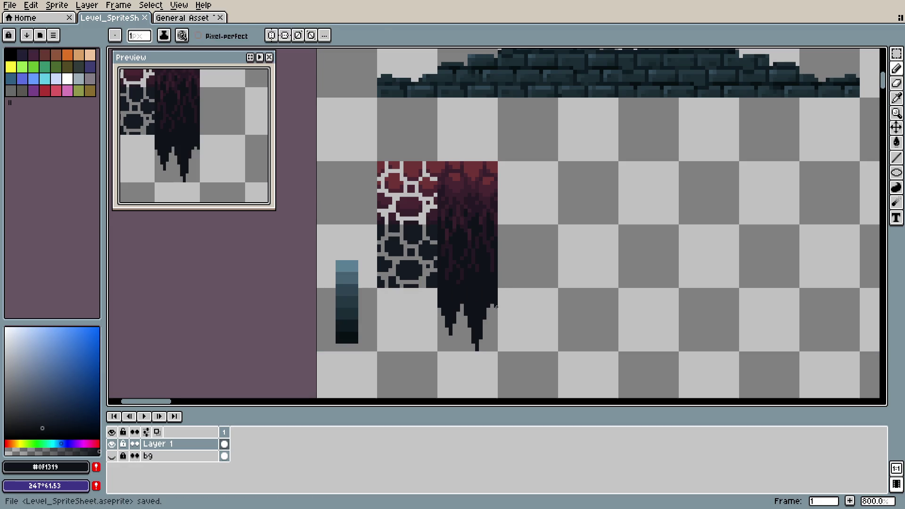
- Trim pixels from the drip tip, extend its right edge, and save
key("e")
left_click(492, 310)
mouse_move(470, 333)
left_mouse_down()
mouse_move(485, 317)
mouse_move(485, 298)
left_mouse_up()
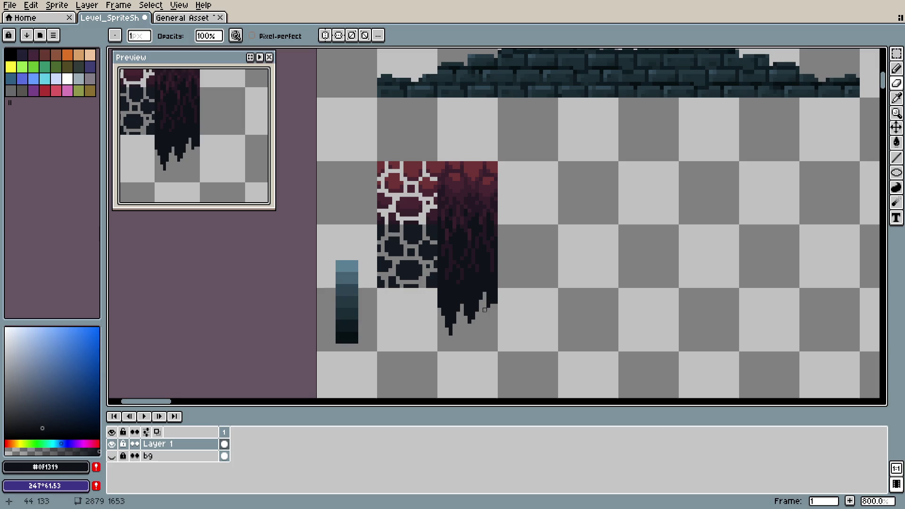
key("b")
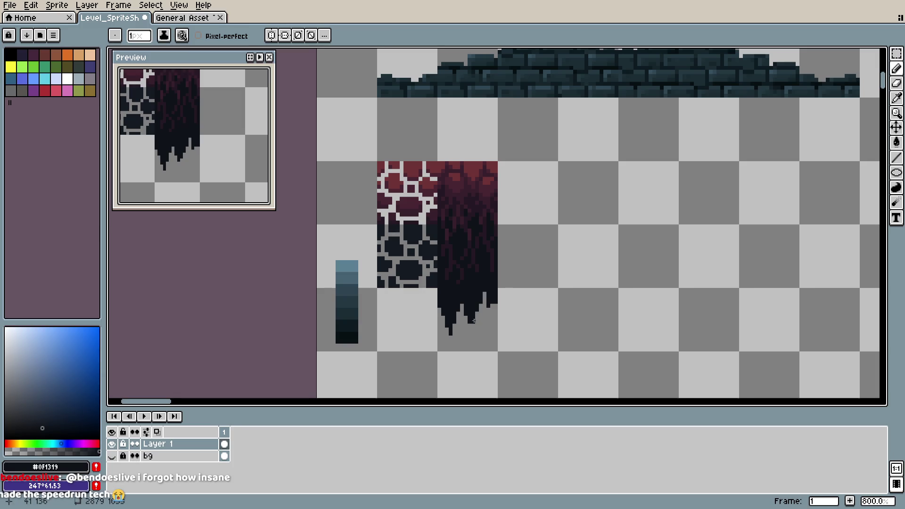
key("ctrl+s")
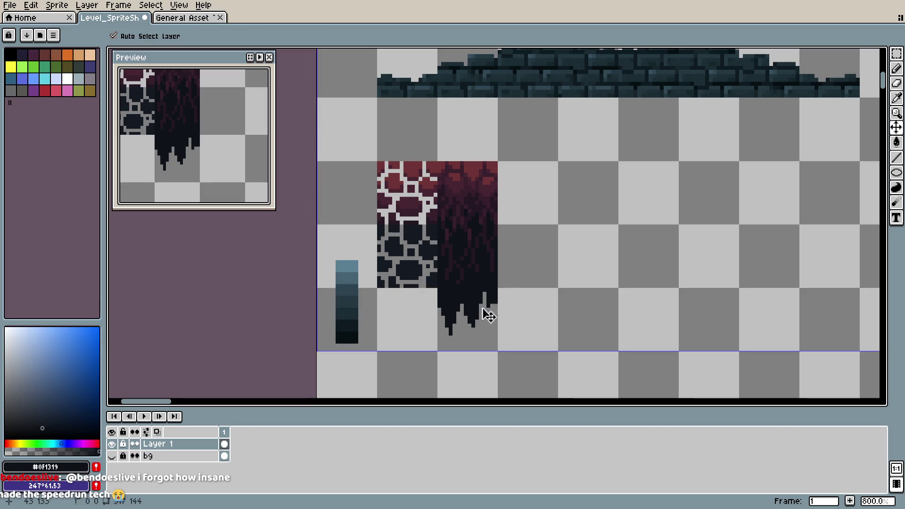
left_click_drag(492, 306, 495, 321)
left_click(493, 296)
key("ctrl+s")
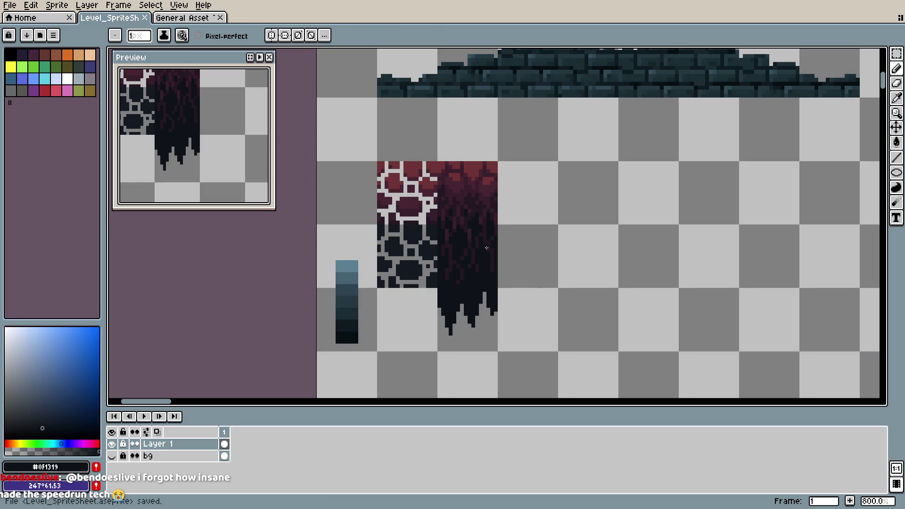
- Try duplicating the drip beside itself with the Marquee, undo it, save, and deselect
key("m")
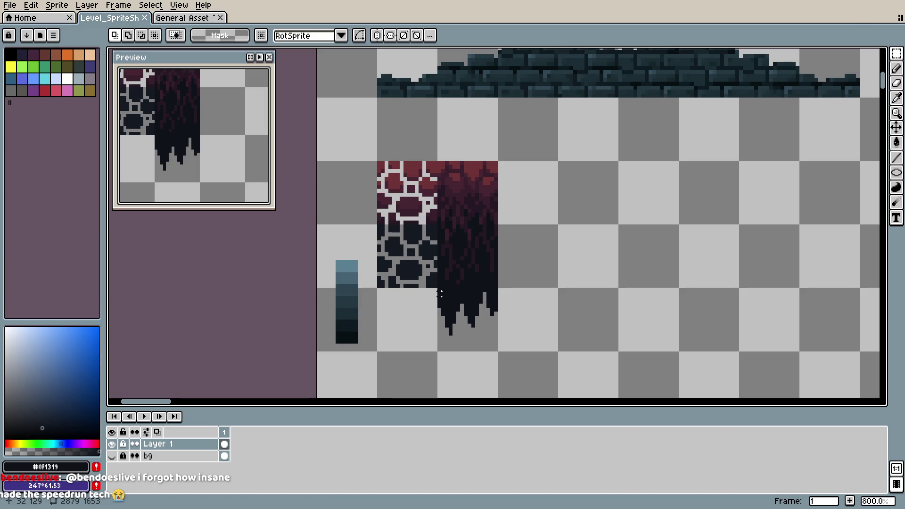
mouse_move(437, 287)
left_mouse_down()
mouse_move(497, 352)
mouse_move(554, 339)
left_mouse_up()
key("ctrl+z")
left_click_drag(485, 329, 544, 327, "ctrl")
key("ctrl+d")
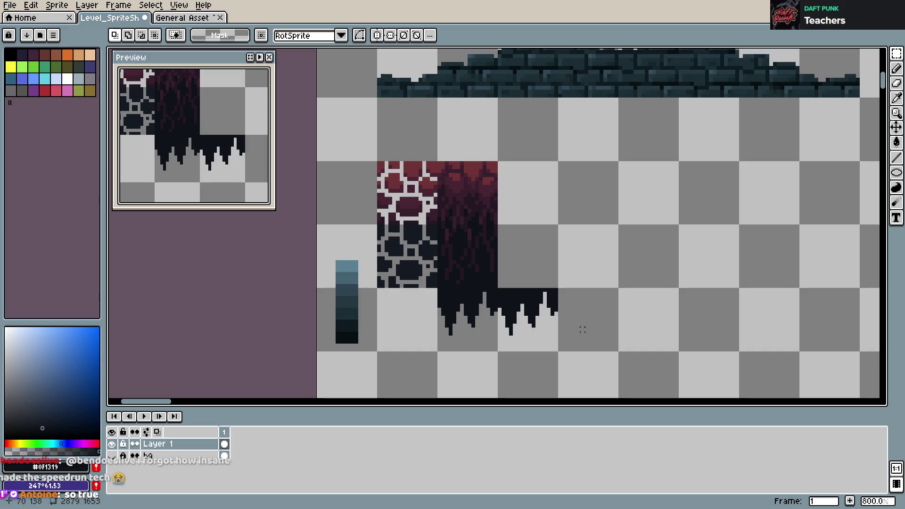
key("ctrl+z")
key("ctrl+z")
key("ctrl+s")
key("ctrl+d")
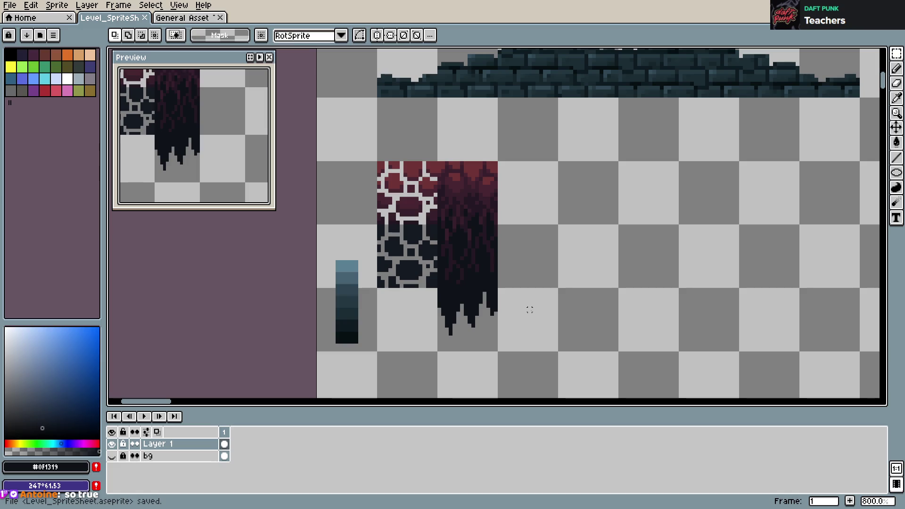
left_click(453, 290, "alt")
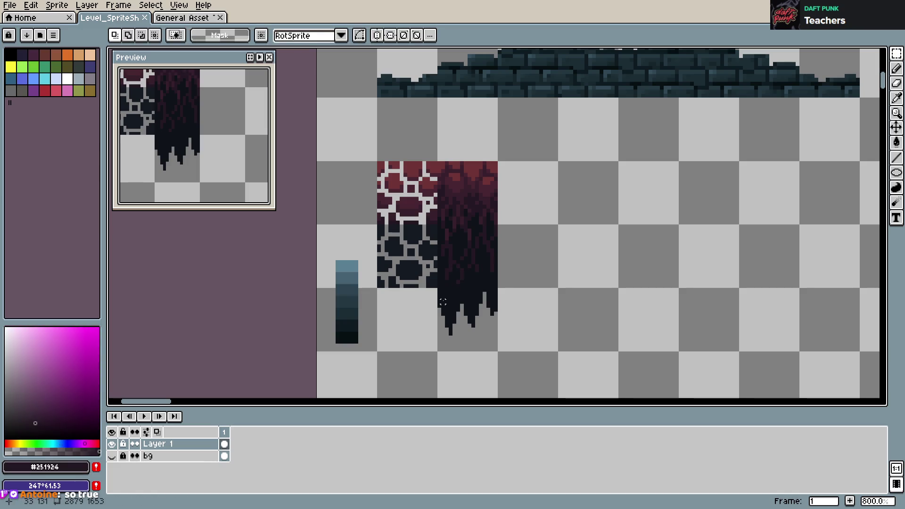
- Pick a dark teal from the wall tiles and add a teal pixel at the drip's lower-left
key("b")
left_click(521, 87, "alt")
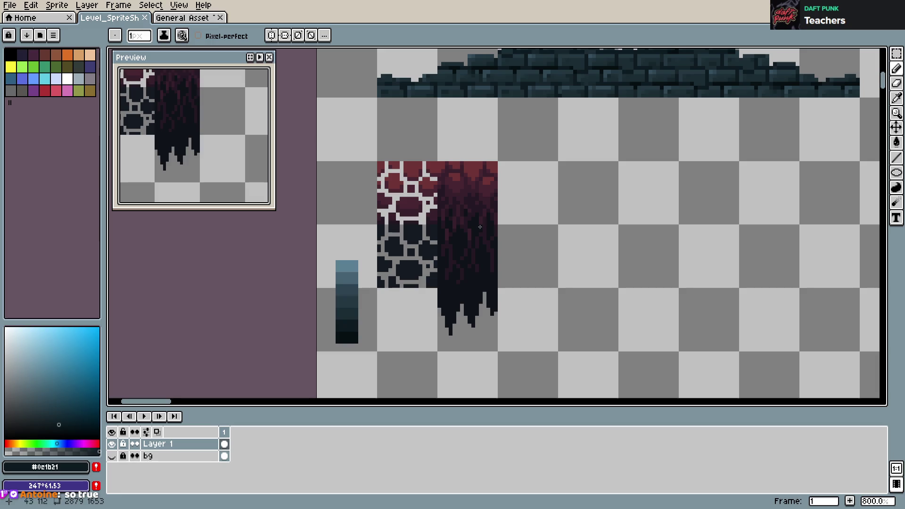
left_click(513, 89, "alt")
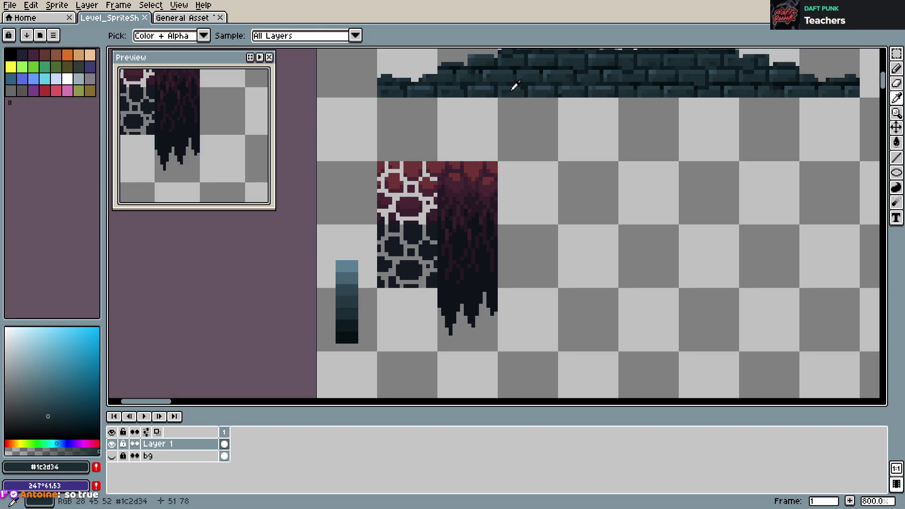
left_click(445, 308)
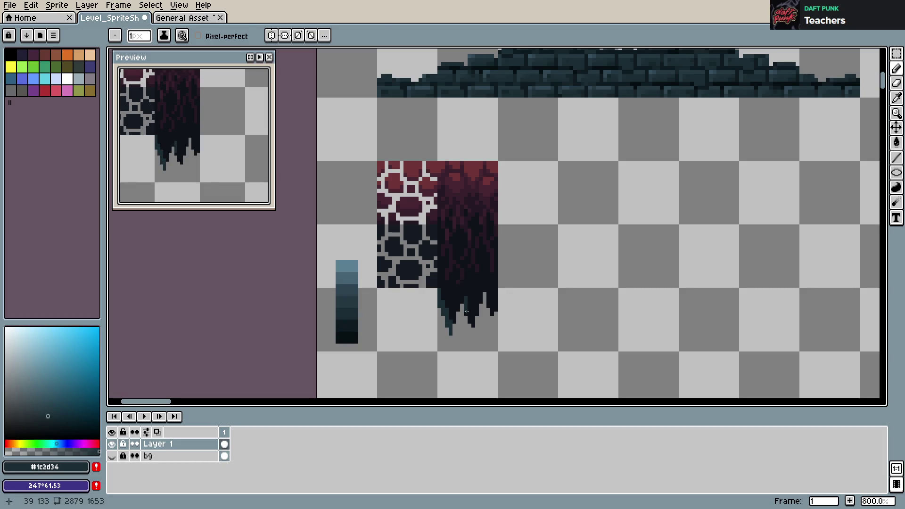
- Retouch the drip tips, undo the last added pixels, and save
key("e")
key("b")
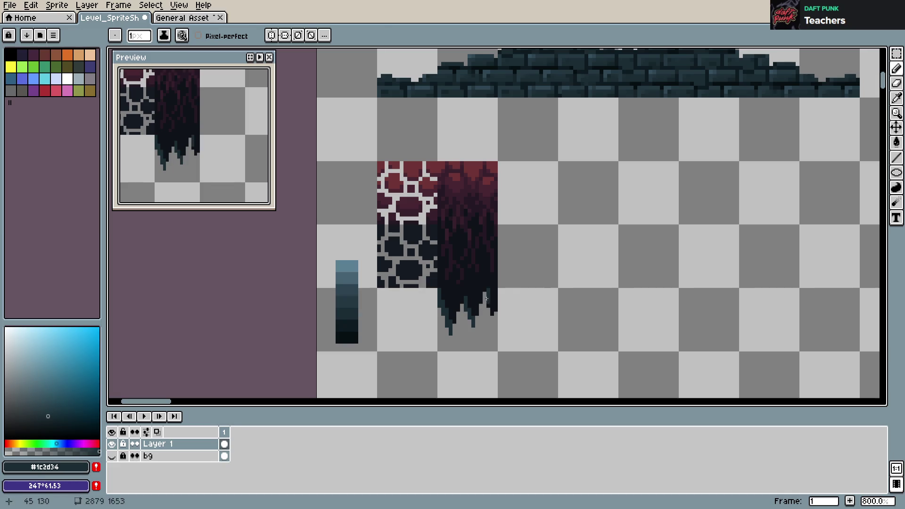
key("e")
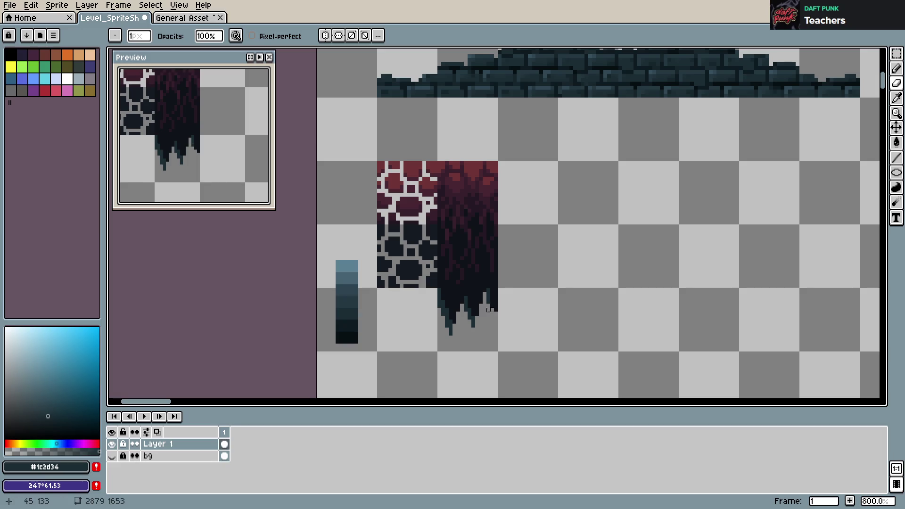
key("b")
key("e")
key("b")
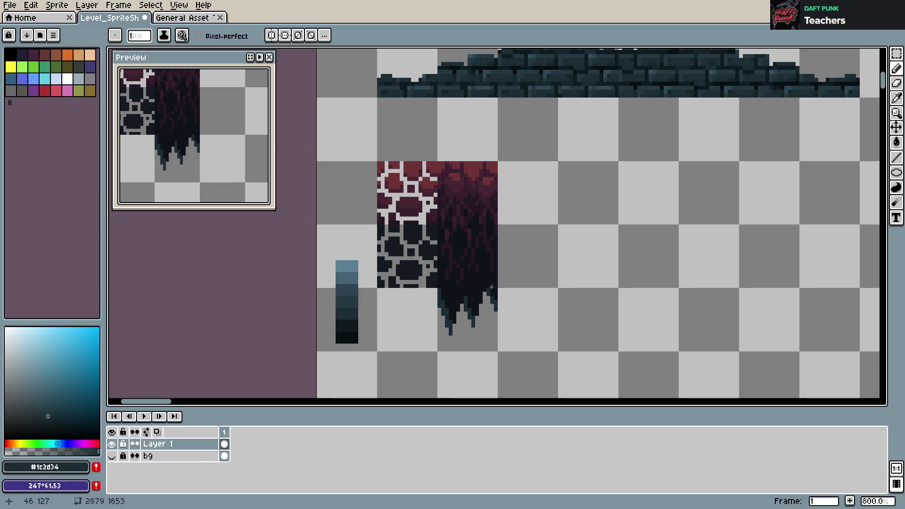
key("ctrl+s")
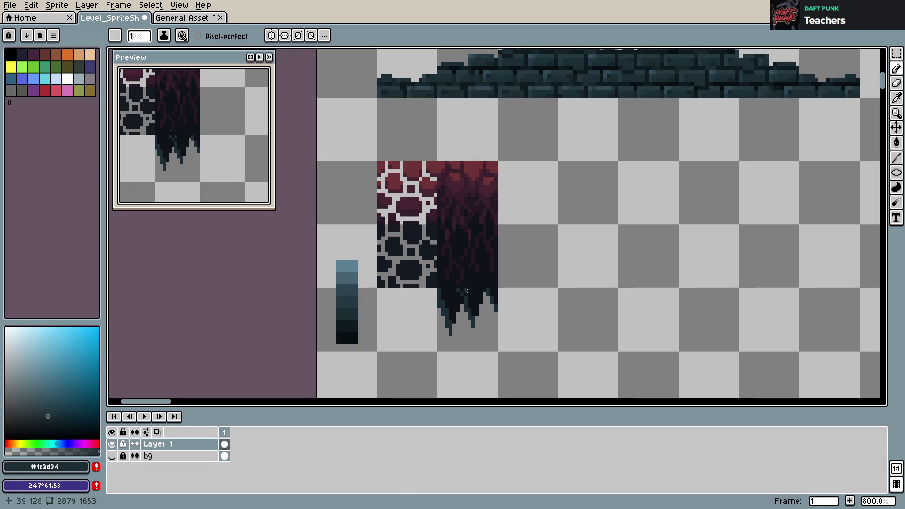
key("ctrl+z")
key("ctrl+s")
- Sample the near-black and dark purple drip colours and save
key("i")
left_click(466, 268)
key("b")
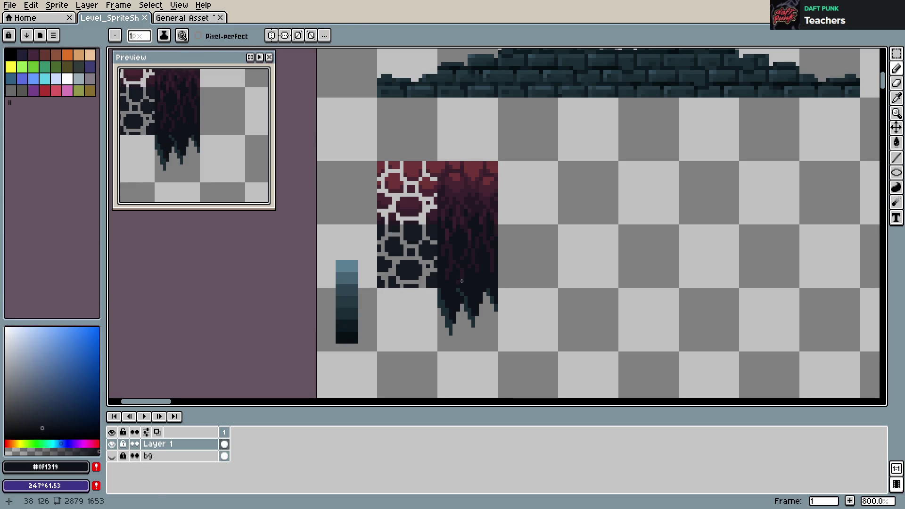
left_click(490, 269, "alt")
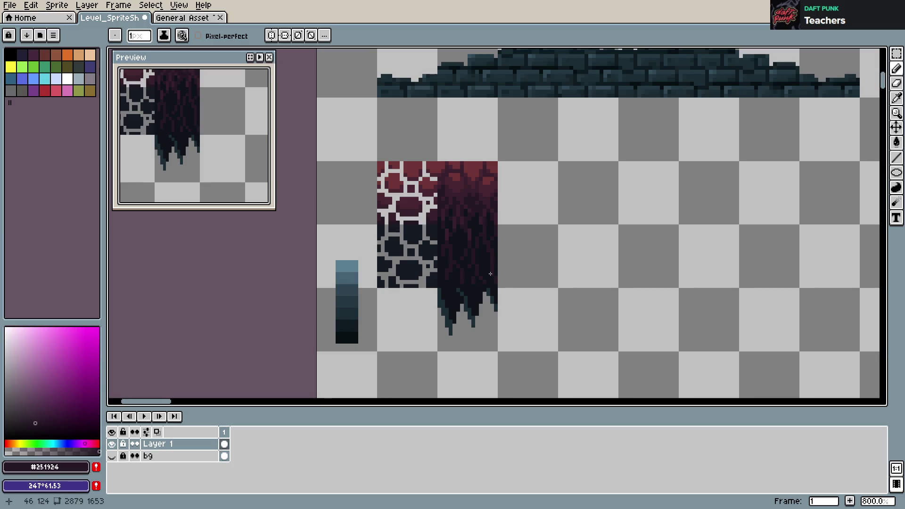
left_click(487, 268, "alt")
left_click(489, 264, "alt")
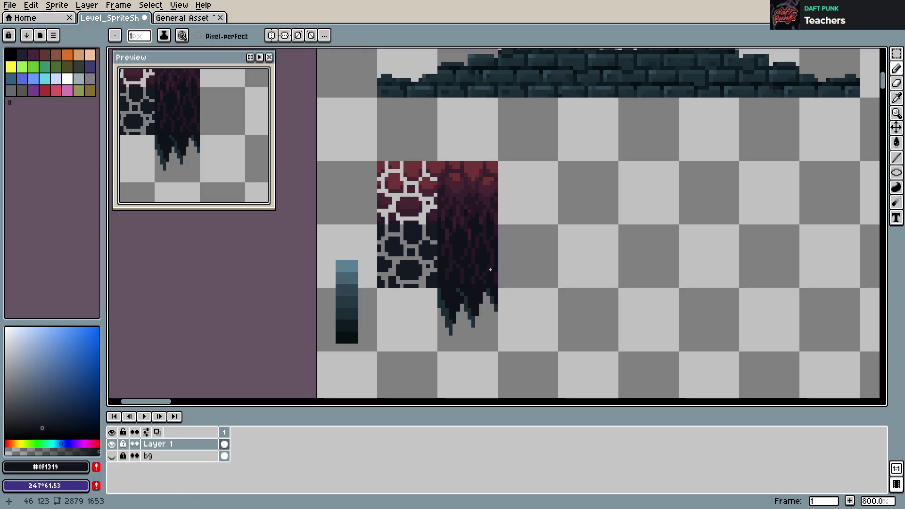
left_click(495, 271, "alt")
key("ctrl+s")
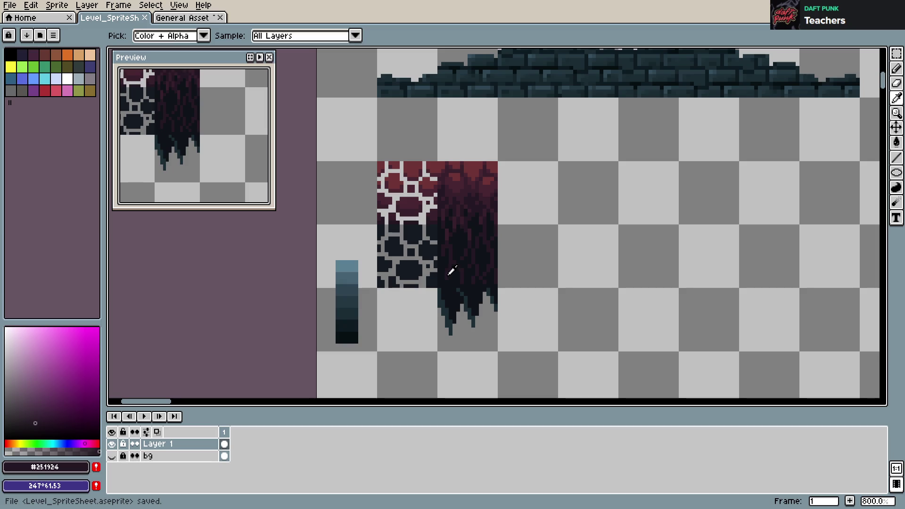
- Touch up drip pixels with its darkest and dark purple shades, saving along the way
left_click(454, 268, "alt")
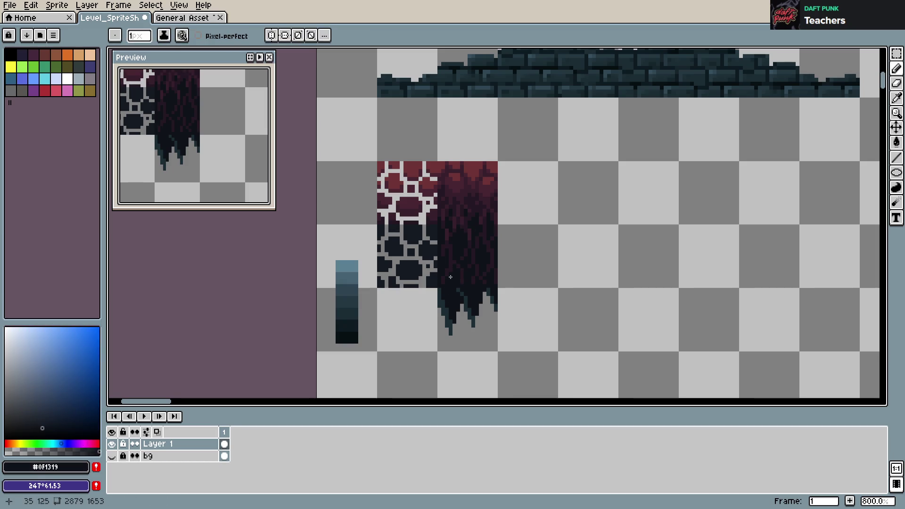
key("ctrl+s")
left_click(442, 252)
left_click(446, 247, "alt")
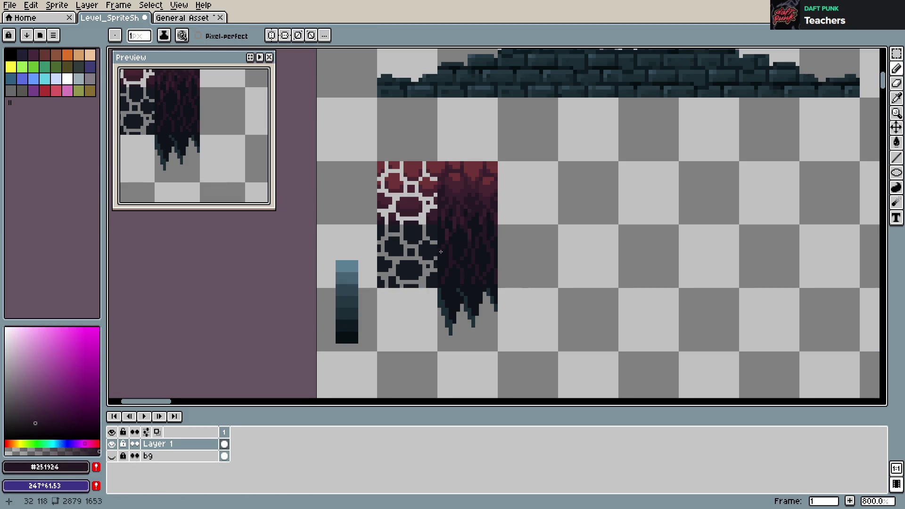
key("ctrl+s")
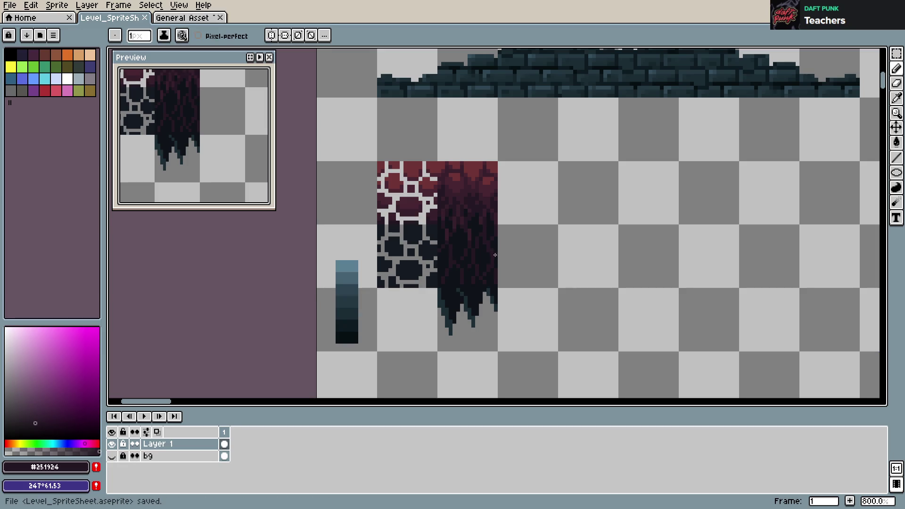
left_click(487, 249, "alt")
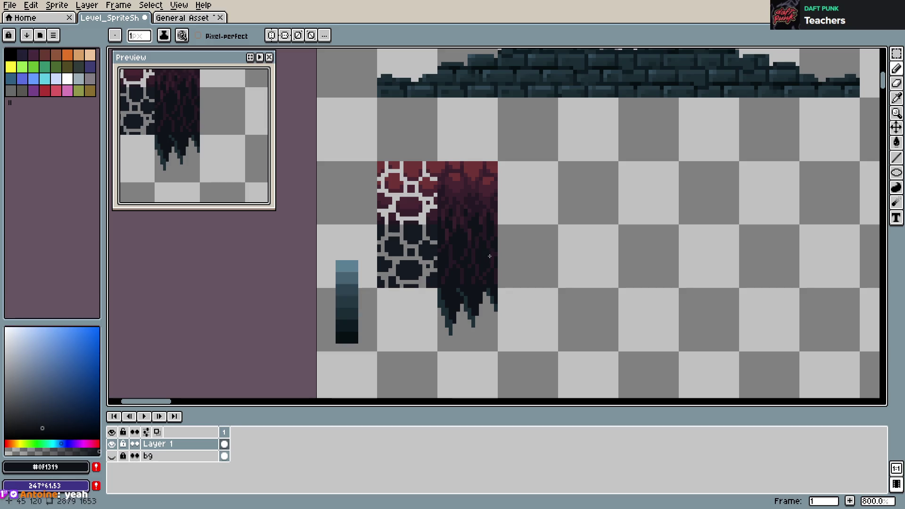
left_click(472, 257, "alt")
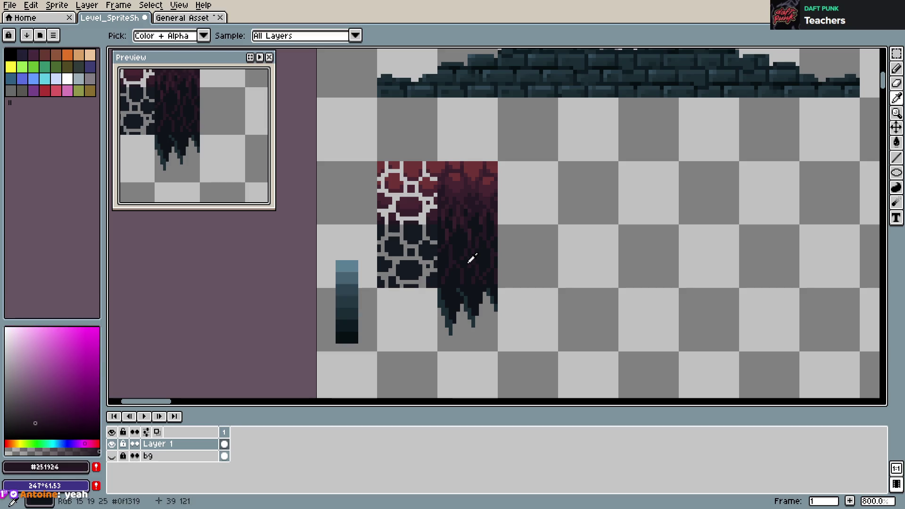
key("ctrl+s")
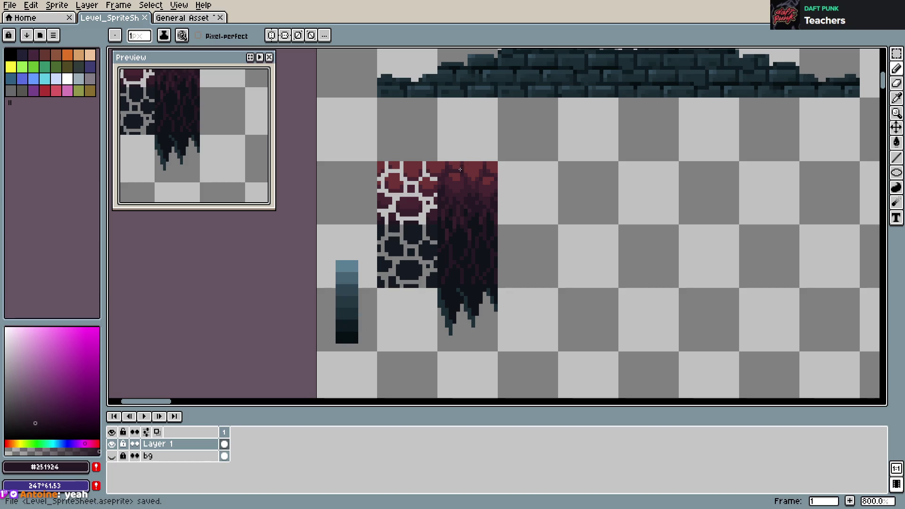
scroll(547, 210, "down", 2)
scroll(542, 219, "up", 2)
- Make a trial marquee selection of the dark drip area, then deselect it
key("m")
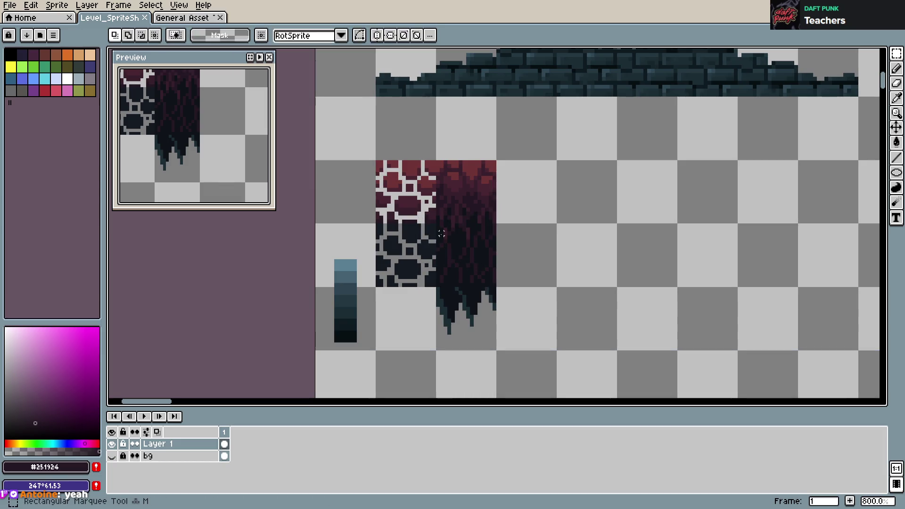
left_click_drag(437, 225, 501, 288)
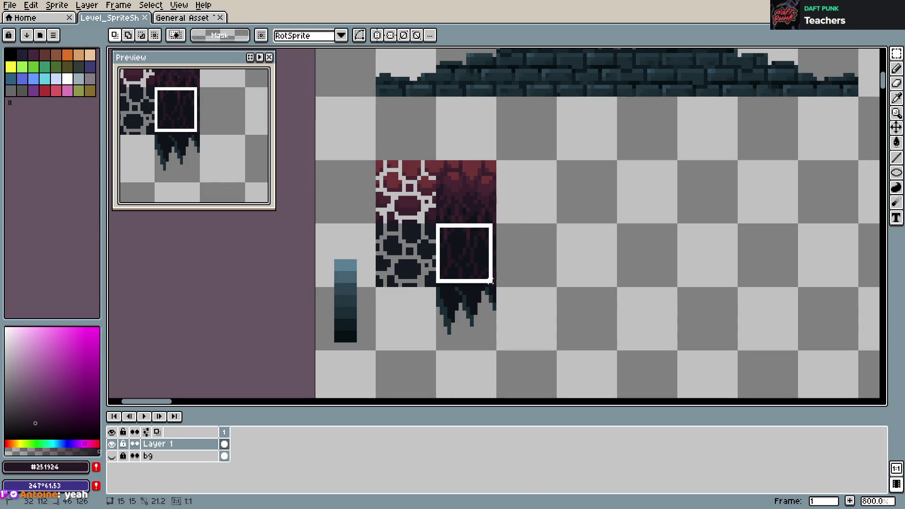
scroll(503, 273, "up", 1)
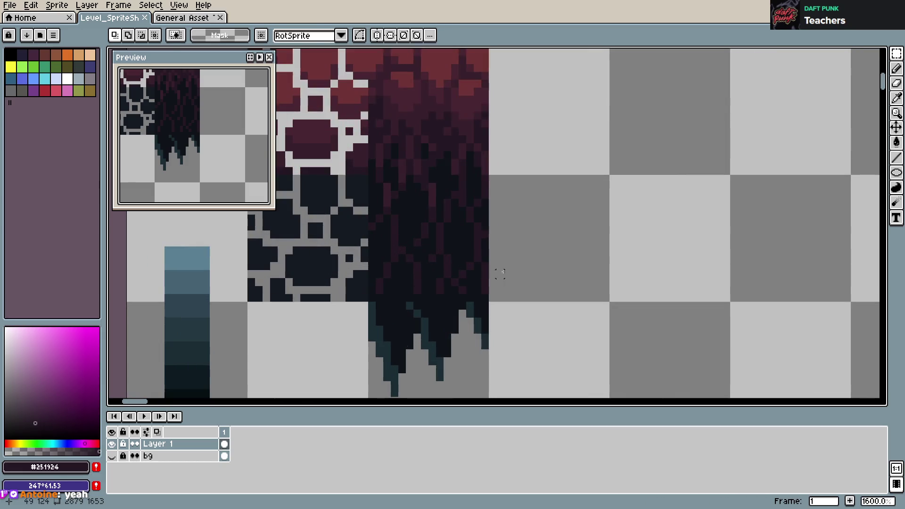
key("ctrl+d")
key("b")
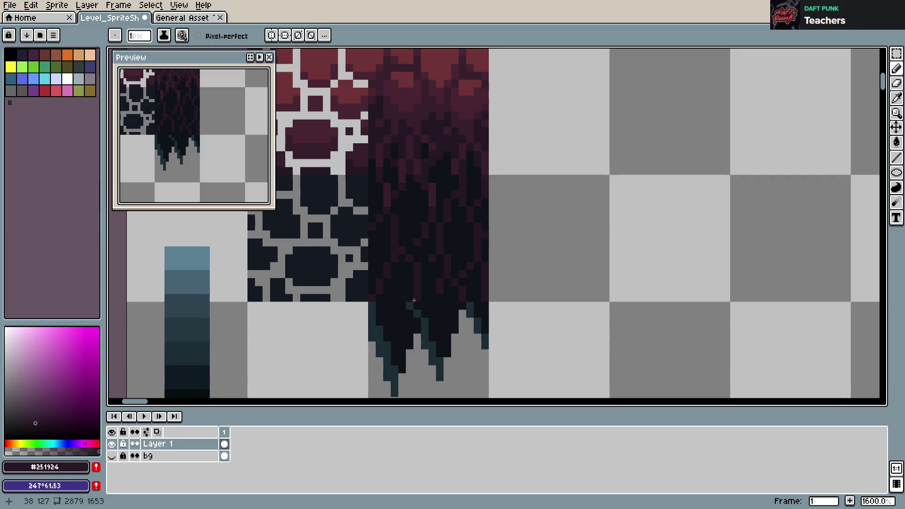
scroll(538, 251, "down", 3)
scroll(537, 250, "up", 2)
- Select a 16x16 vine patch and try placing copies, undoing the misplaced ones
key("m")
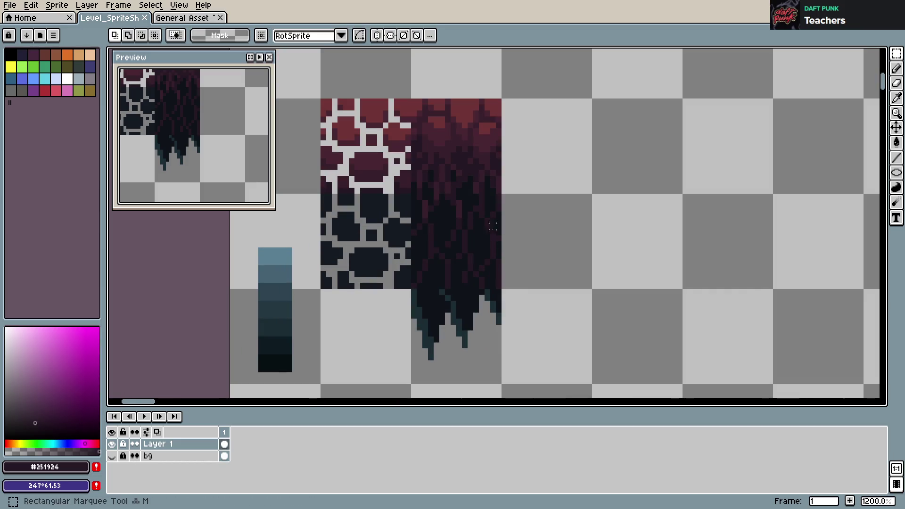
mouse_move(411, 195)
left_mouse_down()
mouse_move(497, 286)
mouse_move(655, 273)
mouse_move(635, 137)
mouse_move(643, 147)
mouse_move(742, 151)
left_mouse_up()
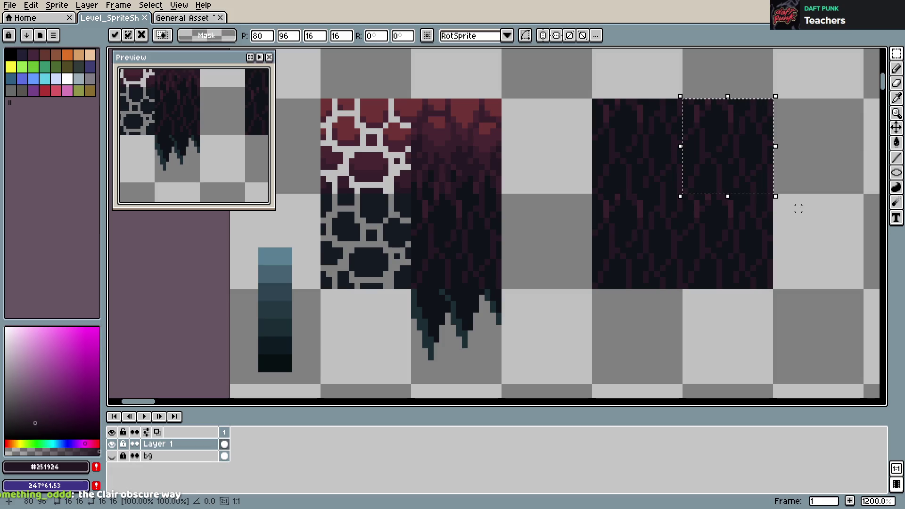
scroll(246, 132, "down", 2)
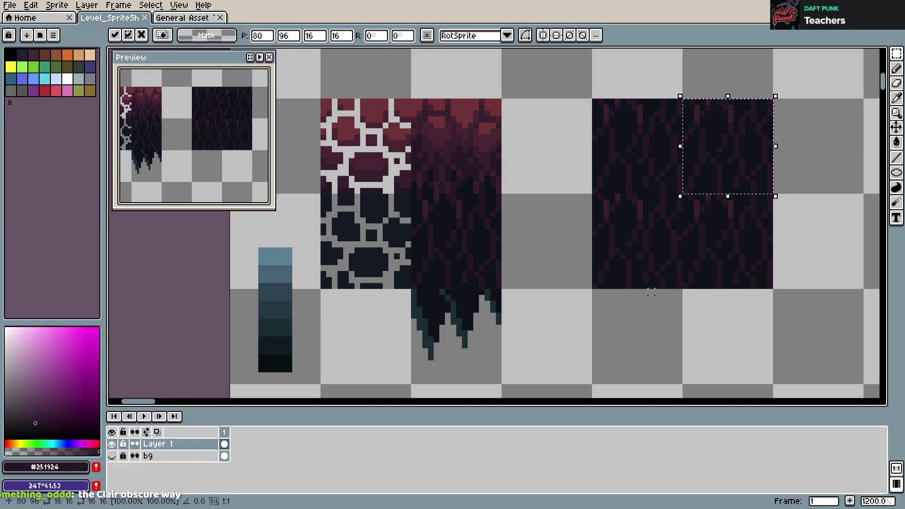
left_click(752, 351)
key("ctrl+z")
mouse_move(486, 239)
left_mouse_down()
mouse_move(551, 248)
mouse_move(542, 246)
left_mouse_up()
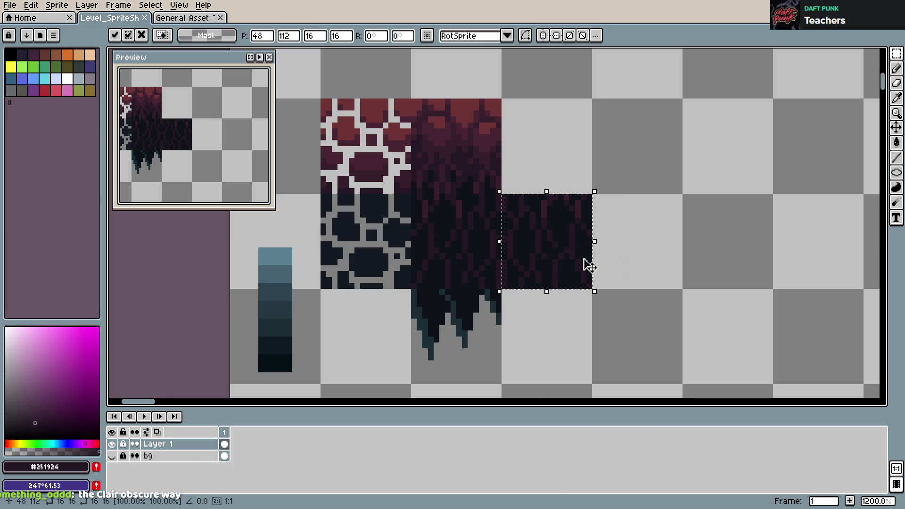
left_click(652, 249)
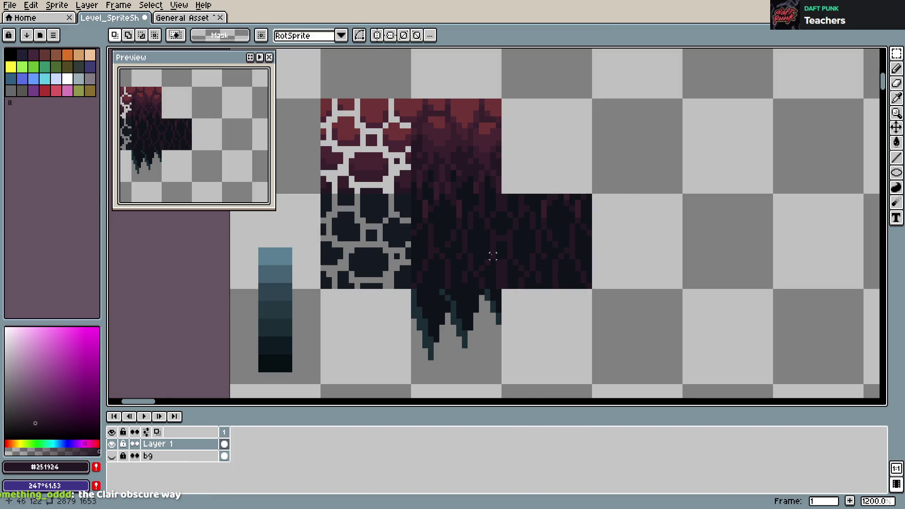
key("ctrl+z")
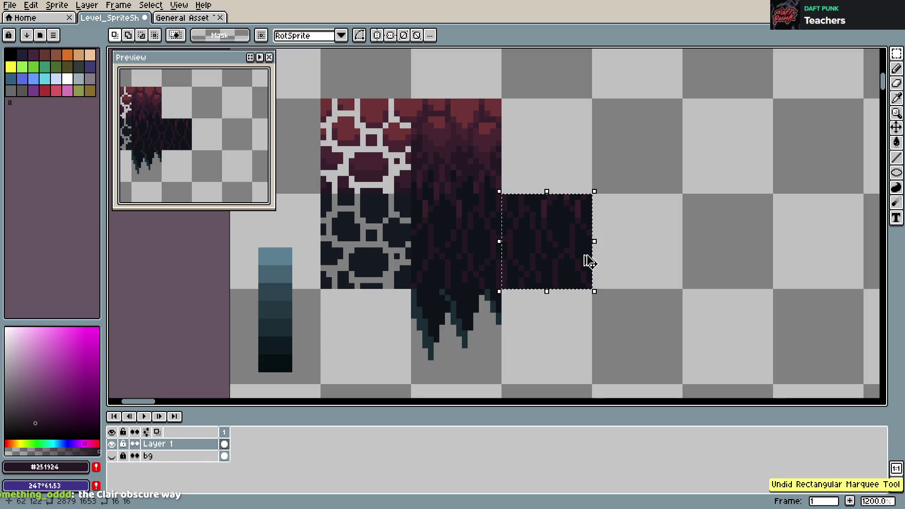
key("ctrl+z")
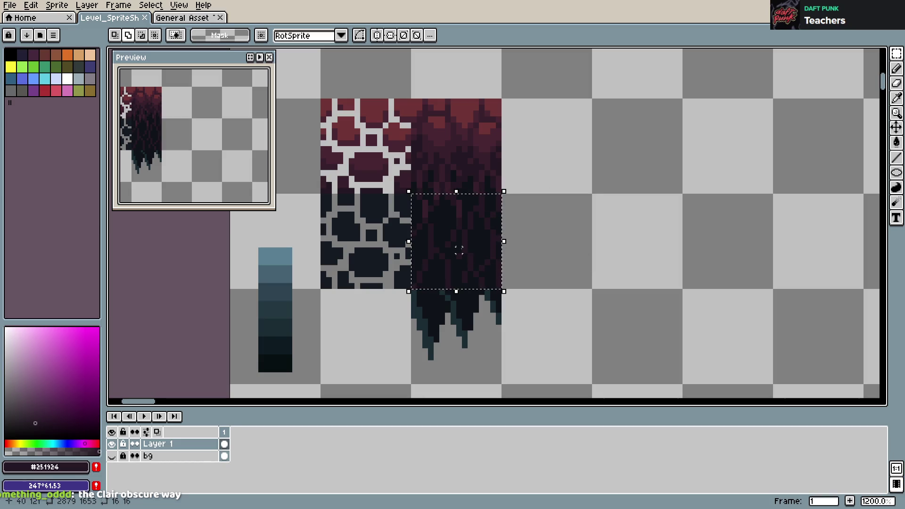
- Copy the vine block one tile right, nudge it one pixel left, commit, and save
left_click_drag(467, 253, 561, 250, "ctrl")
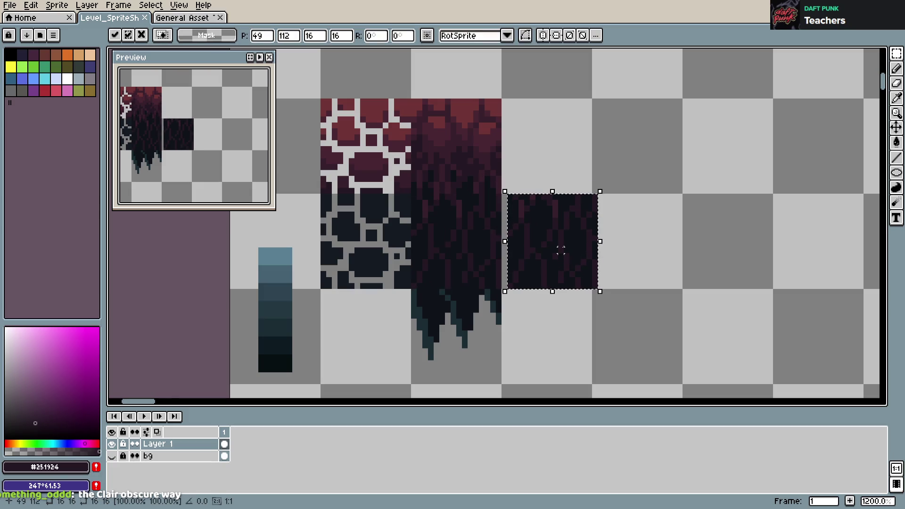
key("Left")
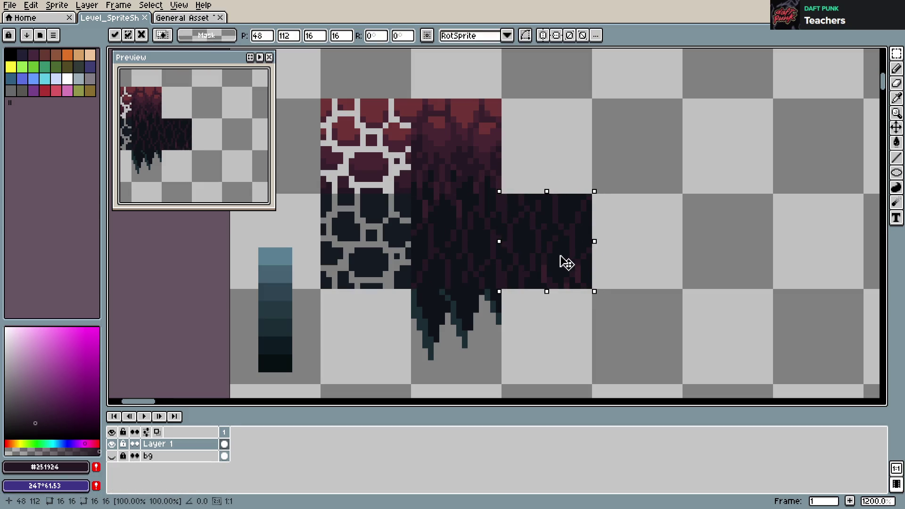
left_click(636, 250)
key("ctrl+s")
scroll(549, 238, "down", 2)
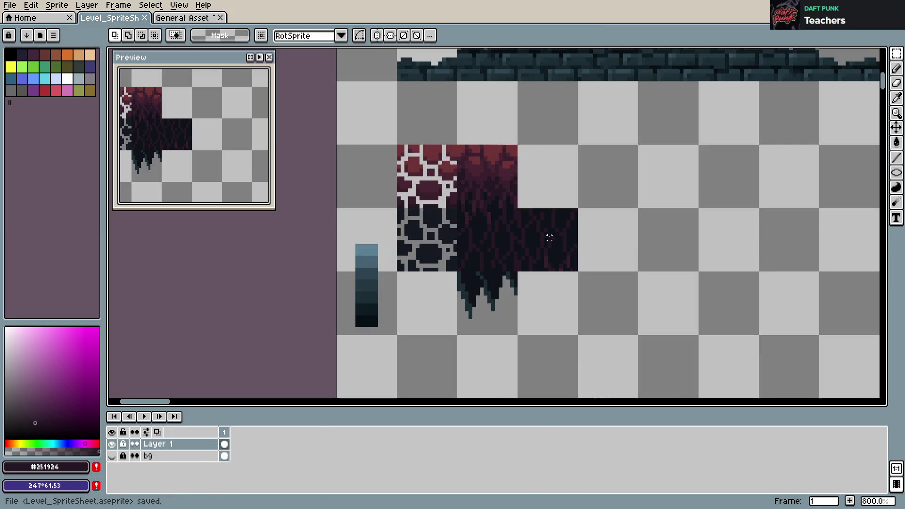
left_click_drag(549, 238, 548, 245)
- Paint teal and near-black pixels just below the new vine block
key("ctrl+s")
scroll(535, 325, "up", 3)
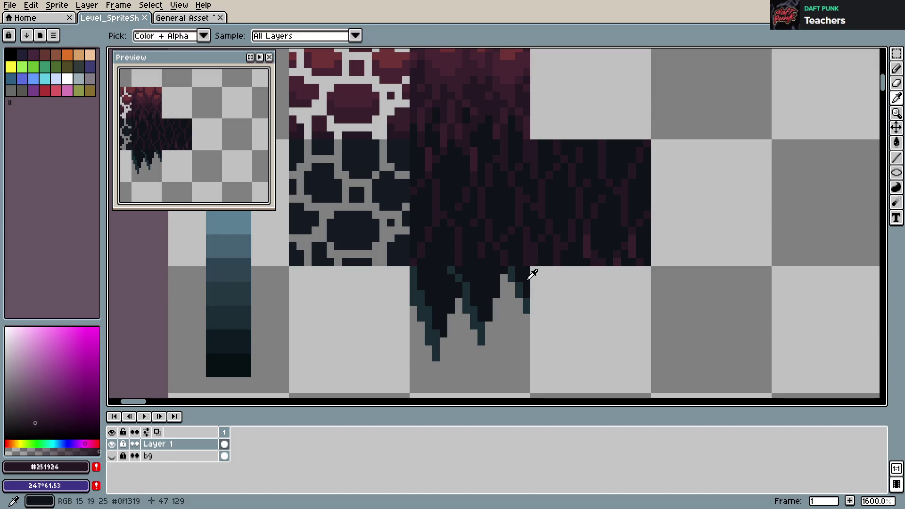
left_click(523, 287, "alt")
key("b")
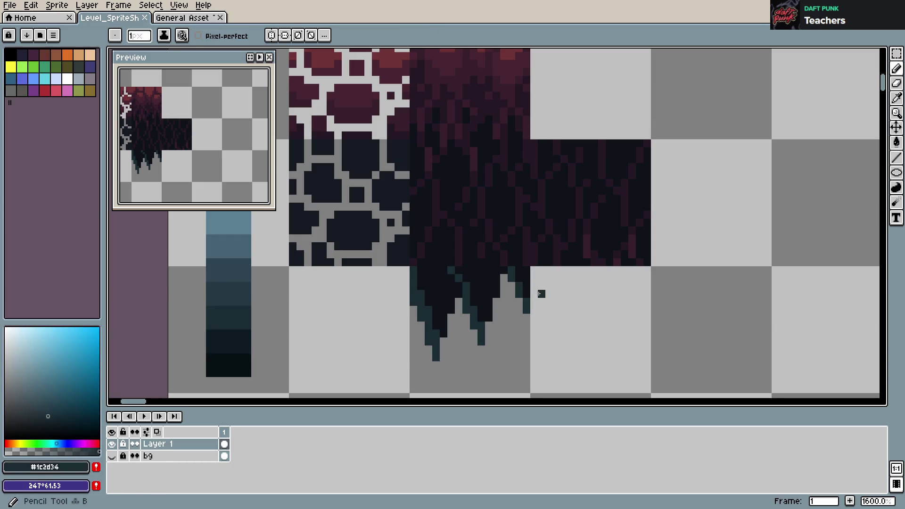
left_click(534, 288)
left_click(535, 277)
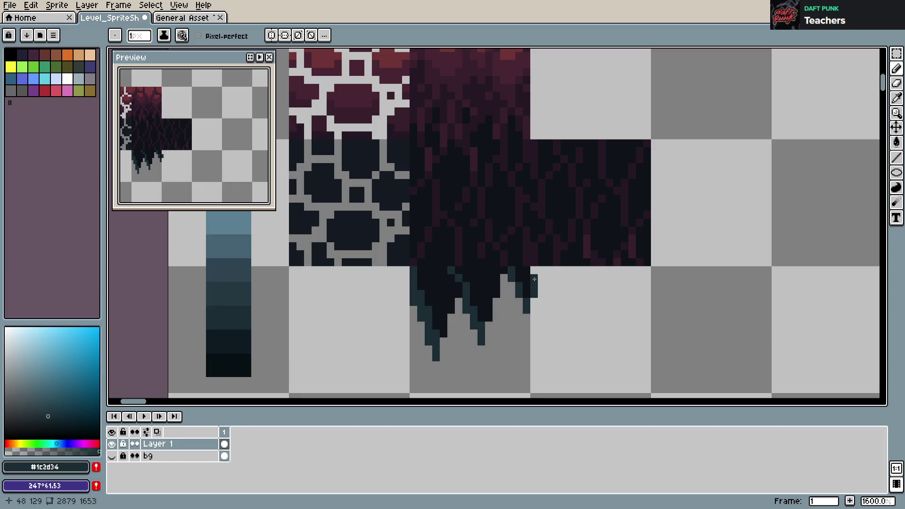
left_click(540, 277)
left_click(529, 269, "alt")
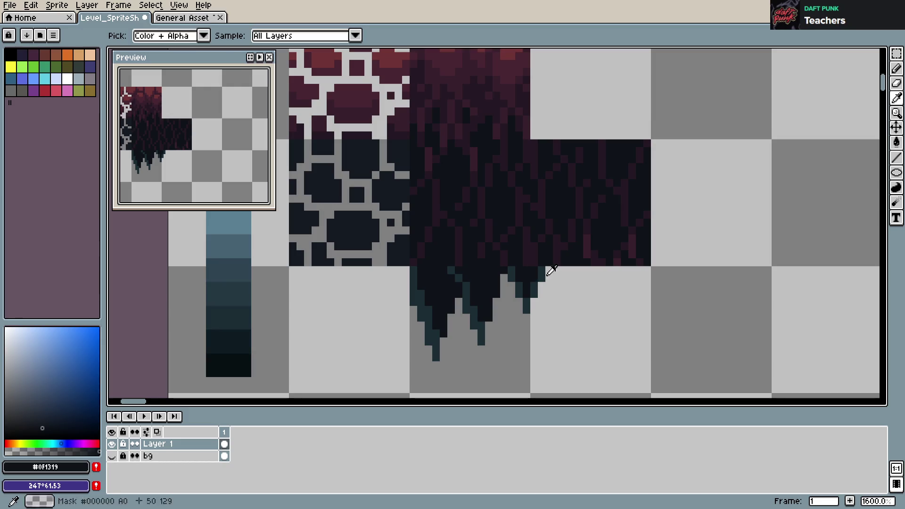
left_click(541, 277)
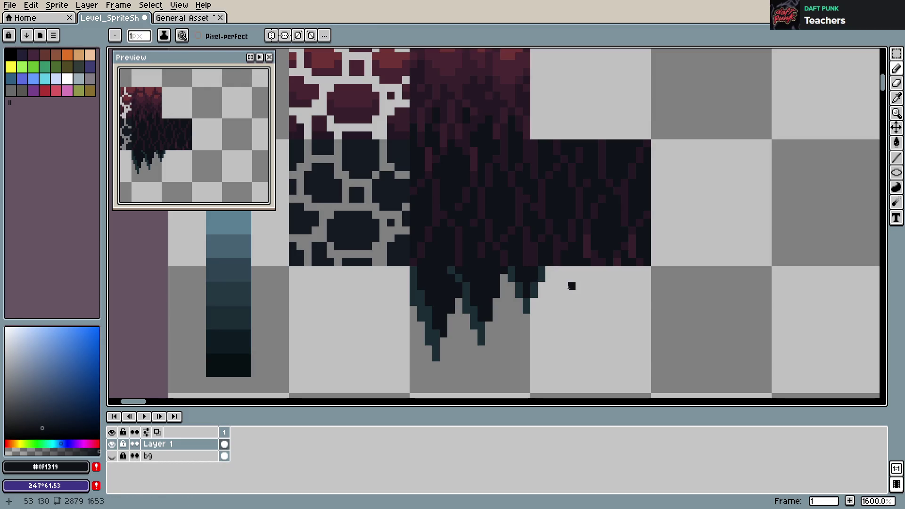
- Draw a teal-and-dark drip under the block, trimming its lower teal tail and lengthening it
left_click(541, 271, "alt")
left_click_drag(549, 277, 565, 333)
left_click(524, 274, "alt")
mouse_move(549, 278)
left_mouse_down()
mouse_move(564, 334)
mouse_move(566, 311)
mouse_move(564, 343)
left_mouse_up()
key("e")
key("b")
mouse_move(572, 307)
left_mouse_down()
mouse_move(571, 330)
mouse_move(571, 280)
mouse_move(564, 304)
mouse_move(579, 302)
mouse_move(580, 269)
mouse_move(550, 269)
mouse_move(587, 269)
mouse_move(587, 287)
left_mouse_up()
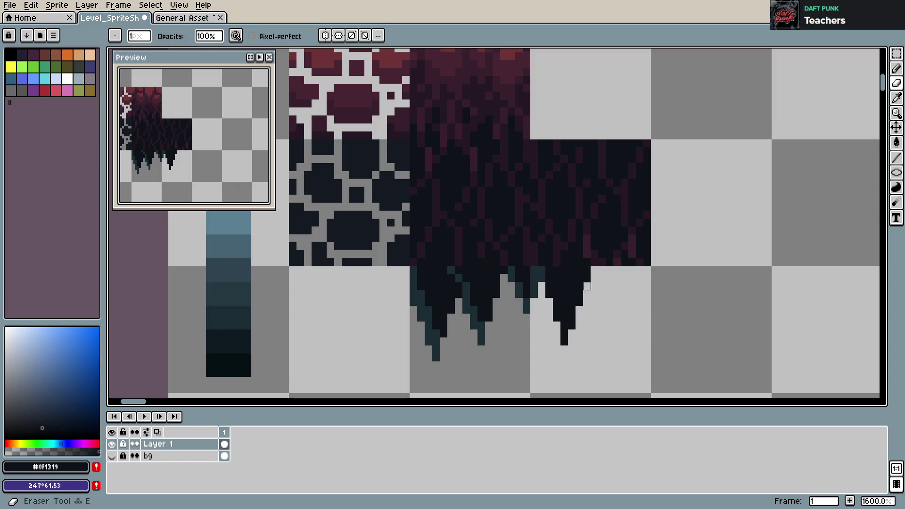
- Add another dark drip and dark pixels along the right edge, then save
mouse_move(602, 274)
left_mouse_down()
mouse_move(615, 316)
mouse_move(620, 283)
mouse_move(641, 272)
left_mouse_up()
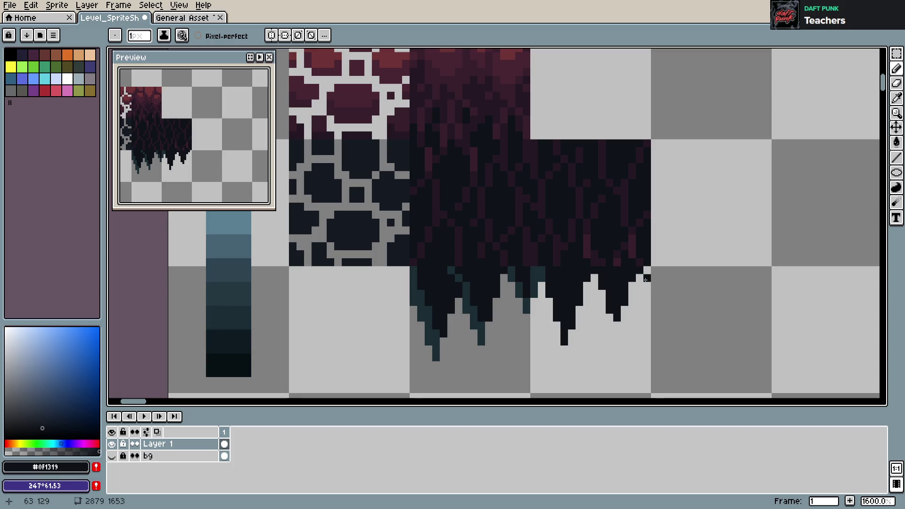
mouse_move(647, 270)
left_mouse_down()
mouse_move(640, 278)
mouse_move(648, 294)
left_mouse_up()
key("ctrl+s")
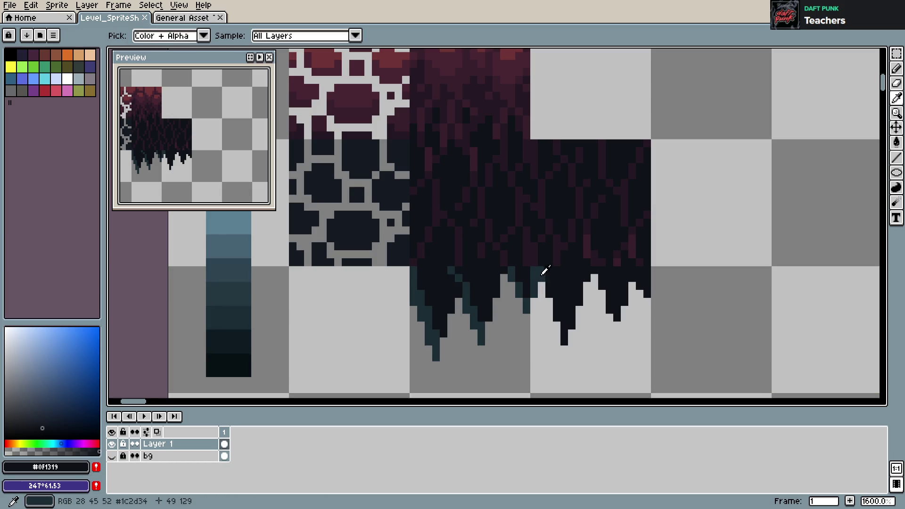
- Pick the teal #1c2d34 and paint it on the new drip tips and edges
left_click(541, 276)
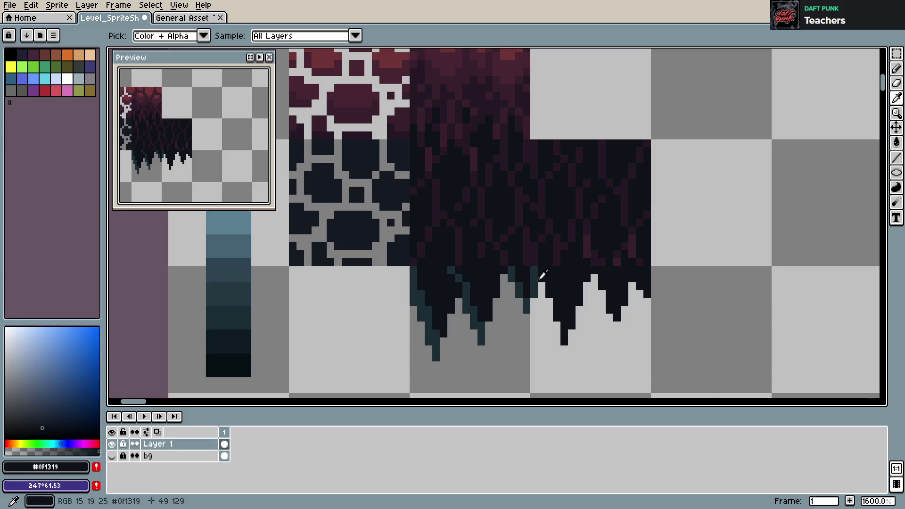
left_click(542, 280, "alt")
left_click_drag(556, 314, 564, 344)
left_click(572, 325)
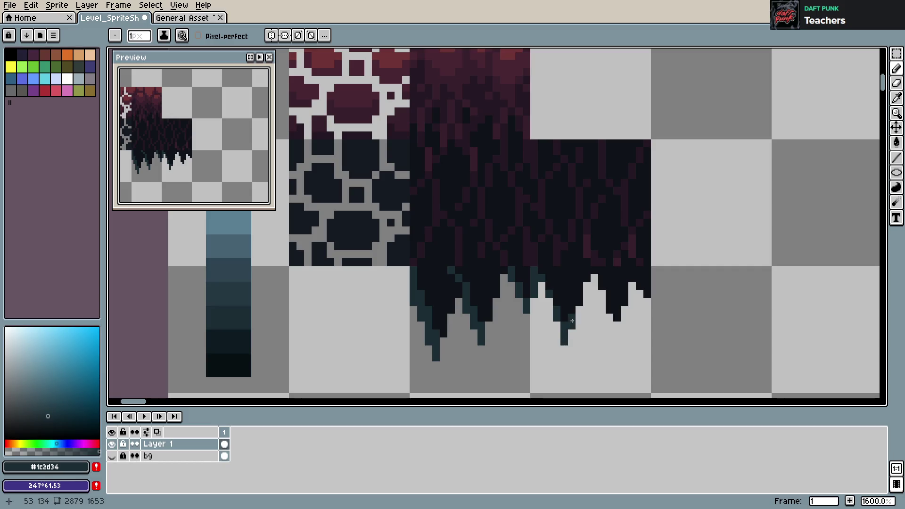
left_click_drag(610, 309, 603, 278)
left_click(639, 294)
left_click(639, 286)
- Add a few more teal and dark pixels to the drips, saving along the way
key("v")
key("ctrl+s")
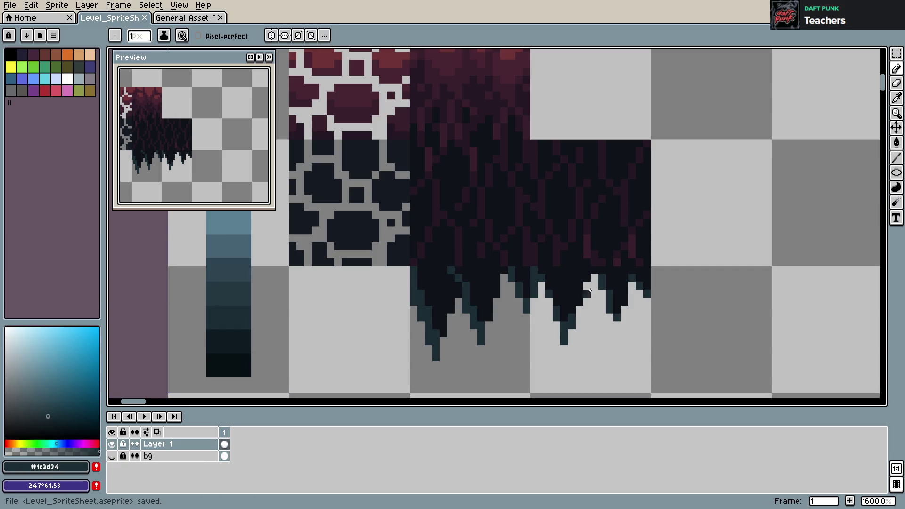
left_click(625, 303)
left_click(491, 327)
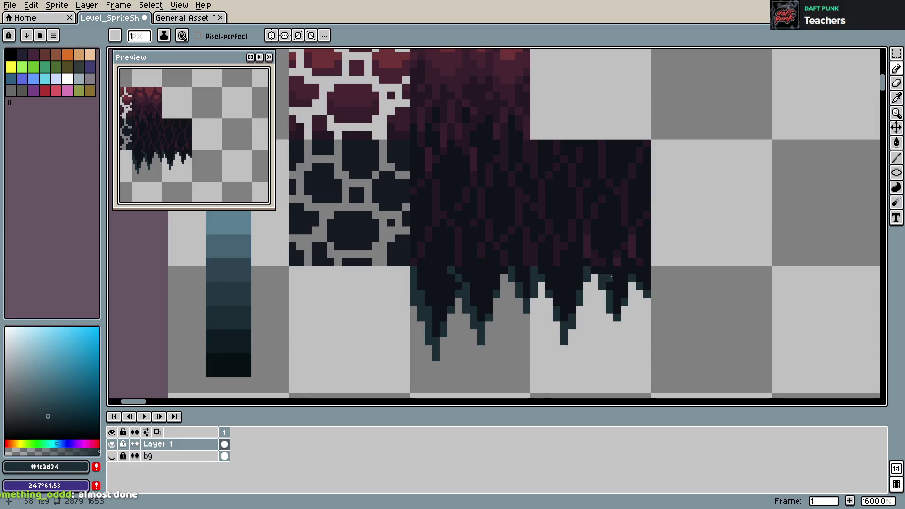
key("ctrl+s")
left_click(602, 294)
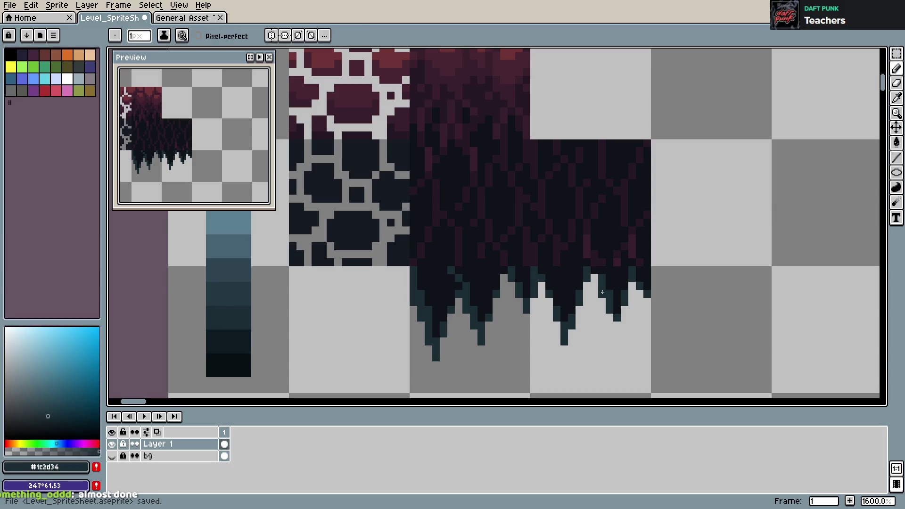
key("ctrl+s")
- Eyedrop the near-black #0f1319 and fill dark pixels down the left icicle
key("i")
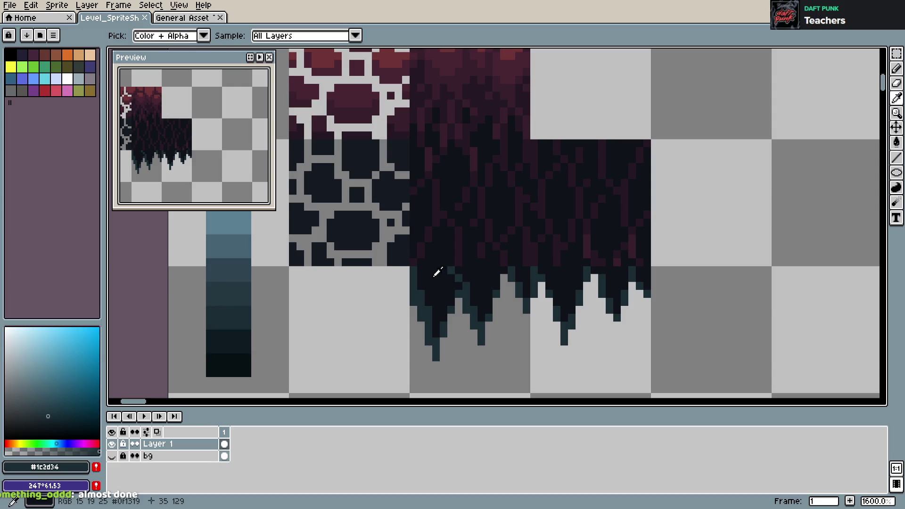
left_click(424, 269)
key("b")
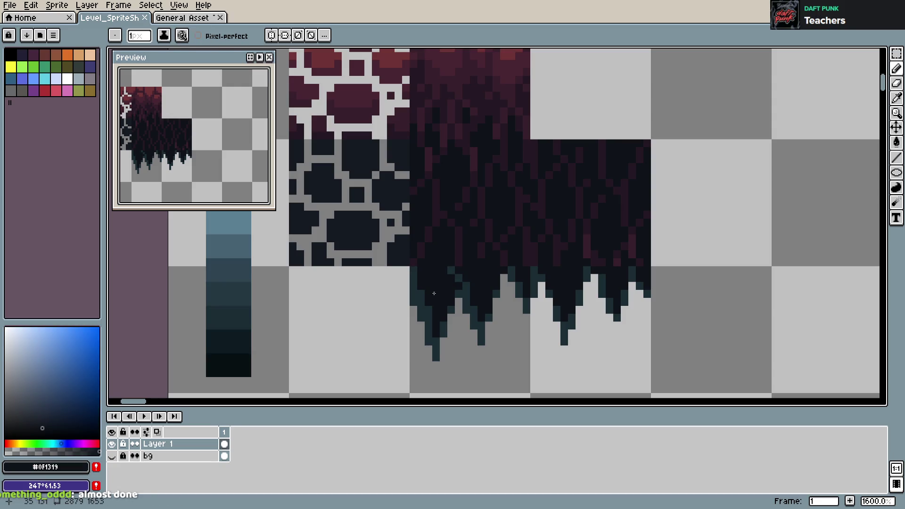
left_click_drag(420, 292, 429, 317)
- Resample teal #1c2d34 and near-black #0f1319, then save Level_SpriteSheet.aseprite
key("i")
left_click(433, 325)
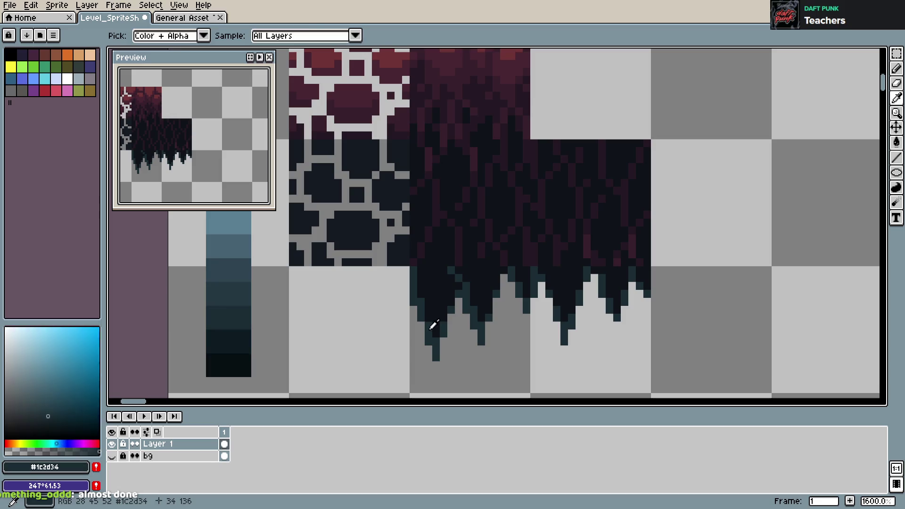
key("b")
key("ctrl+s")
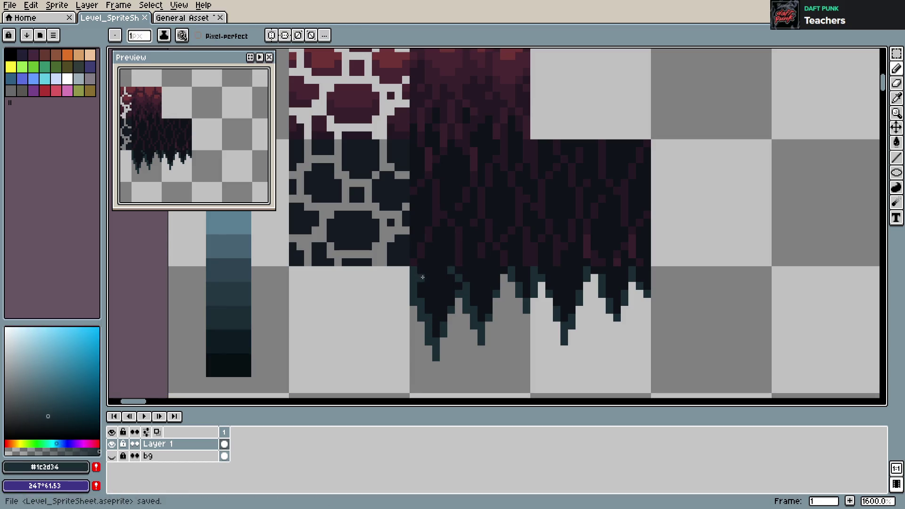
key("i")
key("v")
key("b")
key("ctrl+s")
key("ctrl+s")
left_click(527, 261, "alt")
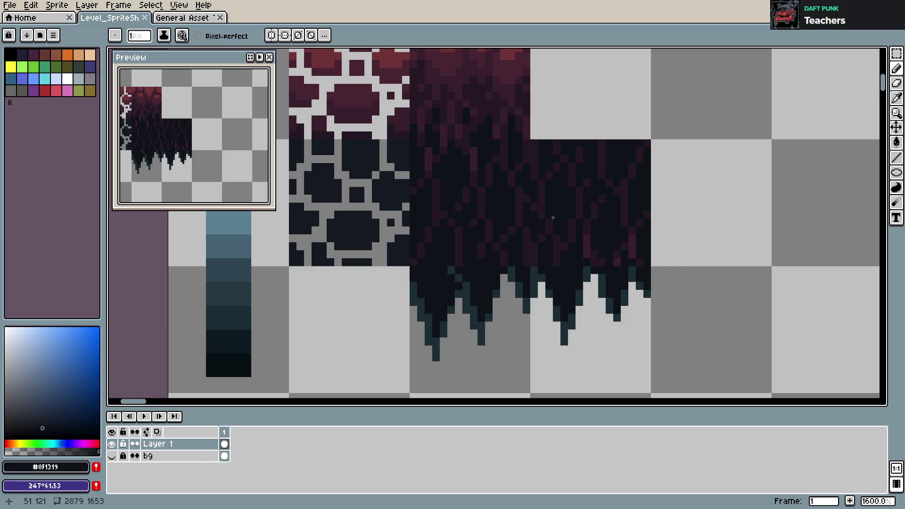
key("ctrl+s")
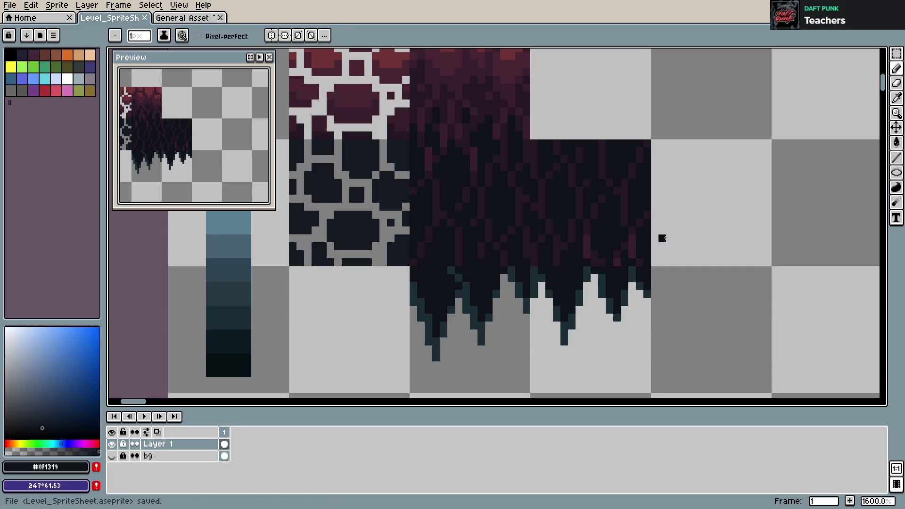
- Marquee the row of drips and place a copy one tile to the right
scroll(663, 238, "down", 4)
key("ctrl+s")
scroll(589, 261, "up", 1)
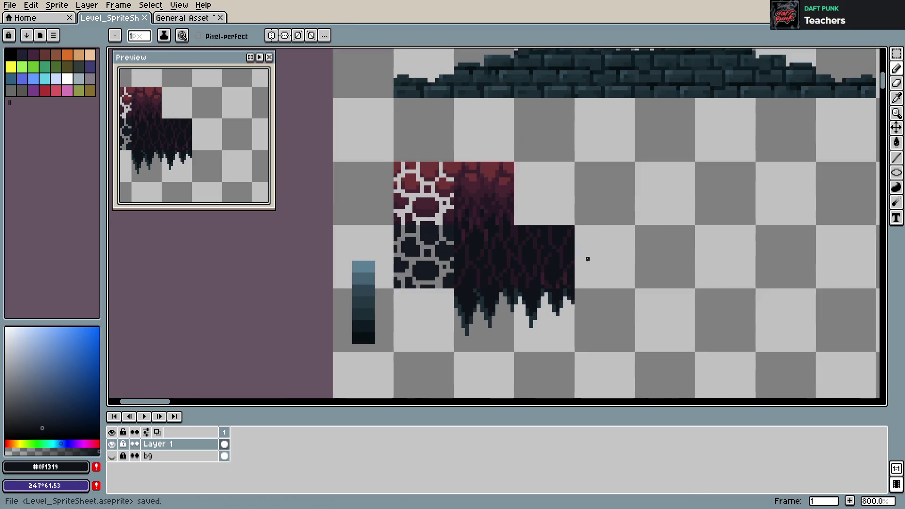
scroll(587, 258, "down", 2)
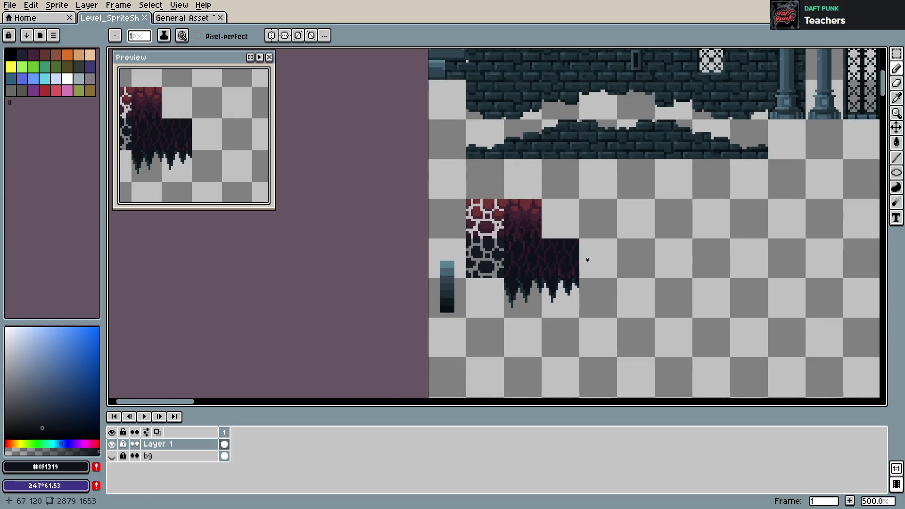
scroll(587, 259, "down", 1)
scroll(588, 260, "up", 2)
scroll(587, 260, "up", 1)
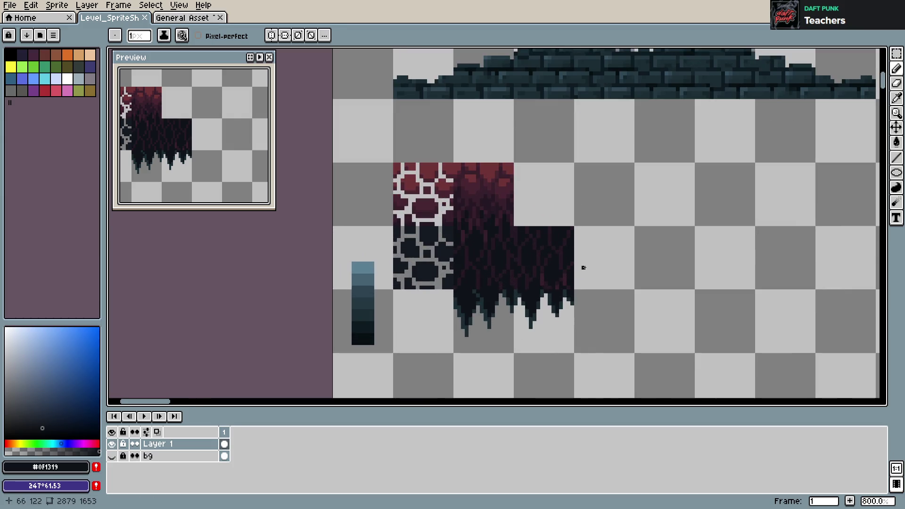
key("m")
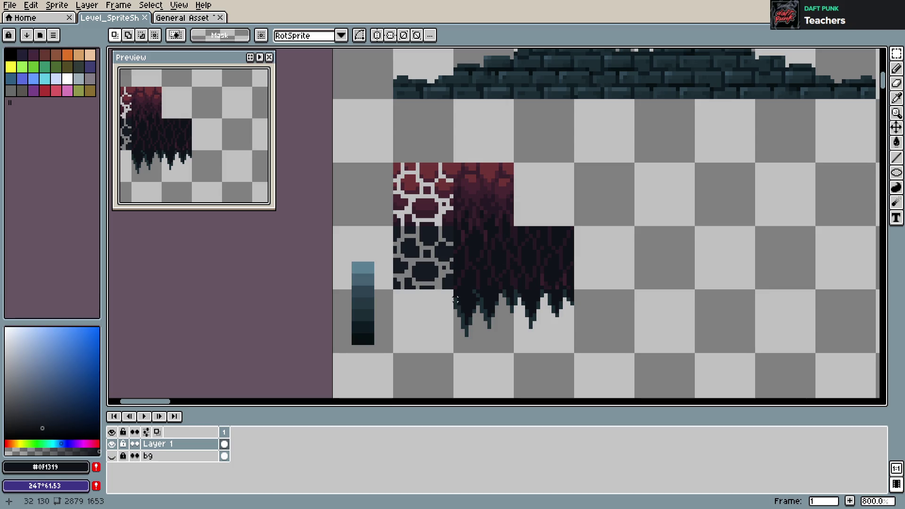
mouse_move(456, 292)
left_mouse_down()
mouse_move(573, 353)
mouse_move(666, 348)
mouse_move(662, 341)
left_mouse_up()
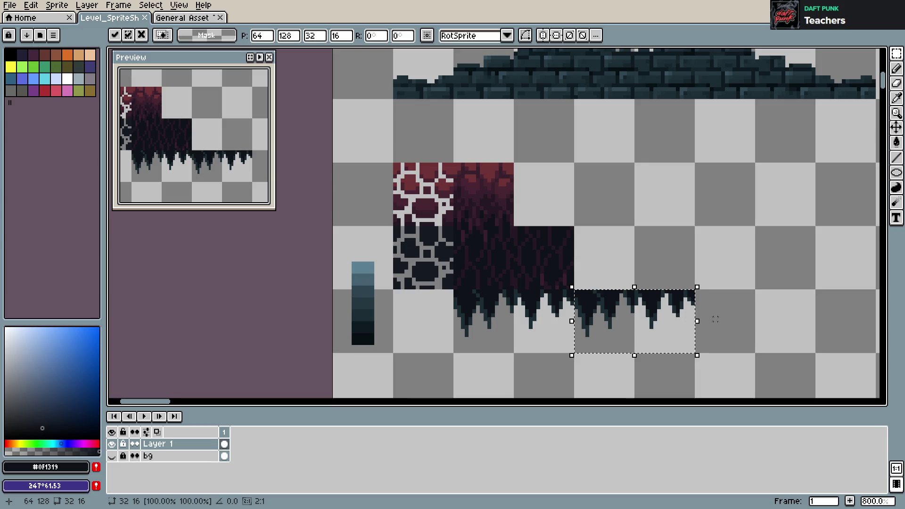
left_click(496, 199)
- Try copying the crimson tile beside the drips, then undo it and deselect
mouse_move(455, 165)
left_mouse_down()
mouse_move(513, 225)
mouse_move(627, 285)
left_mouse_up()
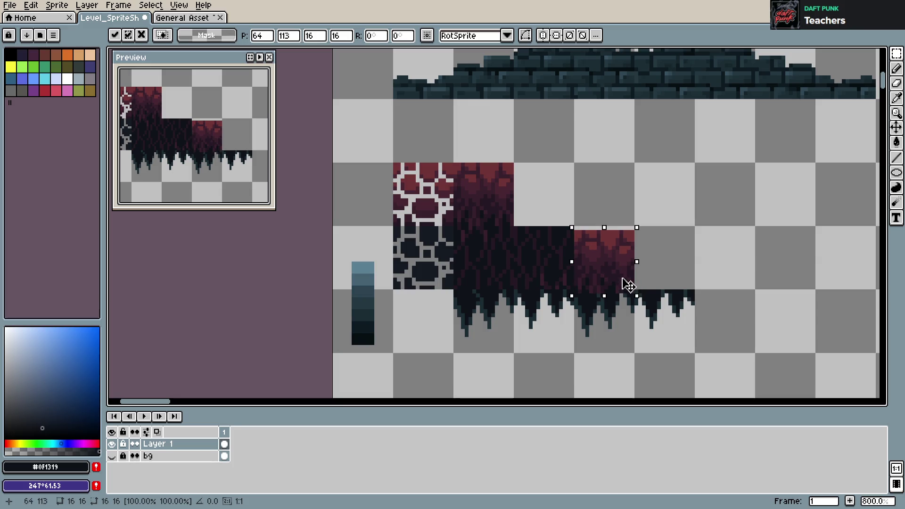
left_click(659, 267)
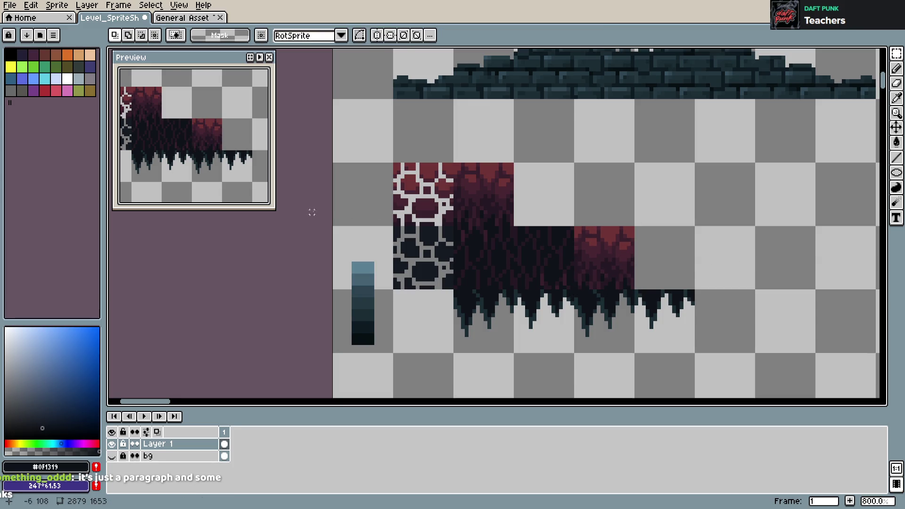
key("ctrl+z")
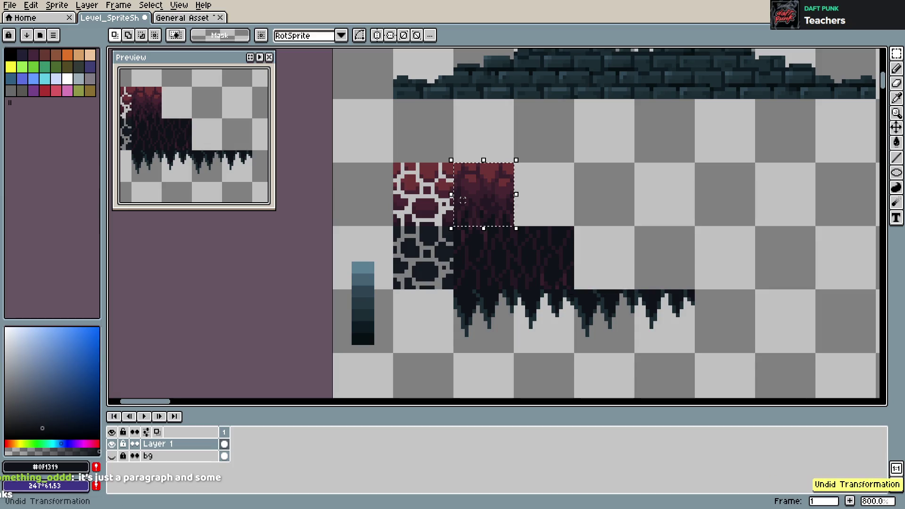
left_click(545, 204)
left_click_drag(453, 161, 513, 228)
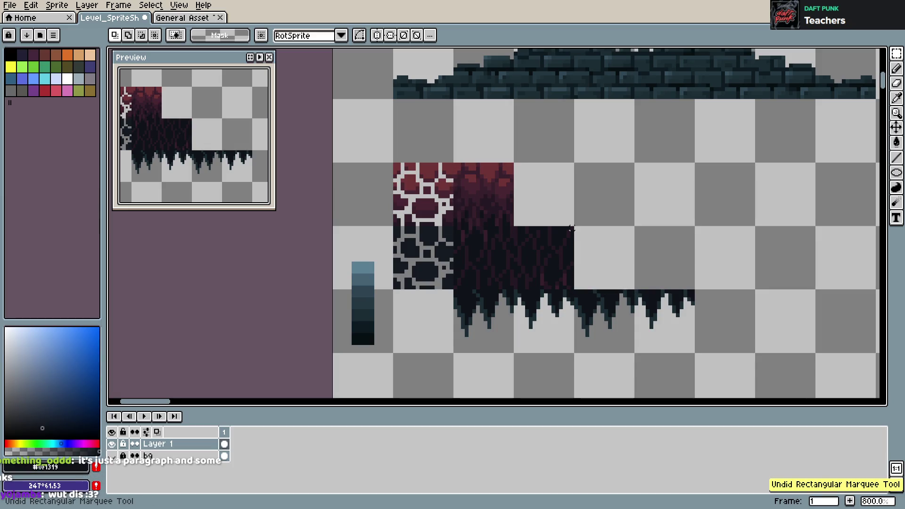
key("ctrl+d")
left_click_drag(554, 185, 565, 193)
scroll(466, 137, "up", 2)
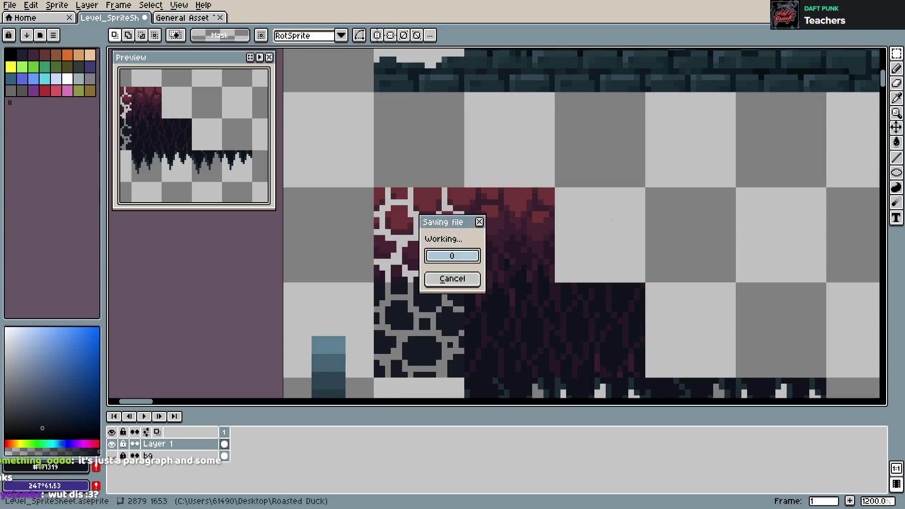
- Sample the vine shading's dark reds #251924, #371F2B and near-black #0F1319
key("i")
key("b")
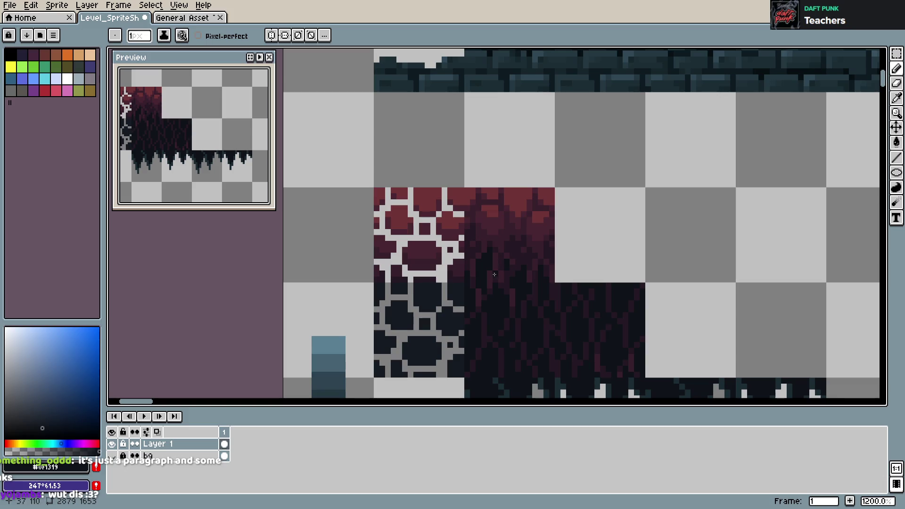
left_click(491, 284, "alt")
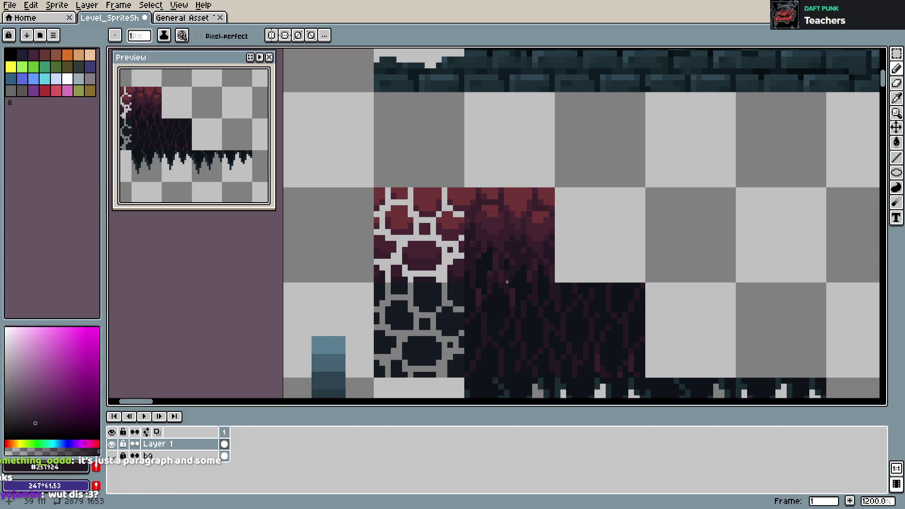
left_click(499, 285, "alt")
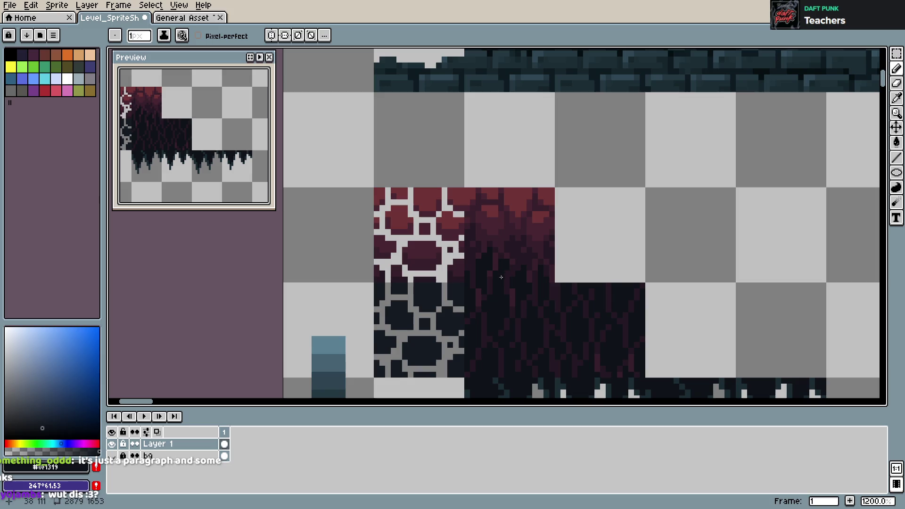
left_click(513, 269, "alt")
left_click(515, 276, "alt")
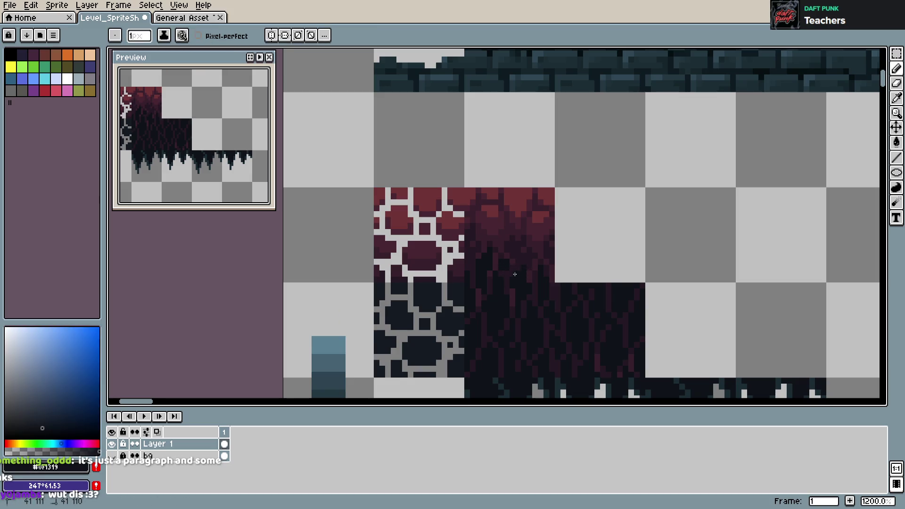
left_click(542, 272, "alt")
left_click(529, 260, "alt")
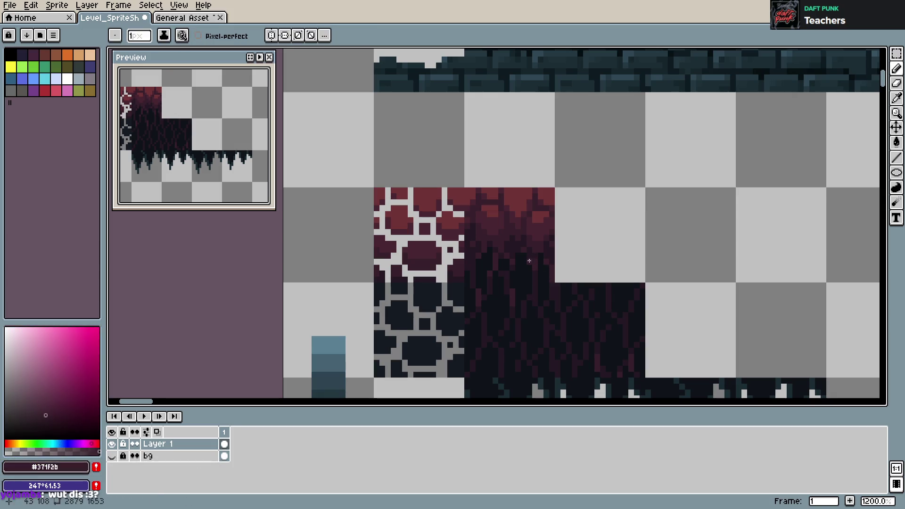
left_click(534, 263, "alt")
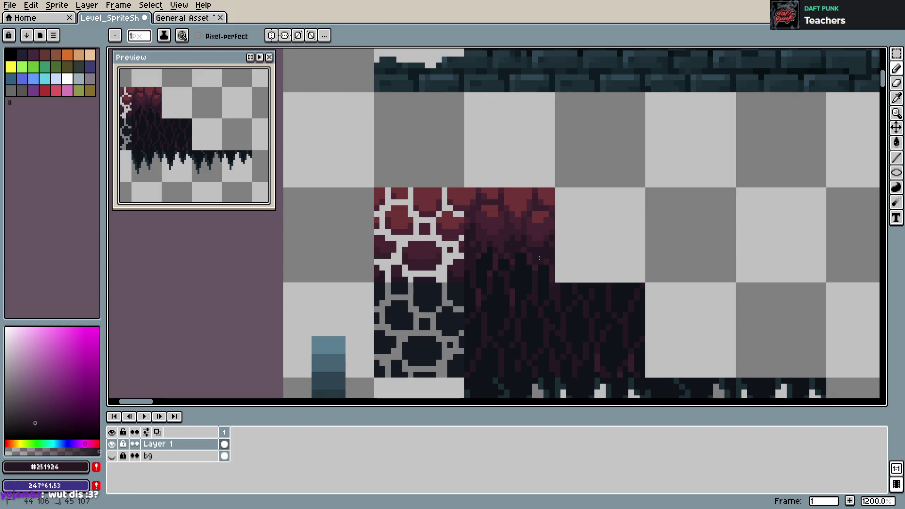
left_click(542, 268, "alt")
- Paint one vine shading pixel, resample #0F1319 and save the spritesheet
left_click(550, 254)
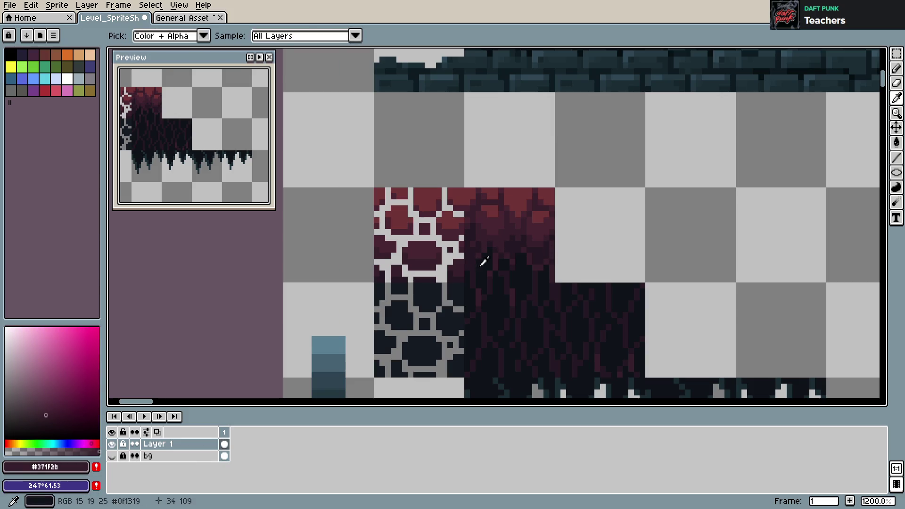
left_click(468, 257, "alt")
key("ctrl+s")
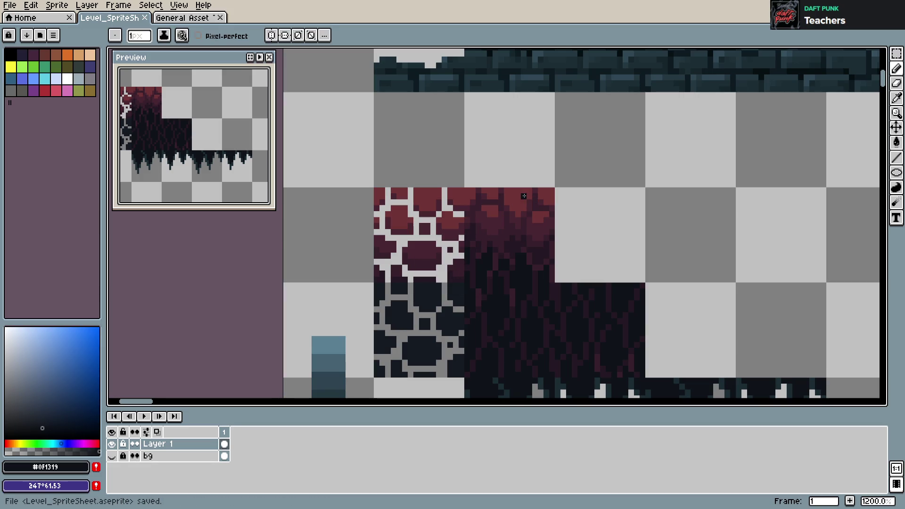
scroll(537, 200, "down", 2)
- Sample the dark red #371F2B from the vine area and save the spritesheet
left_click_drag(537, 199, 533, 200)
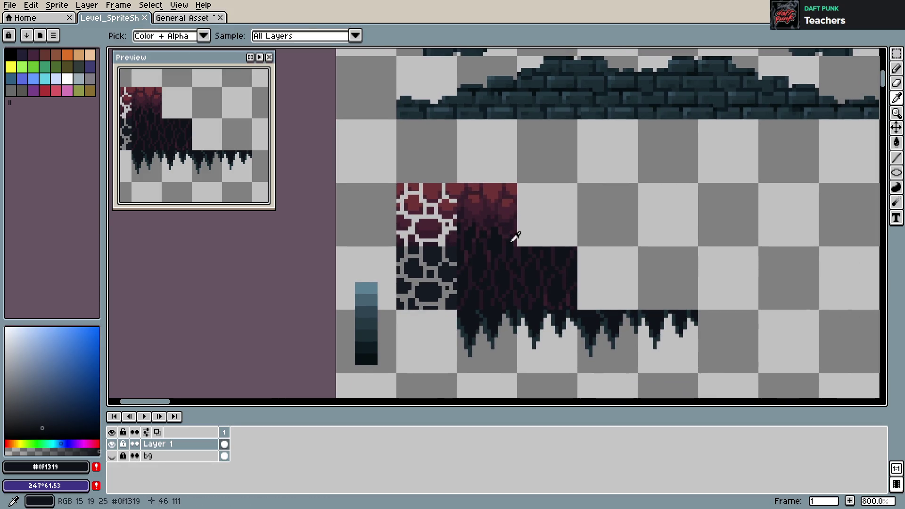
left_click(507, 232)
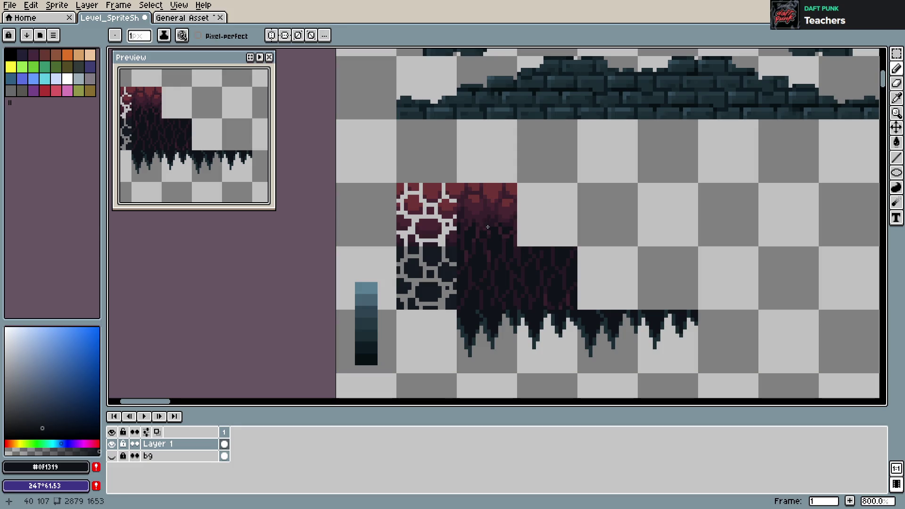
key("v")
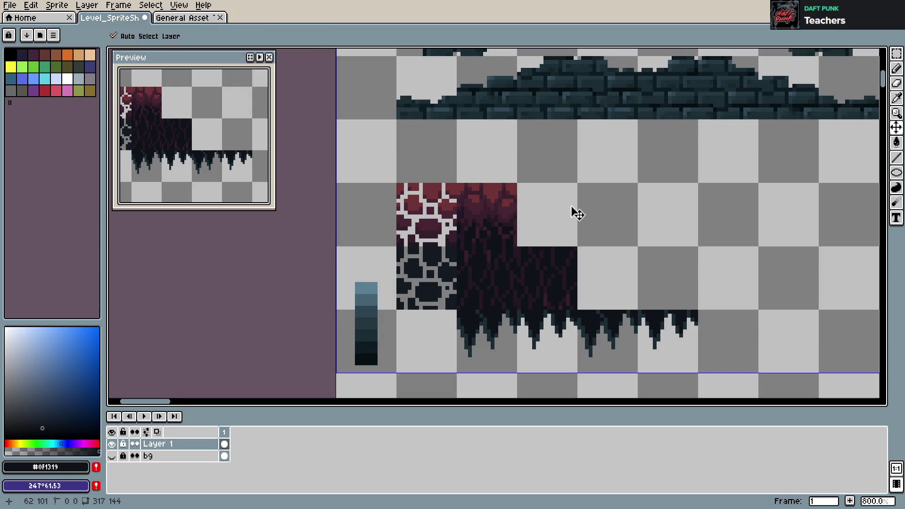
left_click(516, 226, "alt")
key("ctrl+s")
- Marquee a 16×16 selection over the crimson vine tile, cancelling a stray move
key("m")
mouse_move(458, 184)
left_mouse_down()
mouse_move(517, 242)
mouse_move(622, 298)
mouse_move(617, 289)
left_mouse_up()
key("Escape")
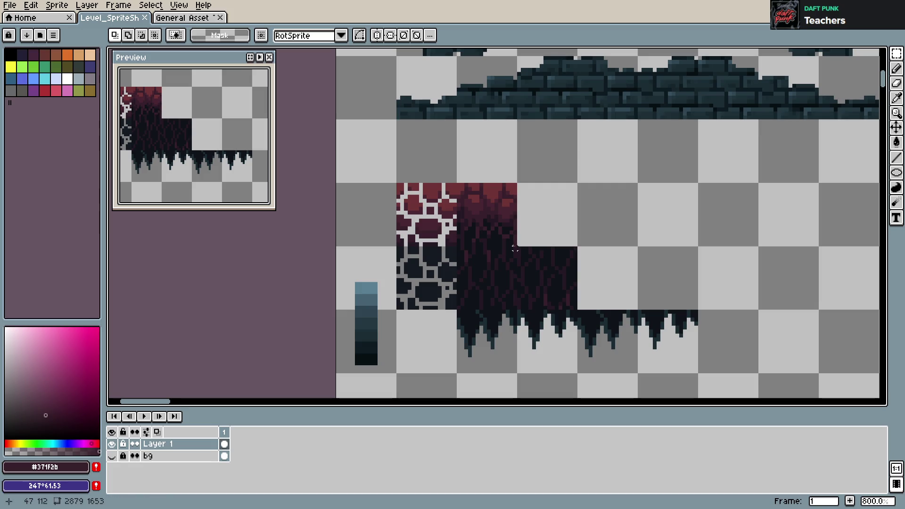
mouse_move(515, 247)
left_mouse_down()
mouse_move(460, 186)
mouse_move(608, 283)
left_mouse_up()
scroll(780, 268, "down", 1)
- Undo the extra red stone tile copy and save the spritesheet
left_click(779, 267)
scroll(750, 283, "down", 3)
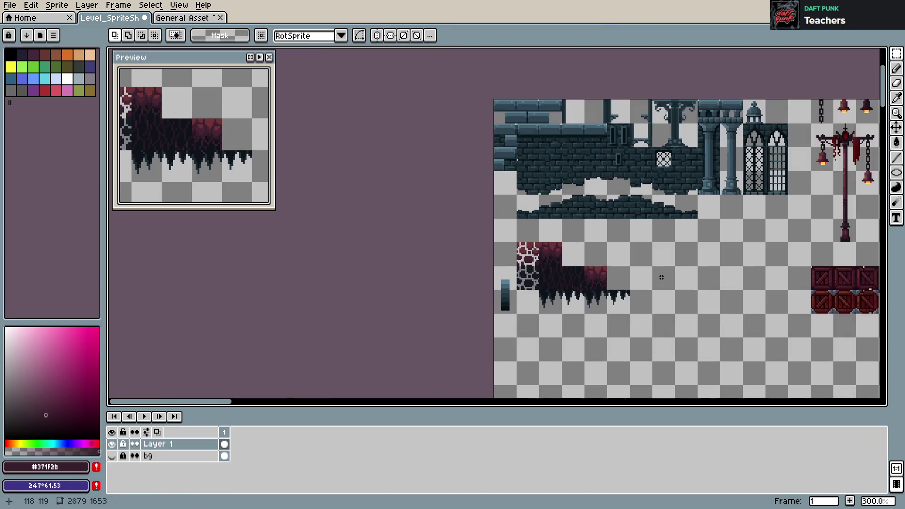
scroll(661, 277, "down", 1)
scroll(448, 260, "up", 2)
scroll(448, 259, "up", 1)
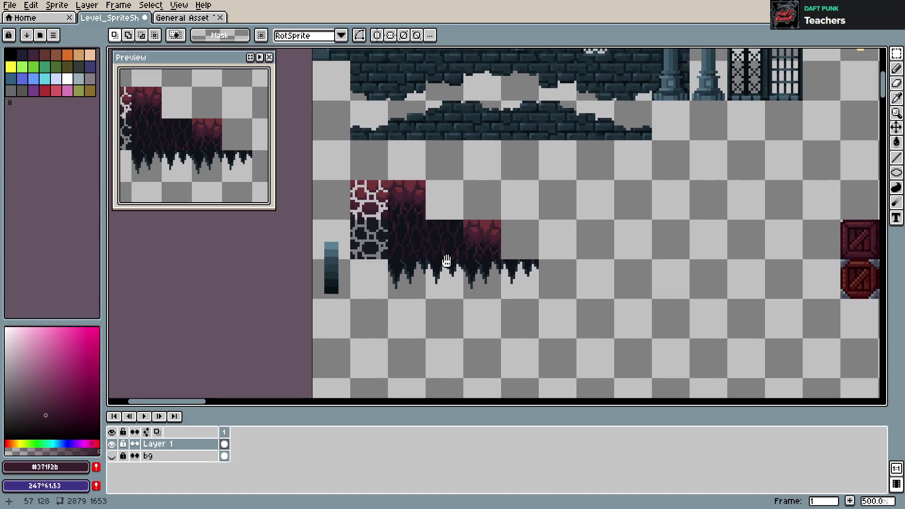
scroll(448, 259, "up", 1)
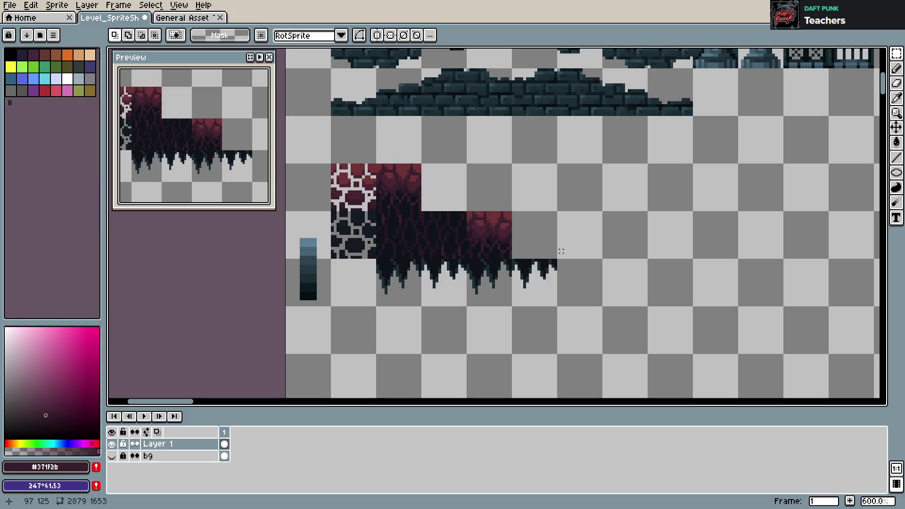
key("ctrl+z")
key("ctrl+z")
key("ctrl+z")
key("ctrl+z")
key("ctrl+z")
key("ctrl+z")
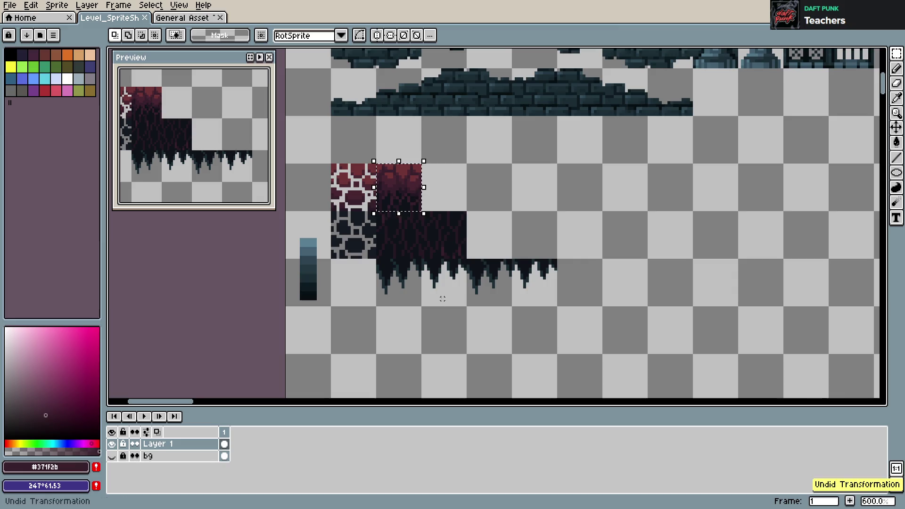
scroll(442, 298, "up", 4)
key("ctrl+s")
- Deselect and pick the dark #251924 vine colour for the Pencil
key("ctrl+d")
key("i")
left_click(453, 225)
key("b")
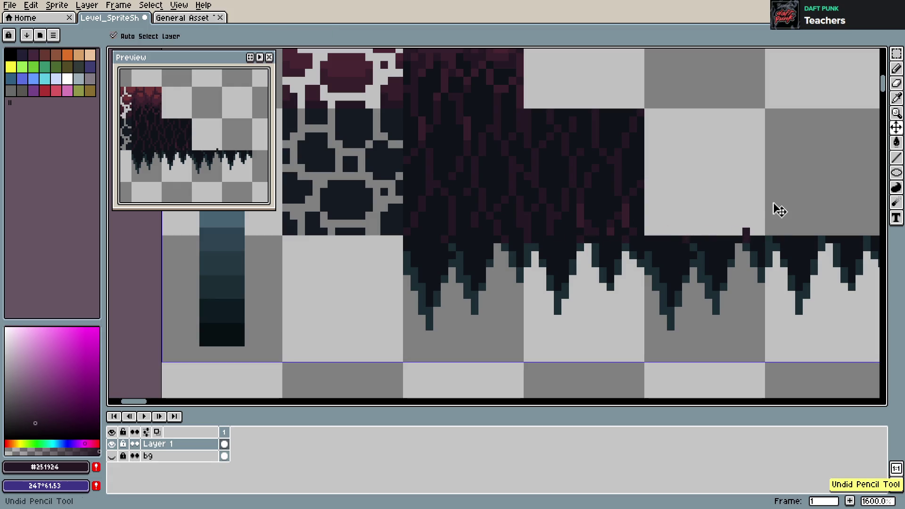
- Test a dark pixel on the vine edge, undo it, and save Level_SpriteSheet.aseprite
left_click_drag(768, 240, 633, 226)
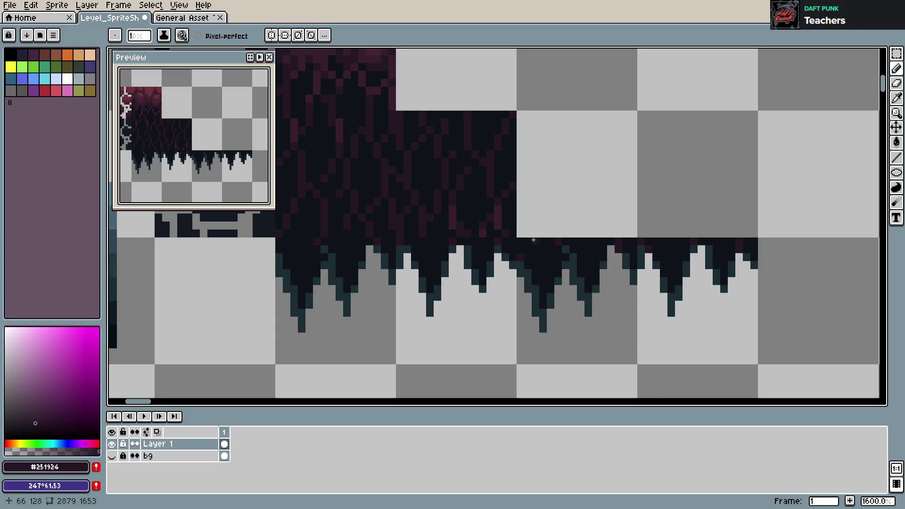
scroll(521, 257, "left", 5)
key("ctrl+s")
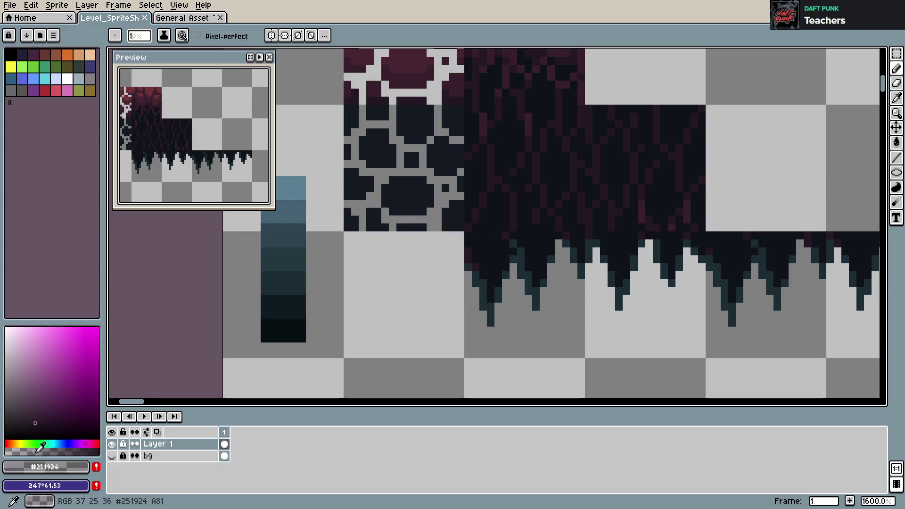
left_click(504, 264)
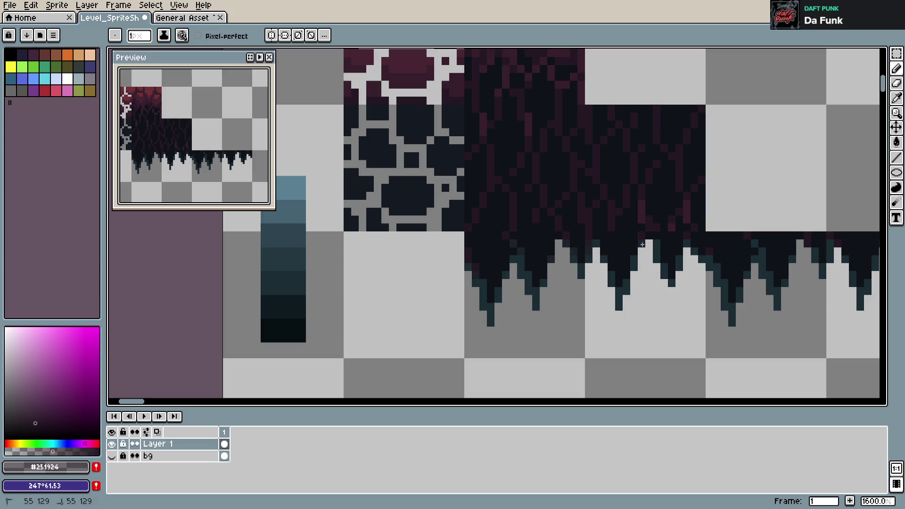
key("ctrl+z")
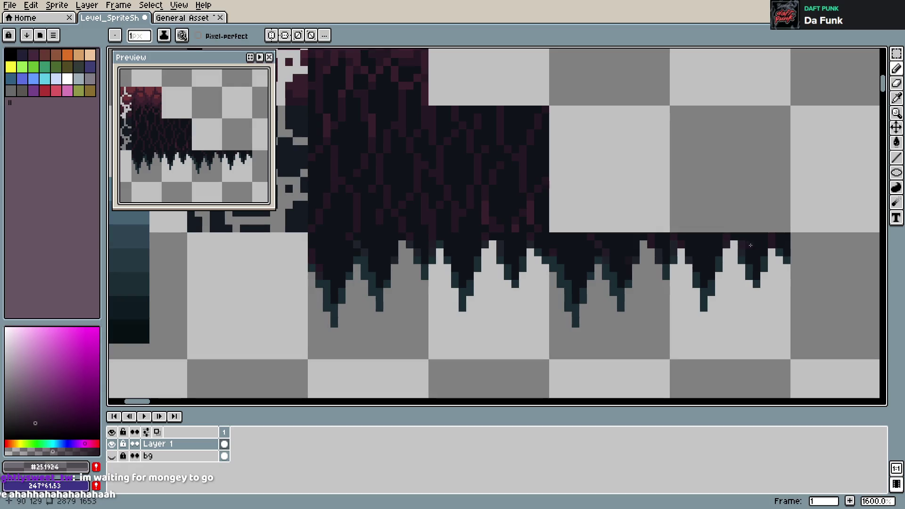
key("ctrl+s")
scroll(792, 219, "down", 1)
scroll(774, 208, "down", 1)
scroll(712, 196, "up", 1)
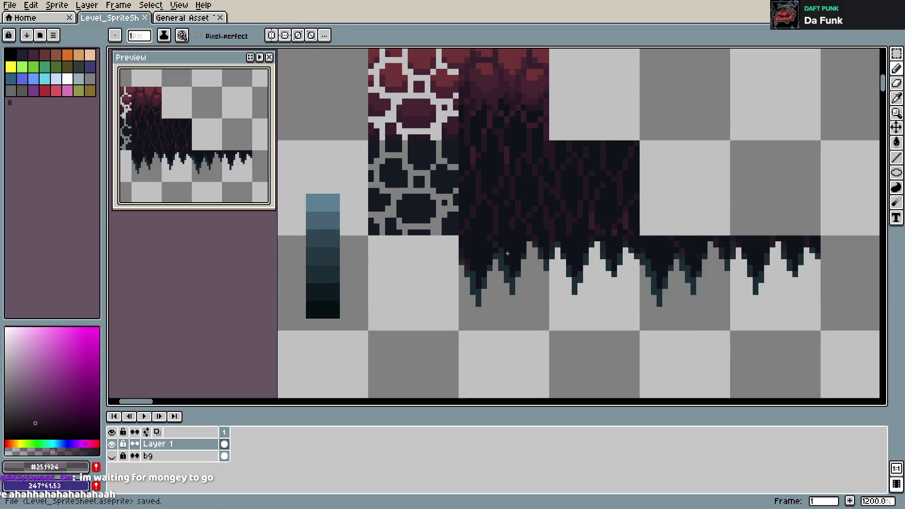
scroll(673, 226, "down", 2)
left_click_drag(691, 196, 647, 236)
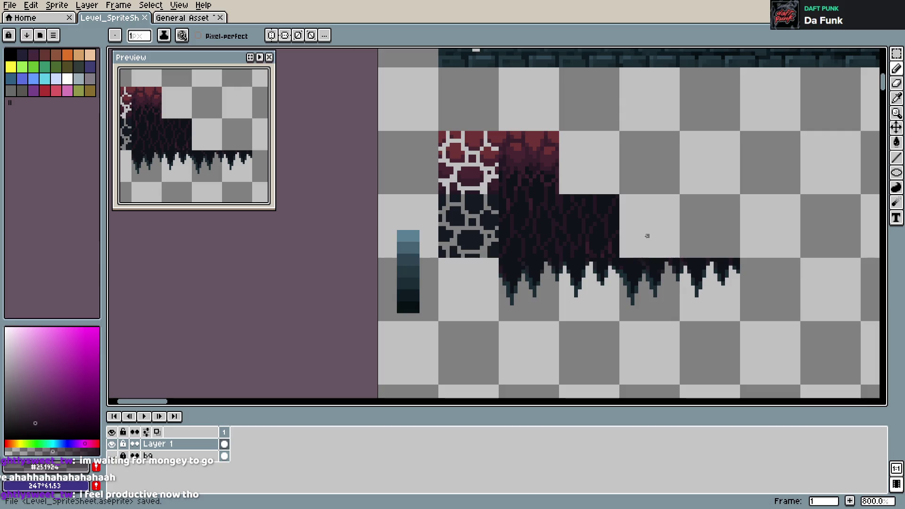
key("m")
left_click_drag(498, 194, 623, 254)
left_click(512, 140)
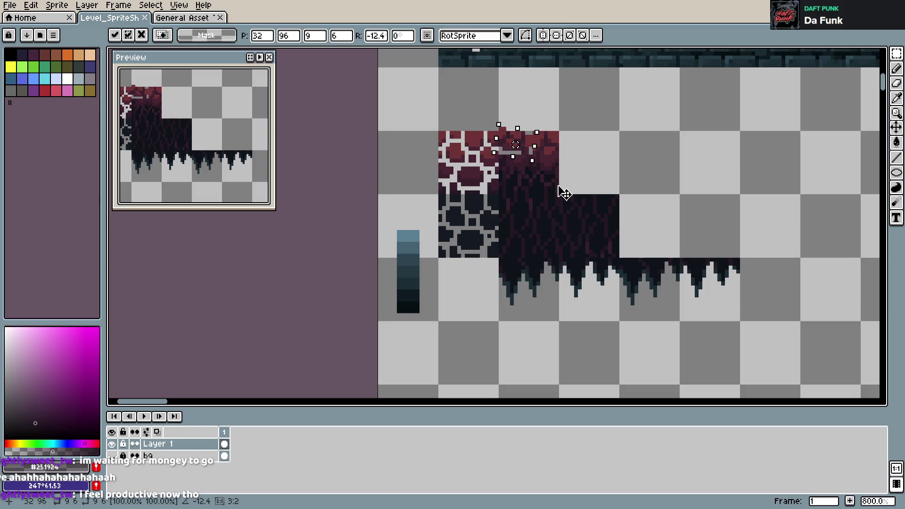
mouse_move(500, 132)
left_mouse_down()
mouse_move(559, 192)
mouse_move(668, 244)
left_mouse_up()
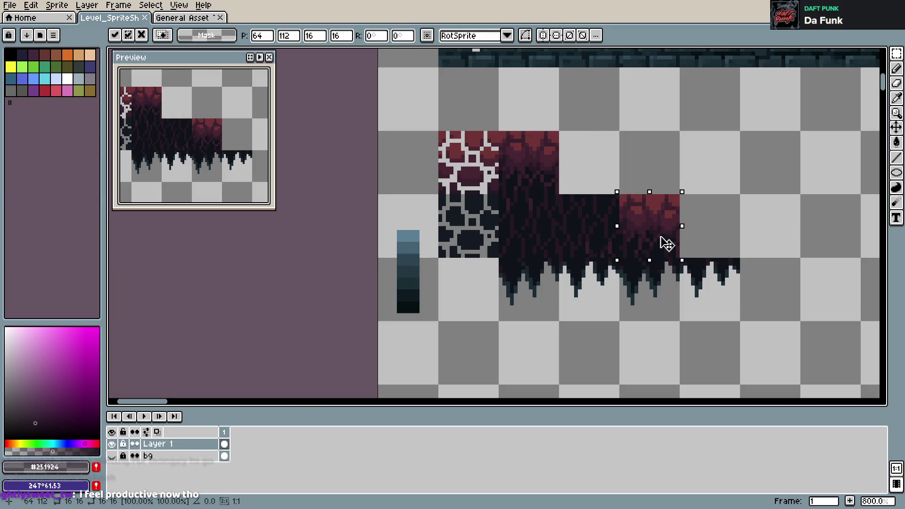
left_click(782, 251)
scroll(782, 252, "down", 2)
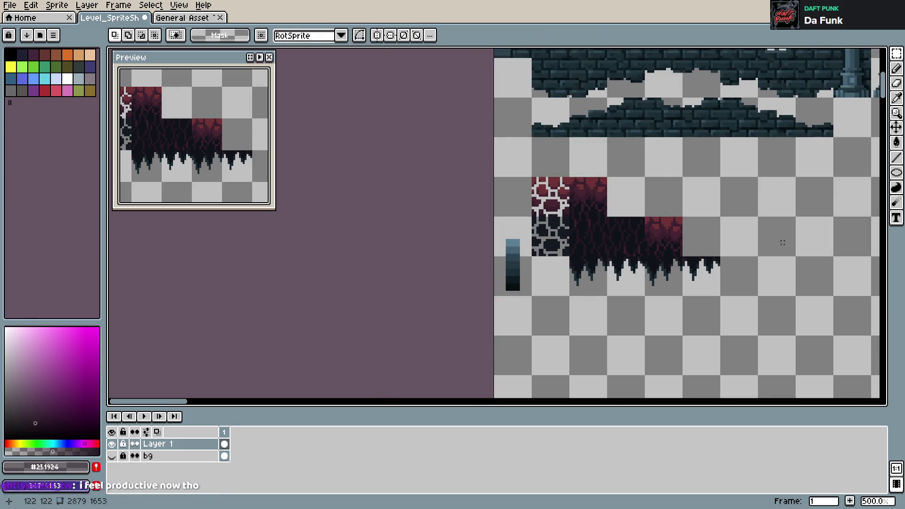
left_click_drag(782, 252, 720, 251)
key("ctrl+s")
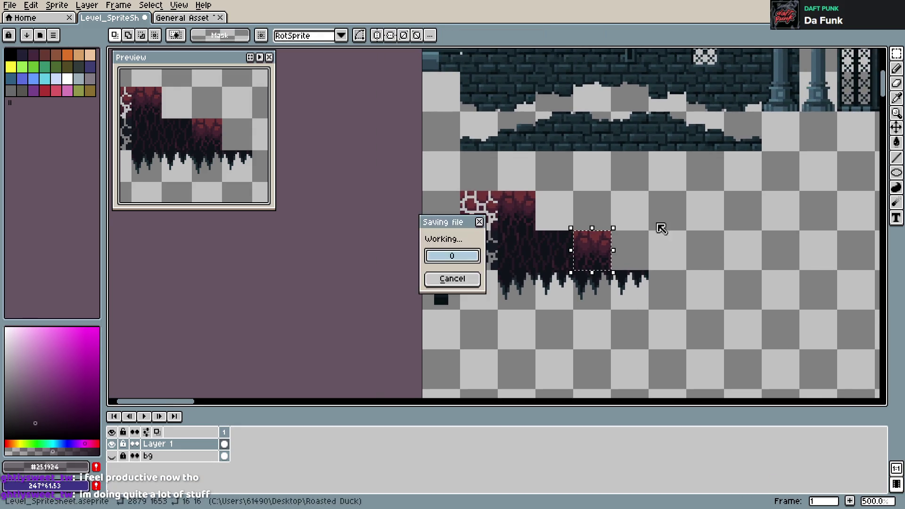
scroll(548, 202, "up", 4)
key("ctrl+z")
key("ctrl+z")
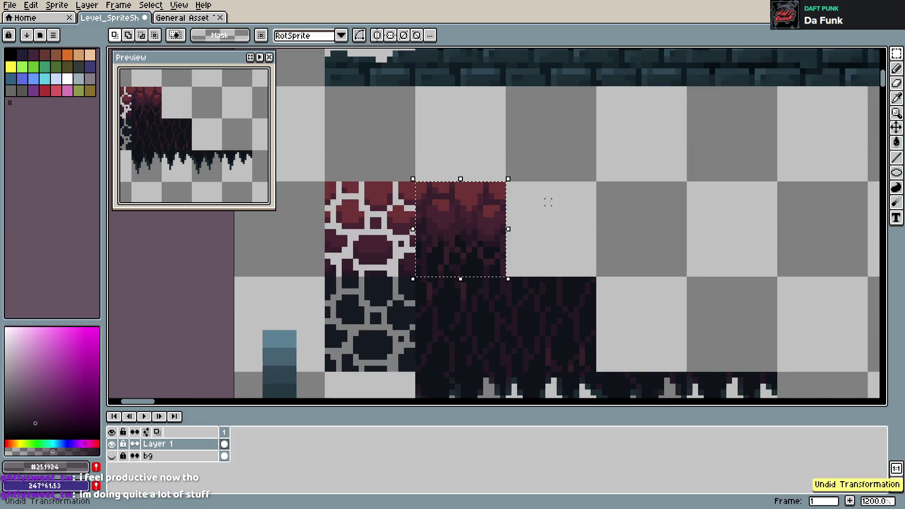
scroll(548, 202, "down", 3)
scroll(551, 201, "up", 3)
- Replace an undone dark band with two dark lines under the red stones
scroll(581, 228, "up", 1)
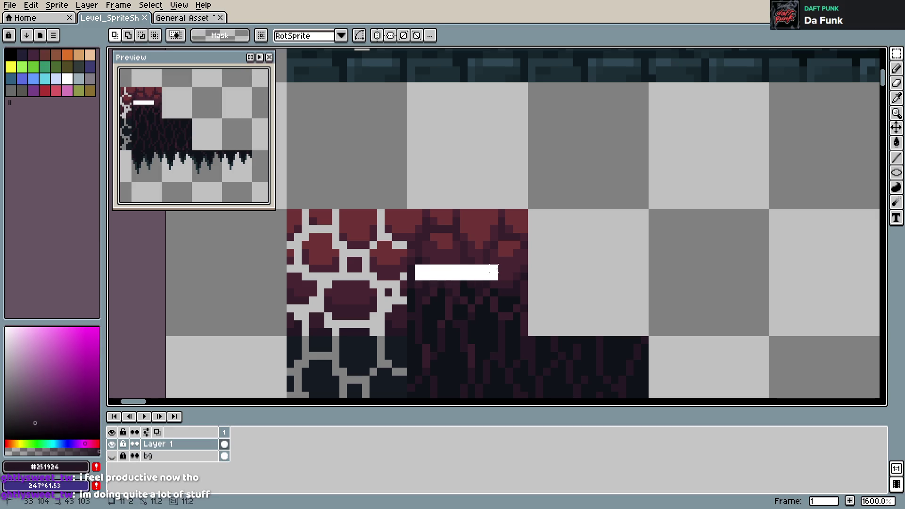
key("b")
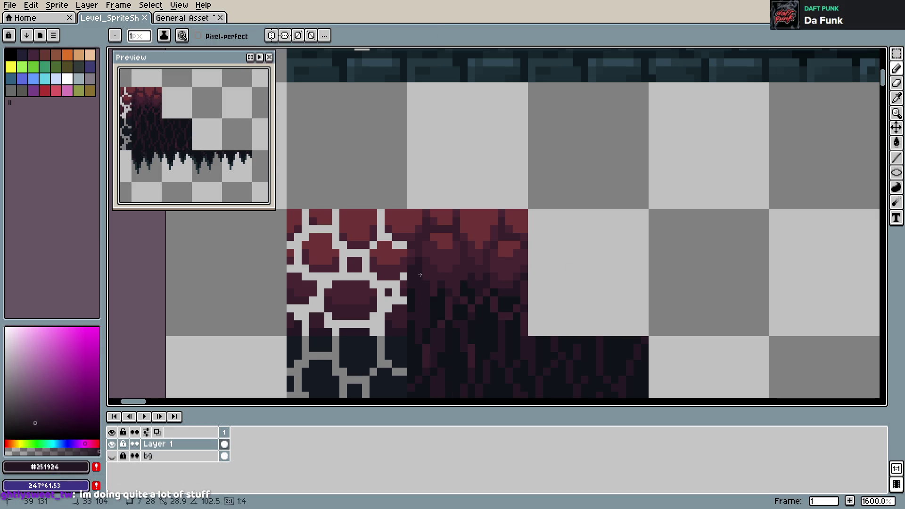
key("ctrl+z")
left_click_drag(414, 275, 520, 283)
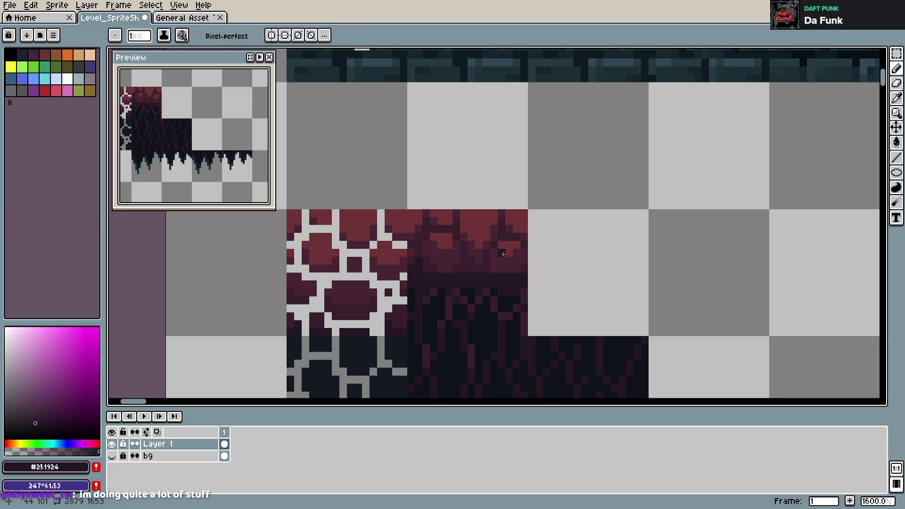
scroll(184, 121, "up", 2)
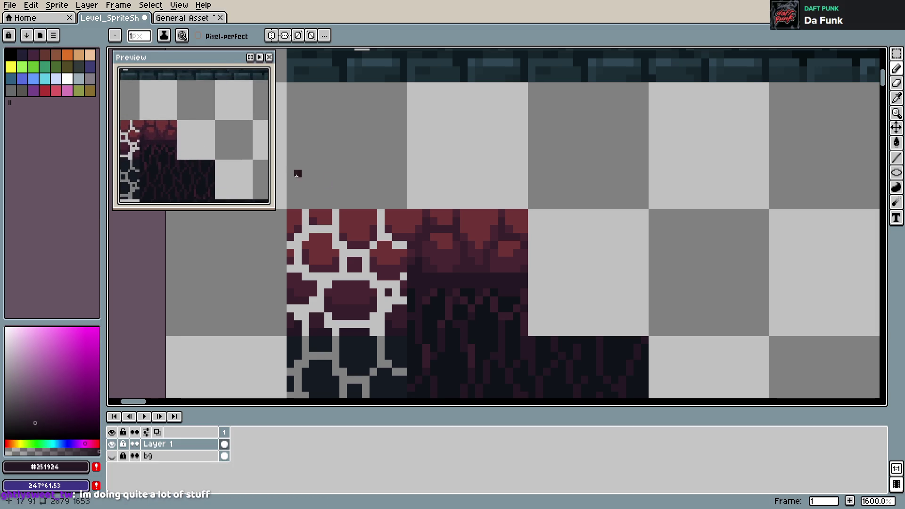
key("ctrl+z")
left_click_drag(429, 268, 516, 268)
left_click_drag(426, 274, 523, 275)
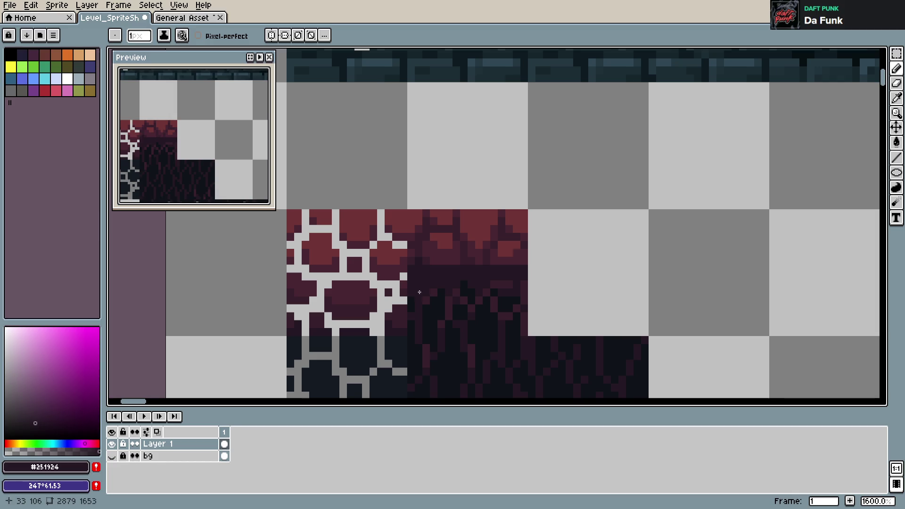
- Draw a #371f2b row under the red stones and save the spritesheet
left_click(461, 289, "alt")
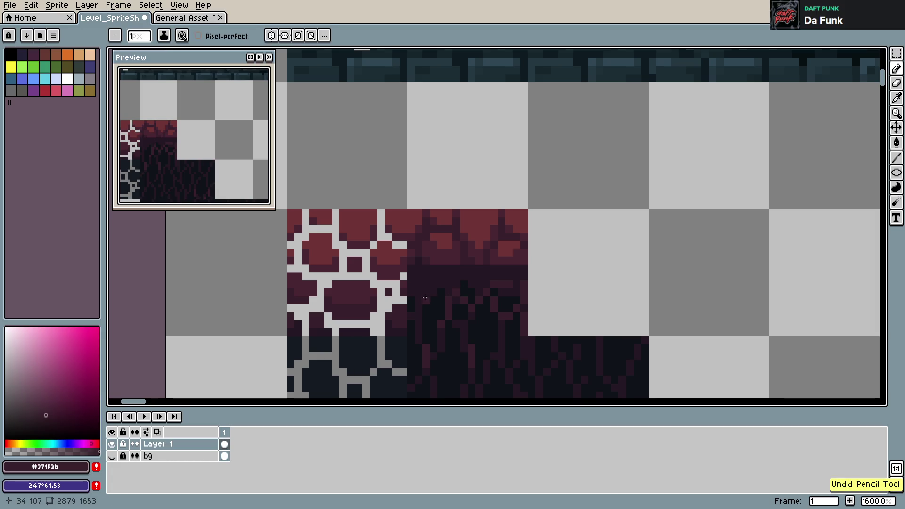
left_click(498, 286, "alt")
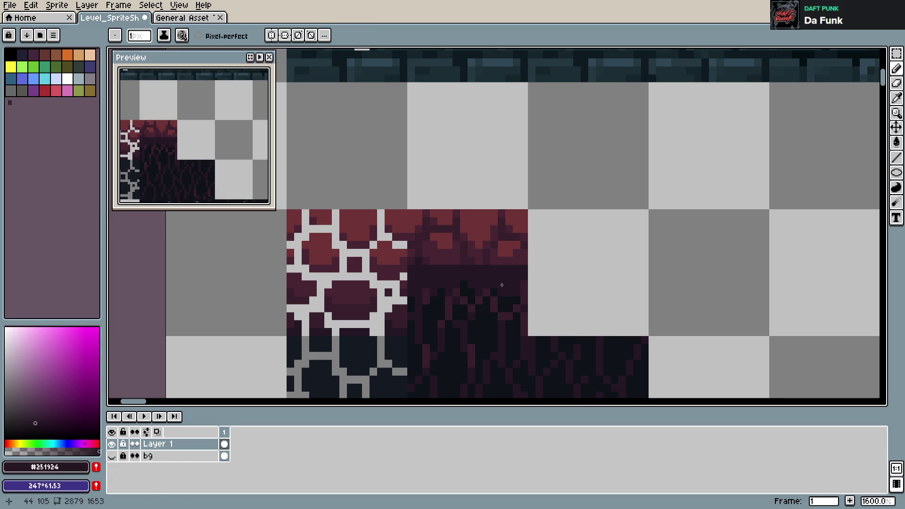
left_click(503, 251, "alt")
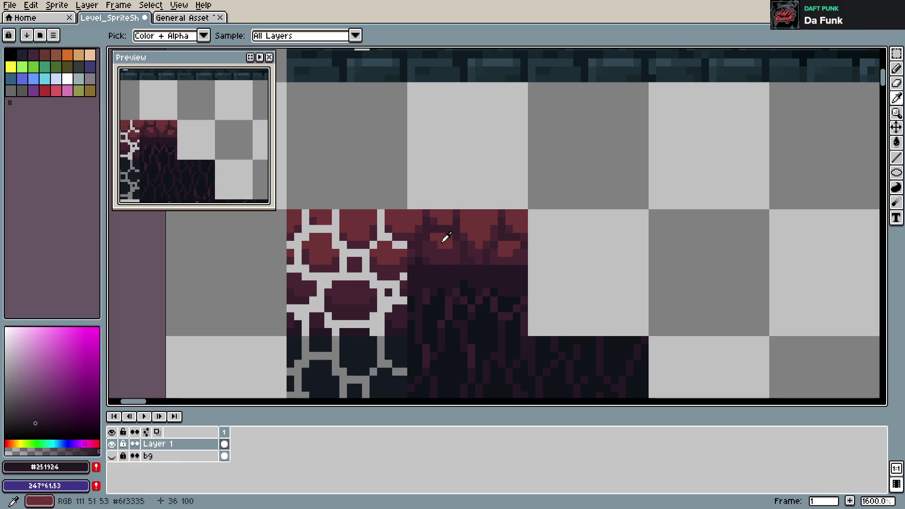
left_click_drag(415, 269, 523, 270)
key("ctrl+z")
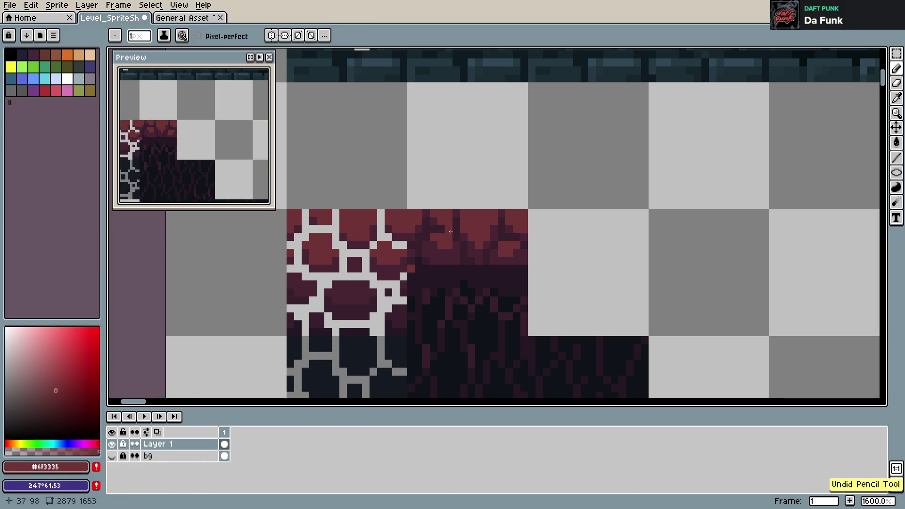
left_click(429, 253, "alt")
left_click_drag(414, 269, 524, 272)
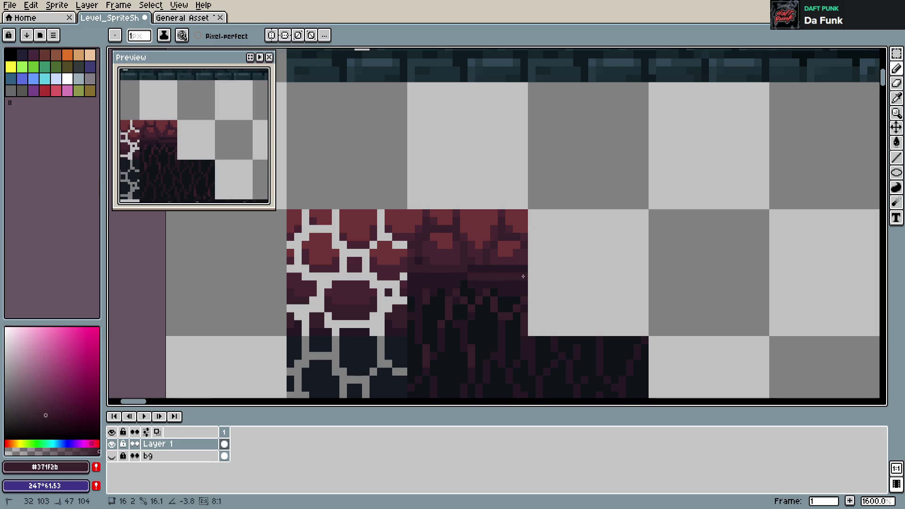
key("ctrl+s")
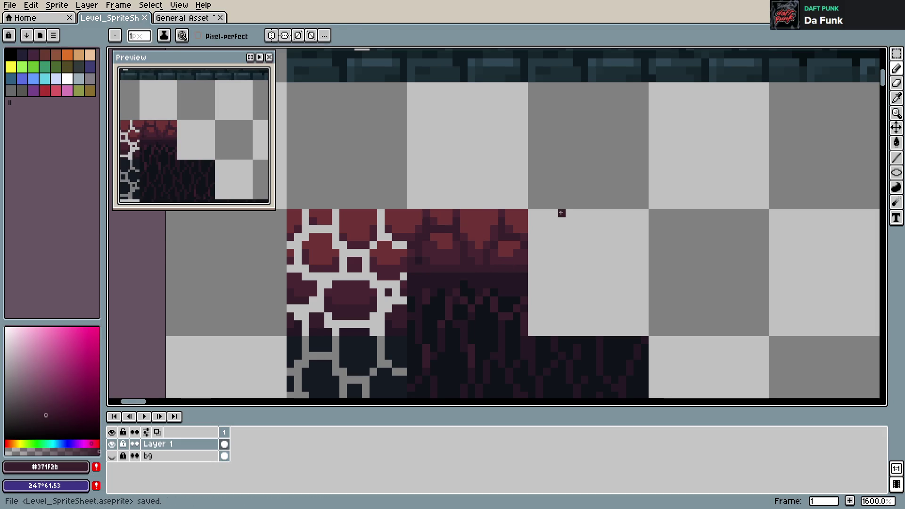
scroll(561, 213, "down", 3)
- Select the vine column with its red top and save the spritesheet
key("m")
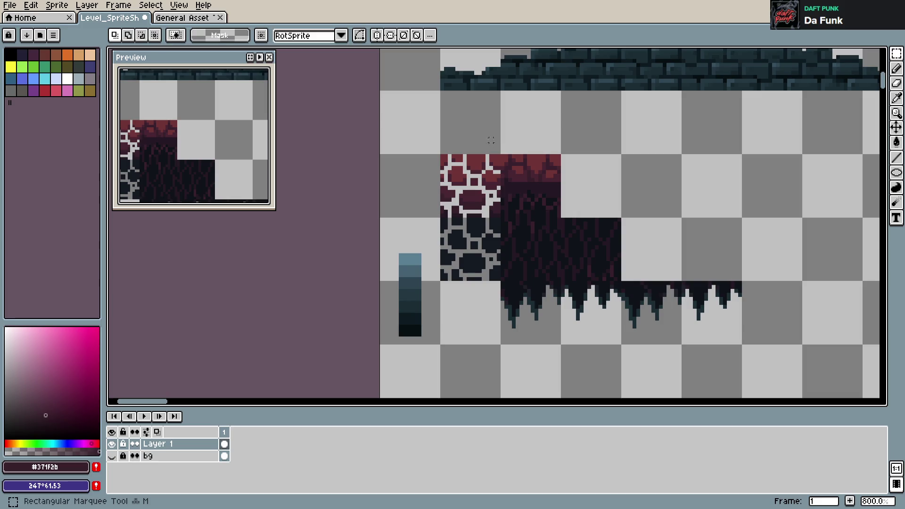
mouse_move(430, 140)
left_mouse_down()
mouse_move(502, 291)
mouse_move(498, 336)
left_mouse_up()
scroll(558, 144, "up", 5)
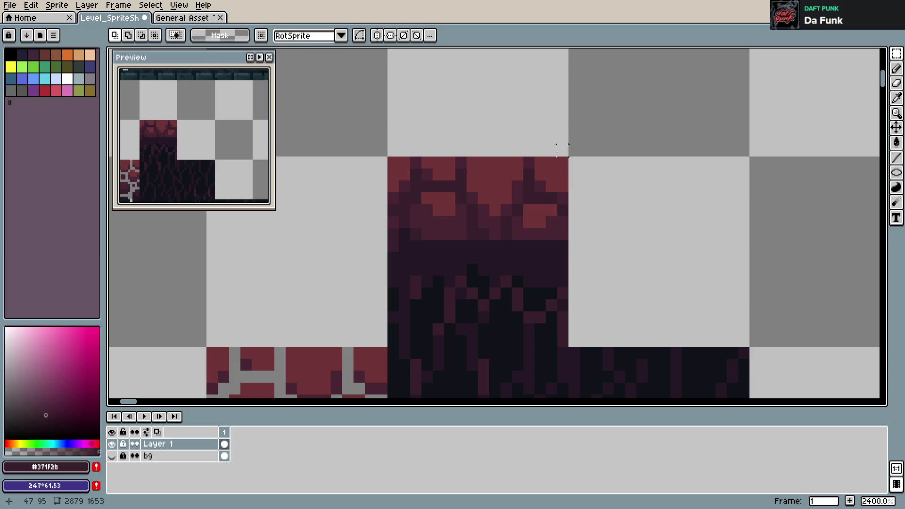
key("ctrl+s")
- Darken a pixel in the red tile's shading with the dark #251924 shade
key("b")
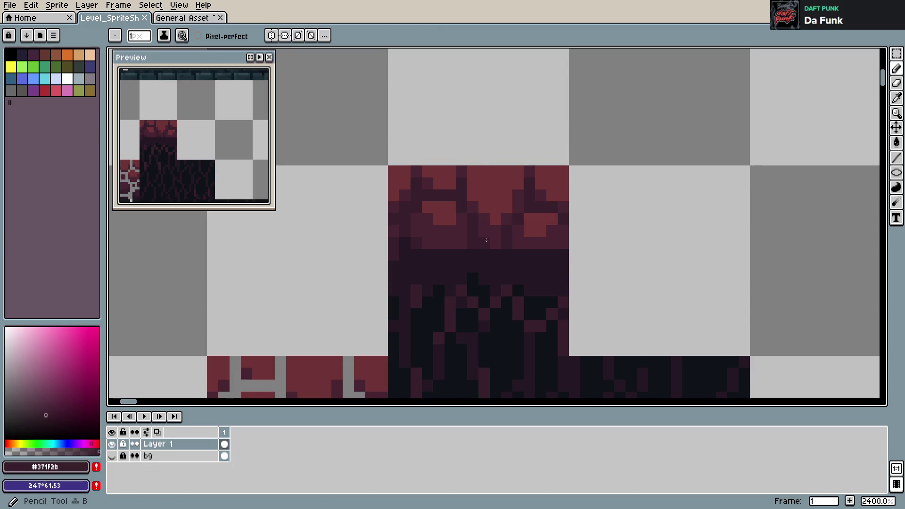
left_click(398, 250, "alt")
left_click(517, 243)
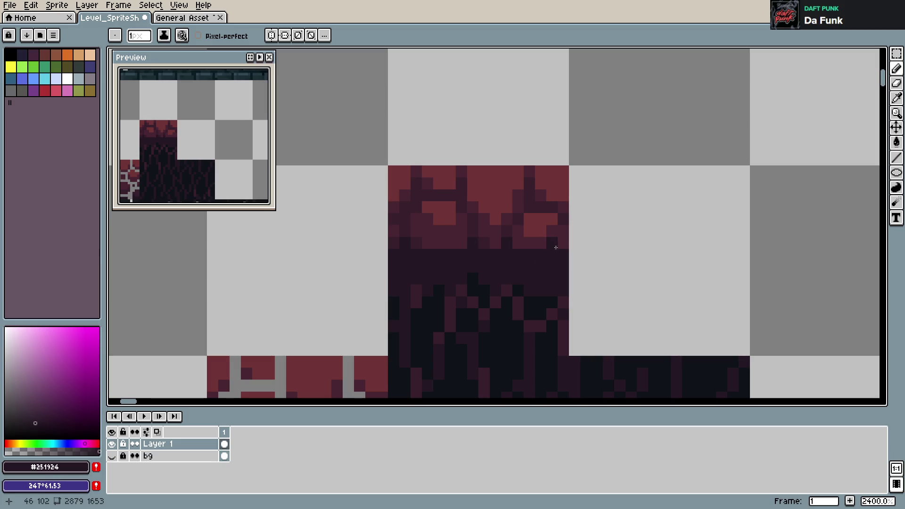
key("ctrl+s")
left_click(480, 233)
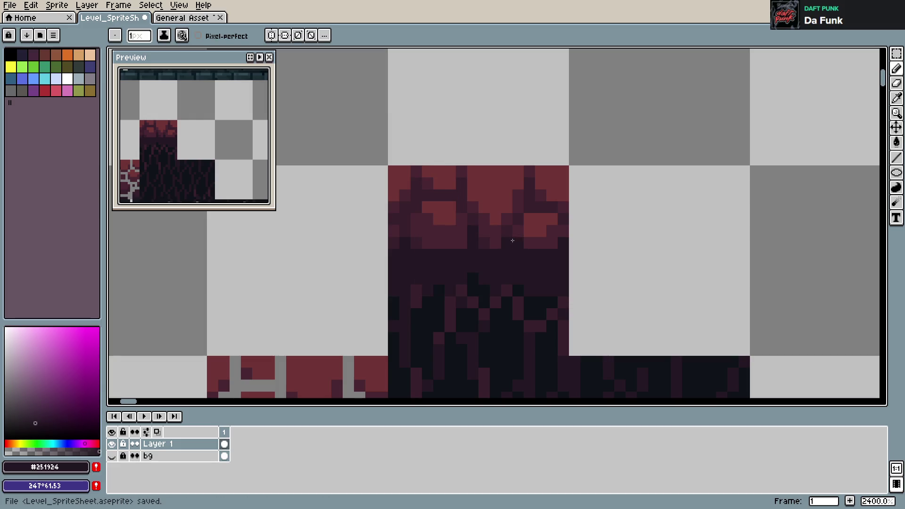
key("ctrl+z")
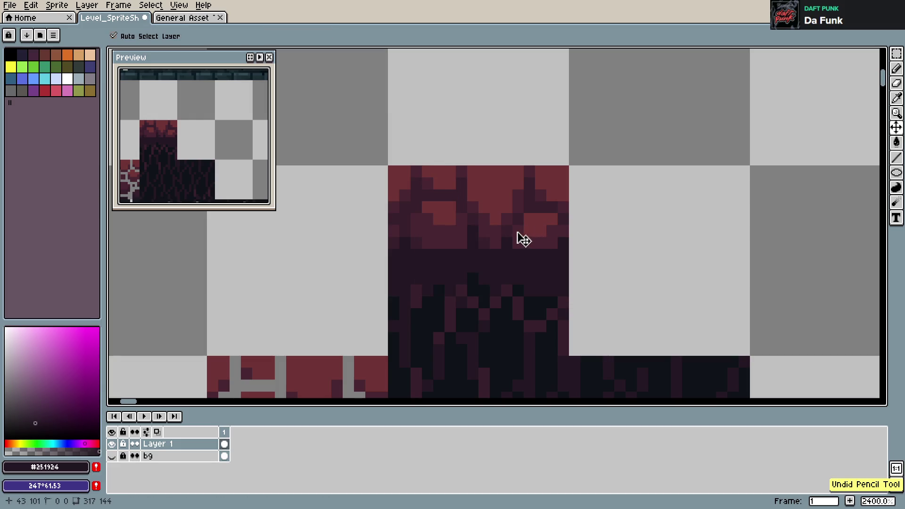
- Add a darker maroon pixel to the brick top and pick the tile's darkest shade
left_click(475, 239, "alt")
left_click(506, 208)
key("ctrl+s")
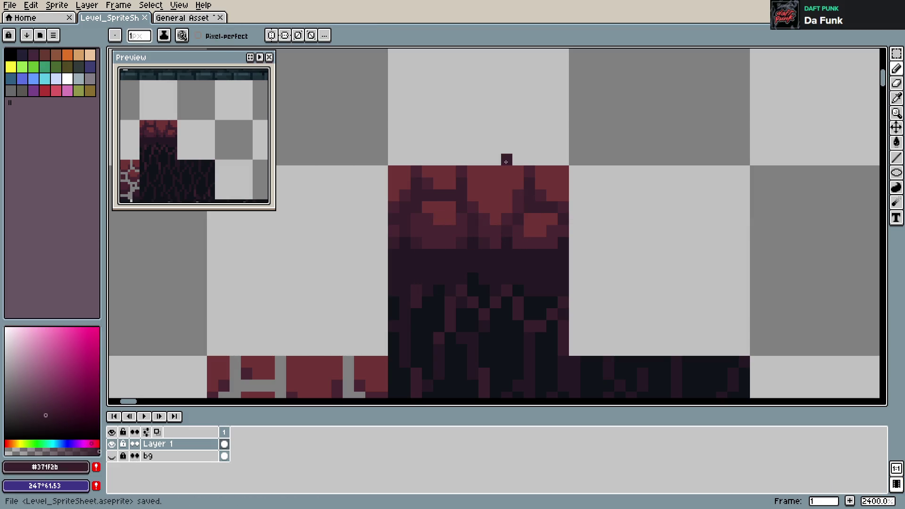
left_click(507, 237, "alt")
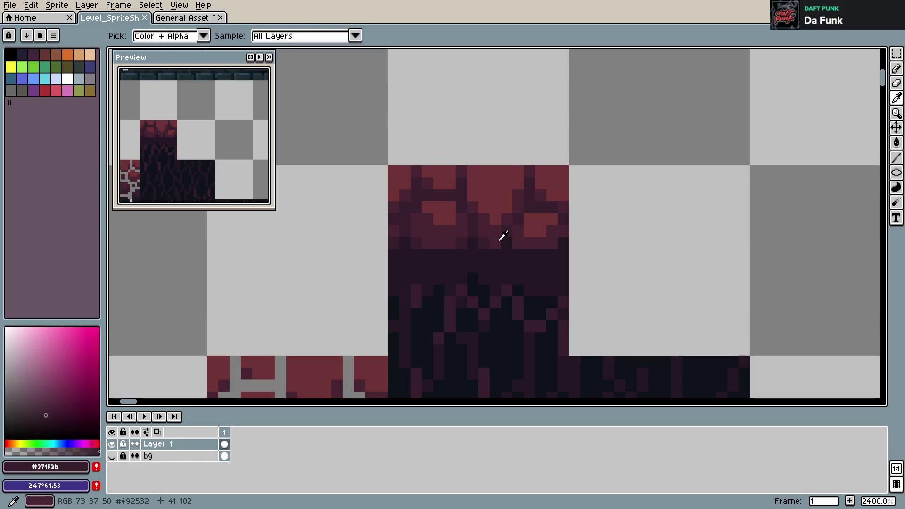
left_click(507, 237)
key("ctrl+z")
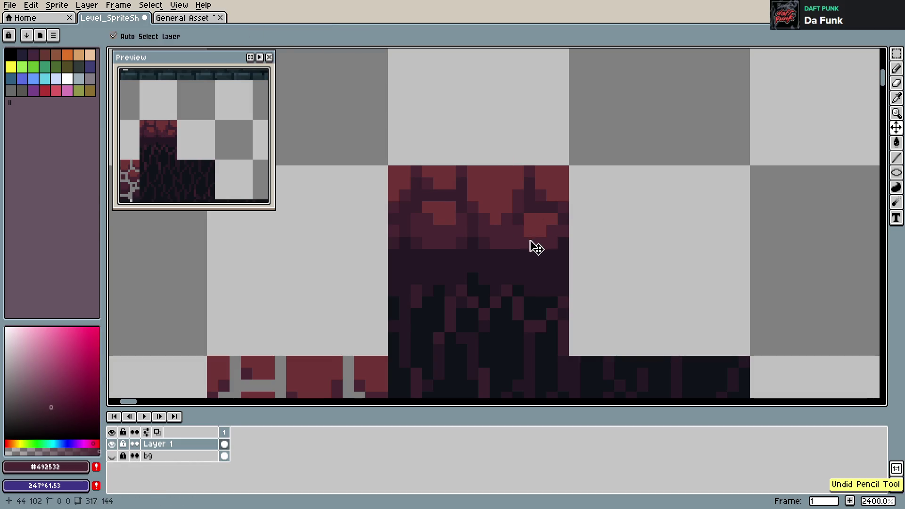
left_click(519, 210, "alt")
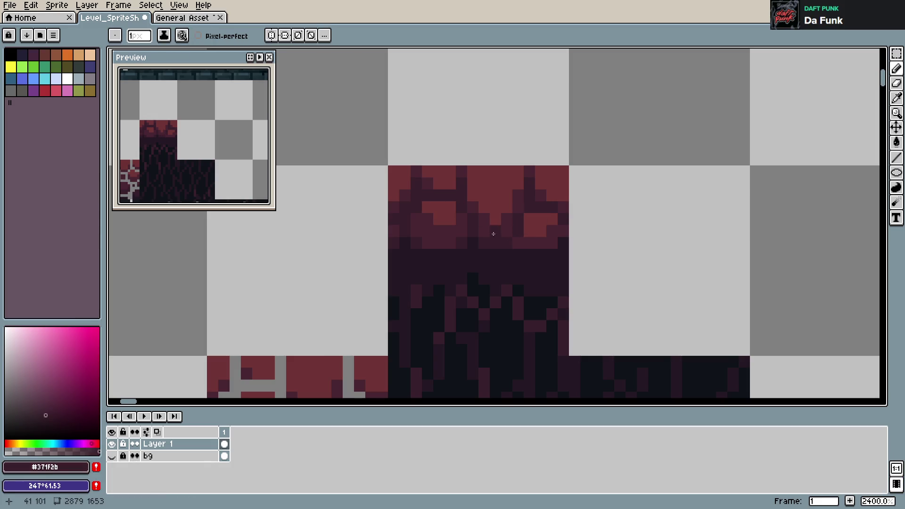
left_click(546, 255, "alt")
key("ctrl+s")
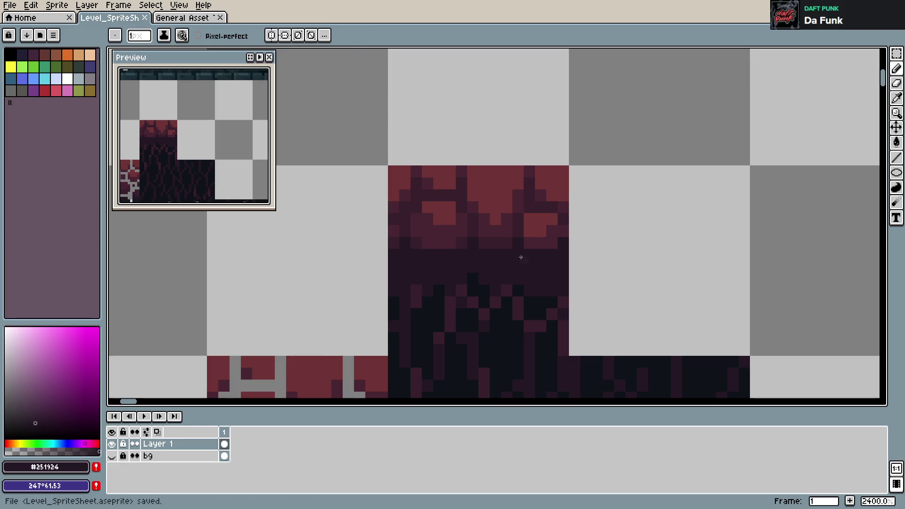
- Paint dark shading across the upper brick row and its edge
left_click_drag(506, 219, 495, 207)
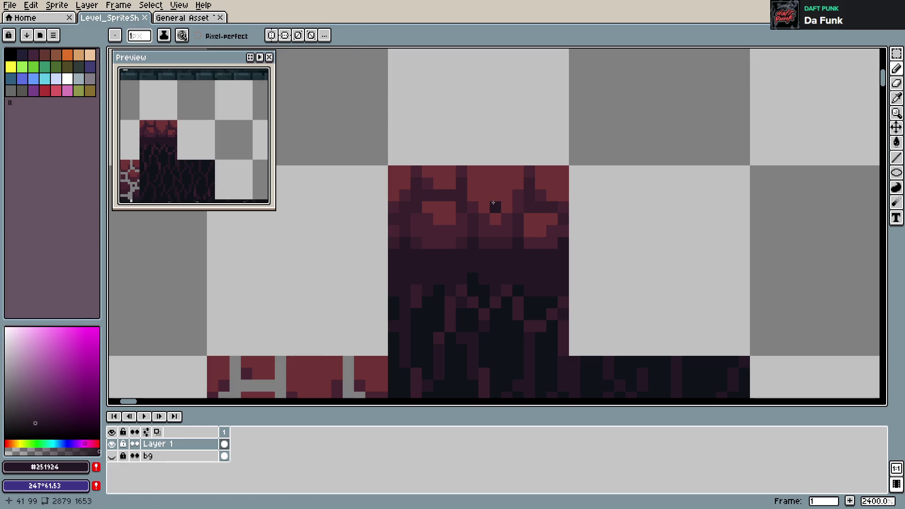
left_click(503, 222, "alt")
key("ctrl+s")
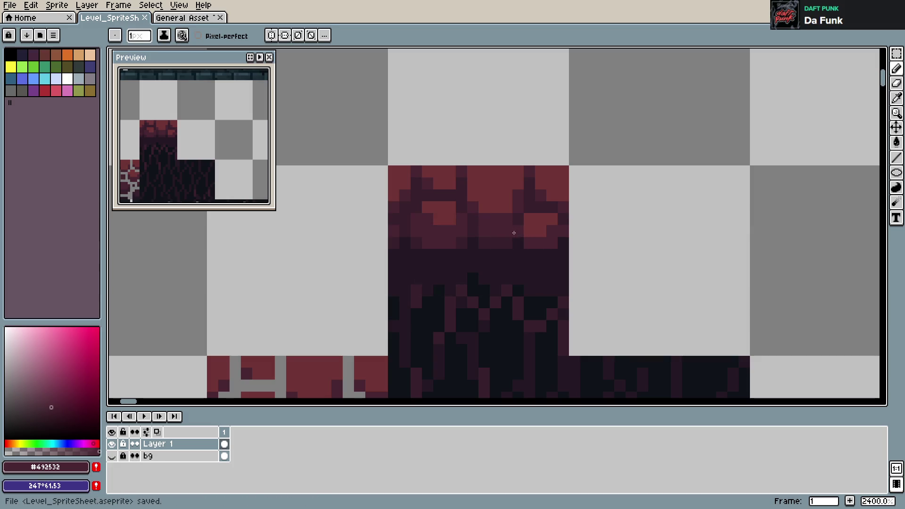
left_click_drag(495, 208, 507, 208)
left_click(472, 195)
key("ctrl")
key("ctrl+s")
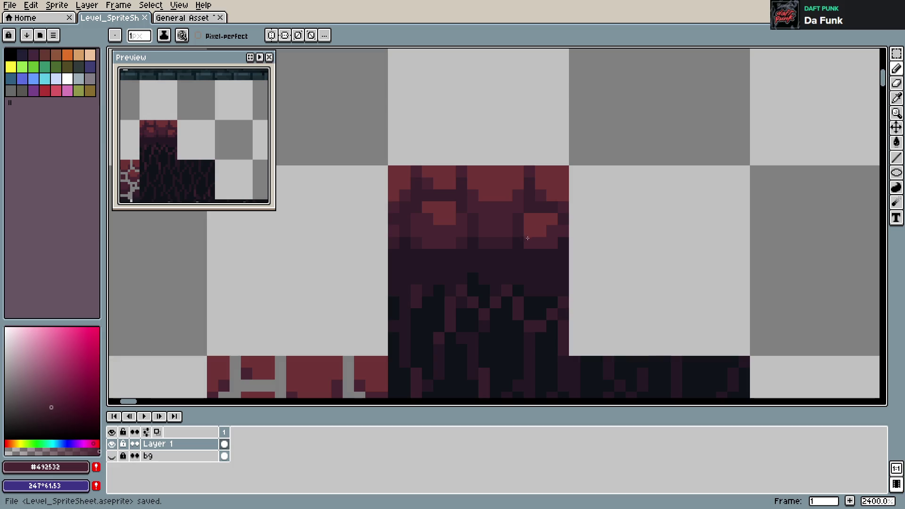
key("ctrl+s")
scroll(472, 133, "down", 4)
scroll(471, 133, "down", 3)
scroll(526, 214, "up", 2)
scroll(526, 214, "up", 5)
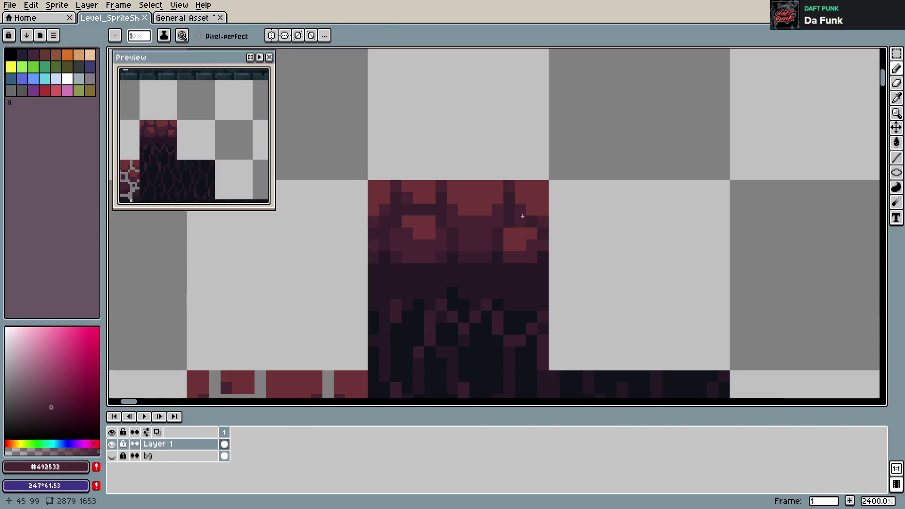
- Repaint a brick pixel in mid maroon and undo the stray dark strokes
left_click(474, 251, "alt")
key("ctrl+s")
left_click(521, 256, "alt")
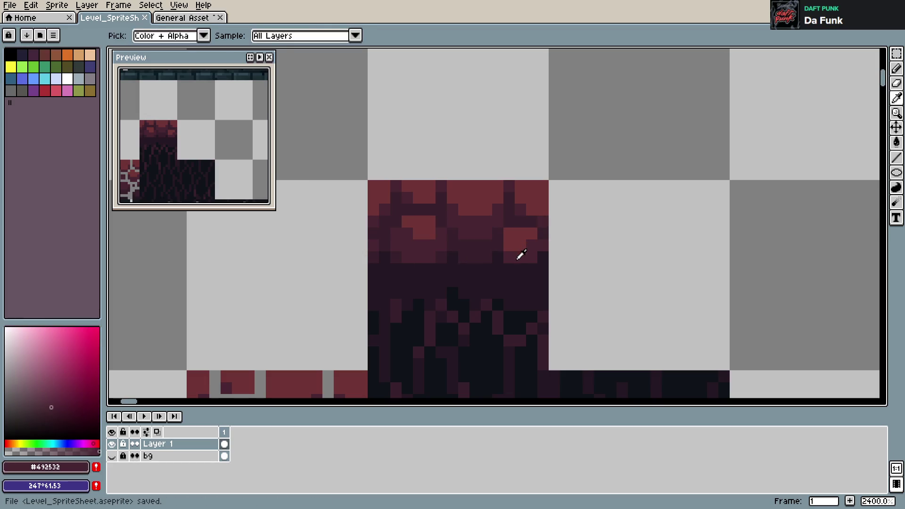
left_click(521, 244)
left_click(498, 241, "alt")
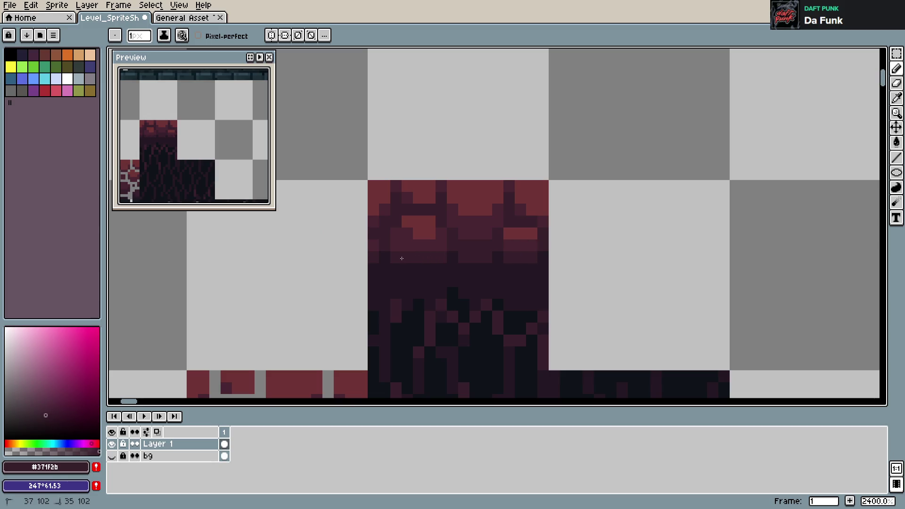
key("ctrl+s")
left_click(491, 244, "alt")
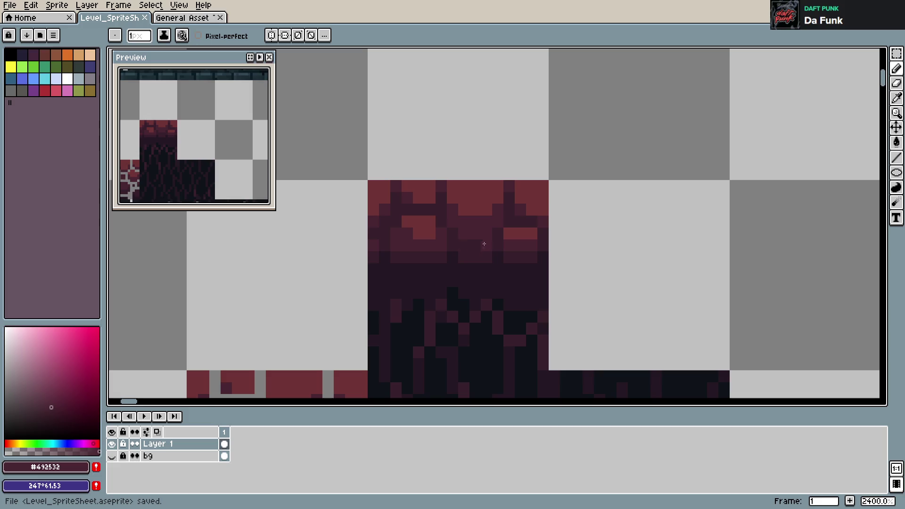
left_click(489, 233, "alt")
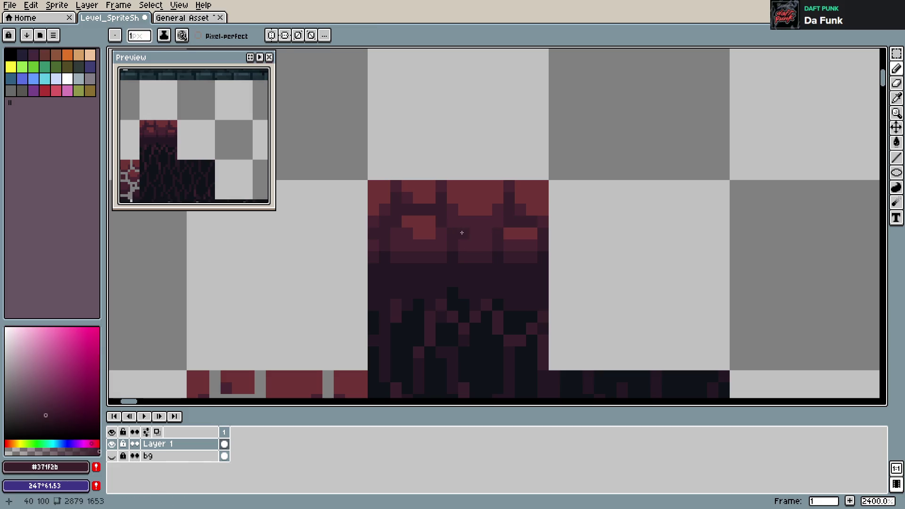
left_click(589, 212)
key("ctrl+s")
key("ctrl+z")
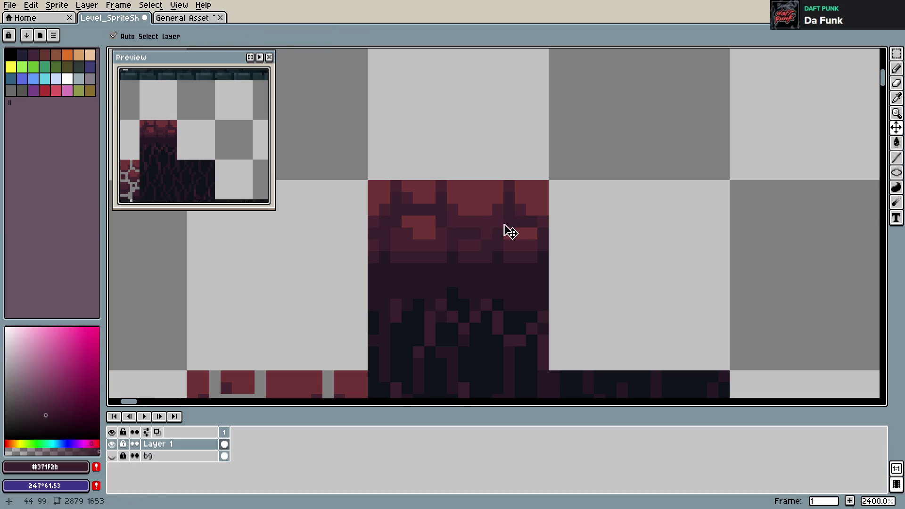
key("ctrl+z")
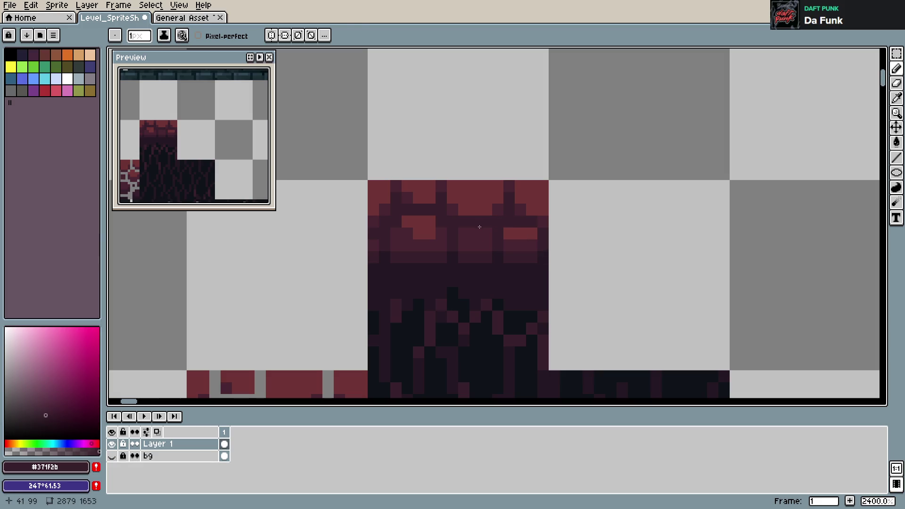
- Darken a pixel in the brick row with the mid maroon shade
key("alt")
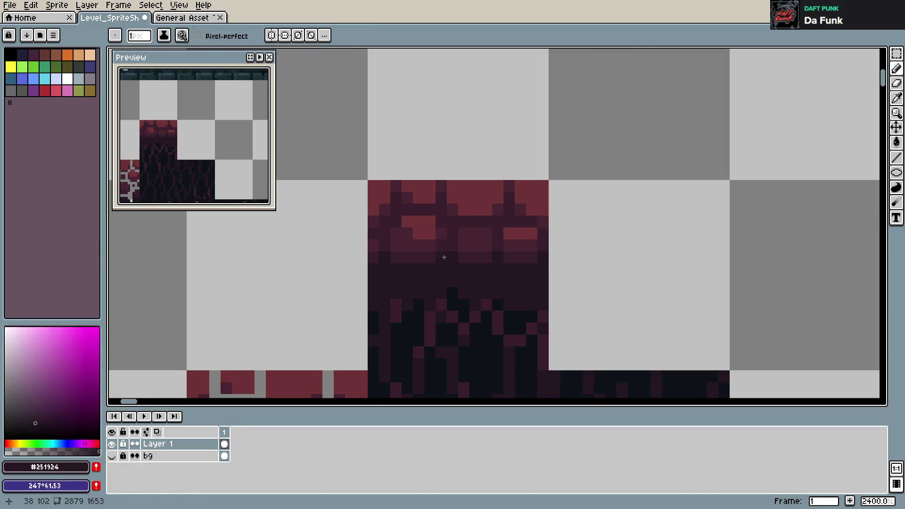
key("alt")
key("alt")
key("ctrl+s")
left_click(442, 223, "alt")
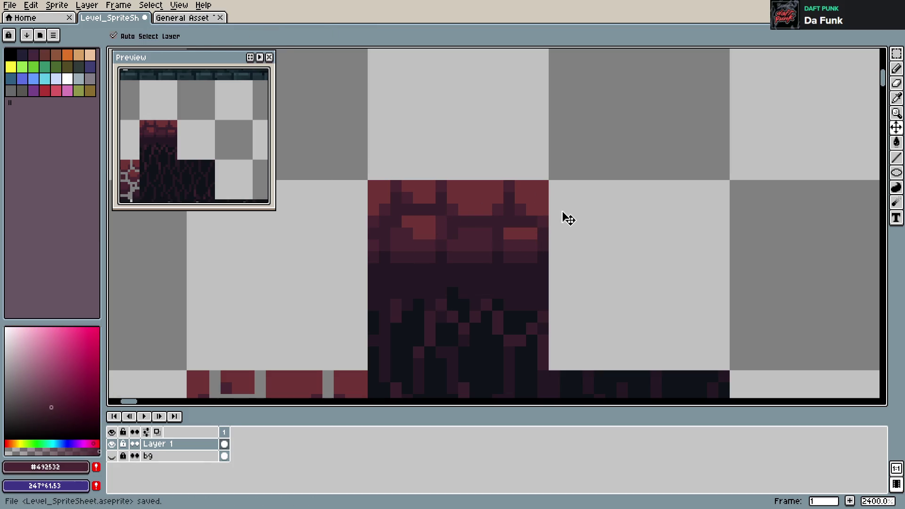
left_click(430, 233)
key("alt")
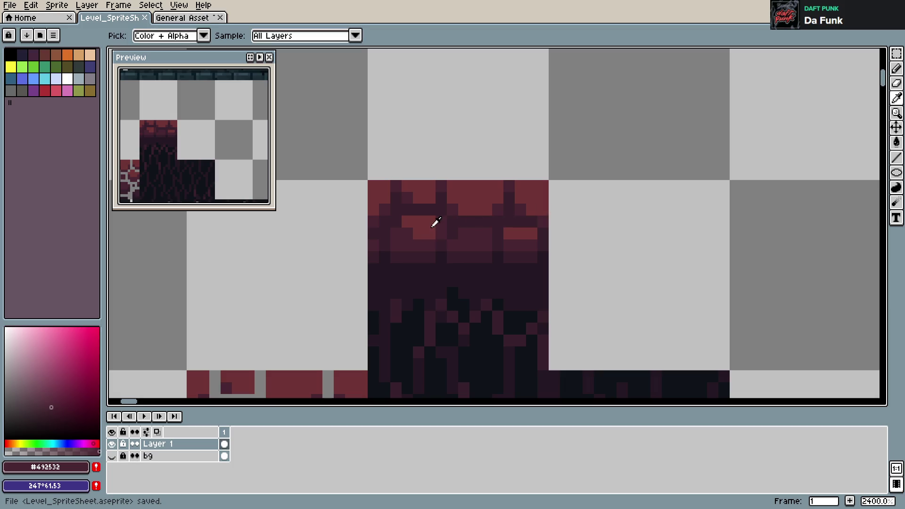
key("alt")
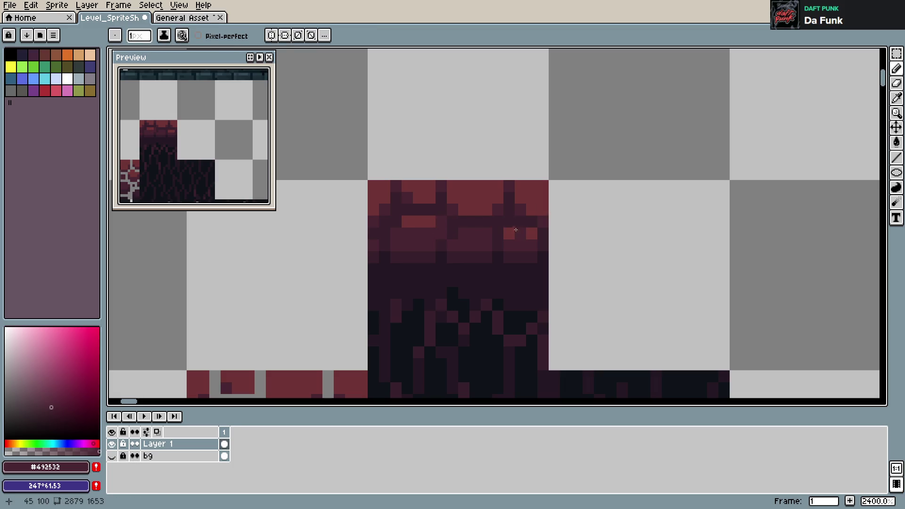
key("ctrl+s")
key("alt")
- Paint a bright red highlight strip on a brick, then darken the brick rows in mid maroon
left_click(511, 227, "alt")
left_click_drag(464, 233, 486, 233)
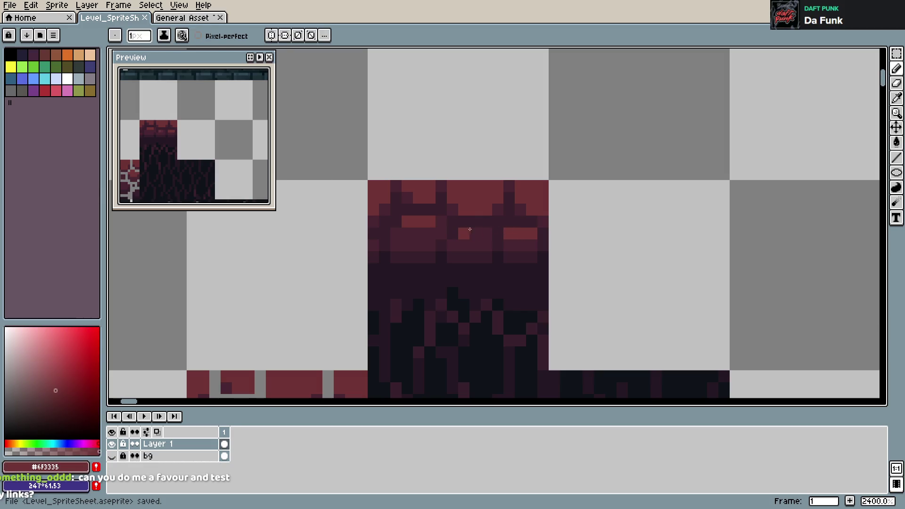
left_click(422, 231, "alt")
mouse_move(452, 233)
left_mouse_down()
mouse_move(405, 220)
mouse_move(513, 232)
left_mouse_up()
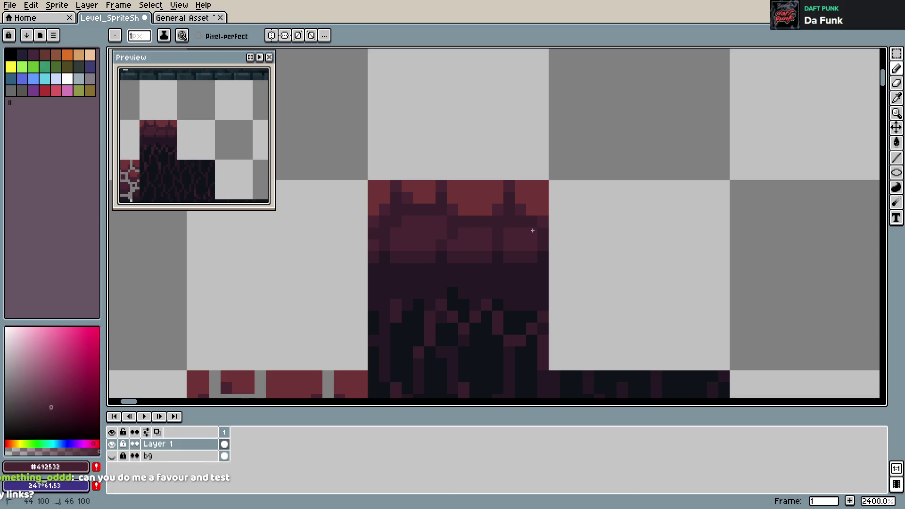
key("ctrl+z")
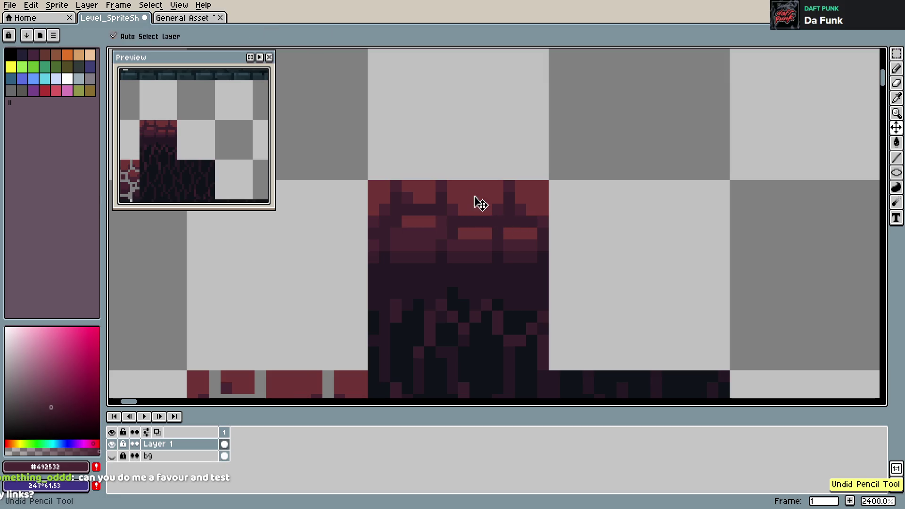
key("ctrl+y")
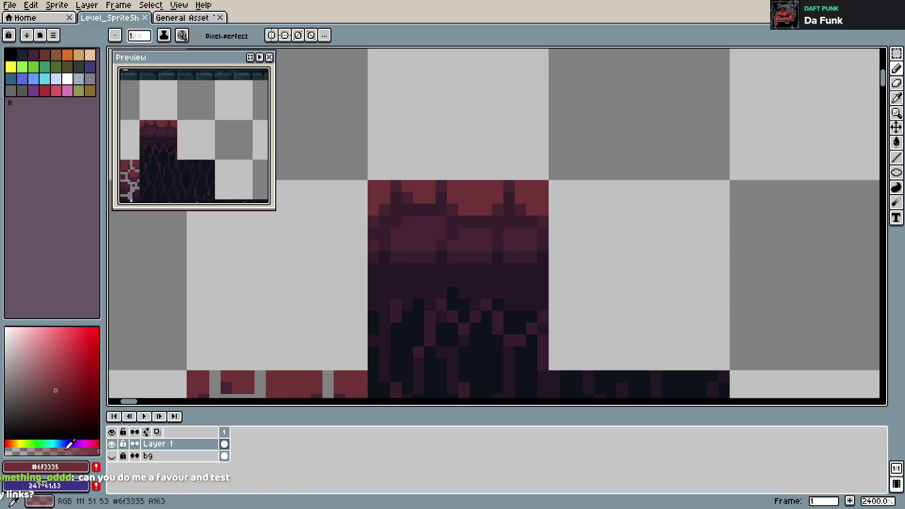
- Try semi-transparent lighter strips across the brick rows, then undo them
left_click(53, 452)
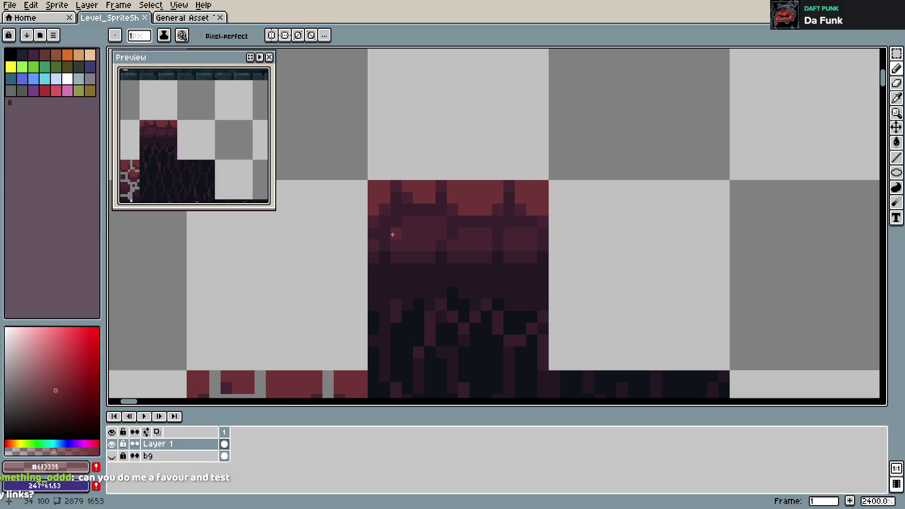
left_click_drag(408, 222, 523, 233)
left_click(531, 232)
key("ctrl+s")
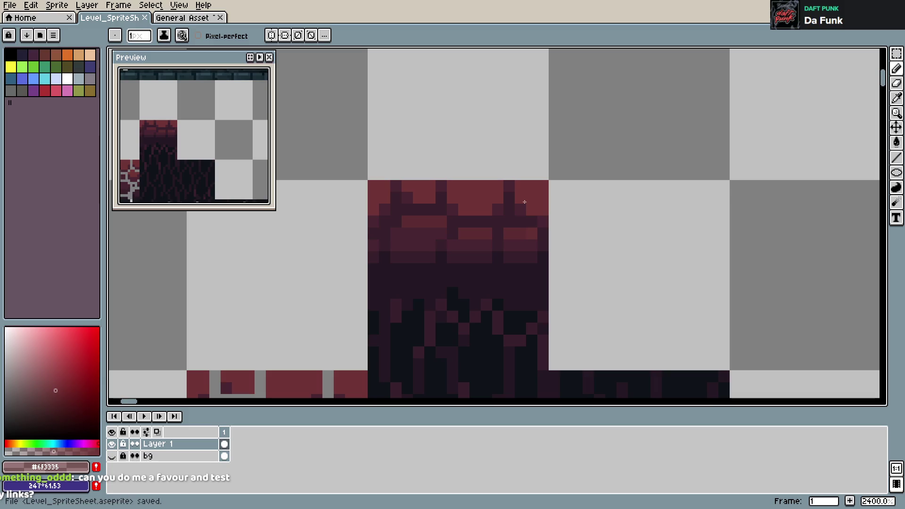
key("ctrl+z")
key("ctrl+z")
key("ctrl+z")
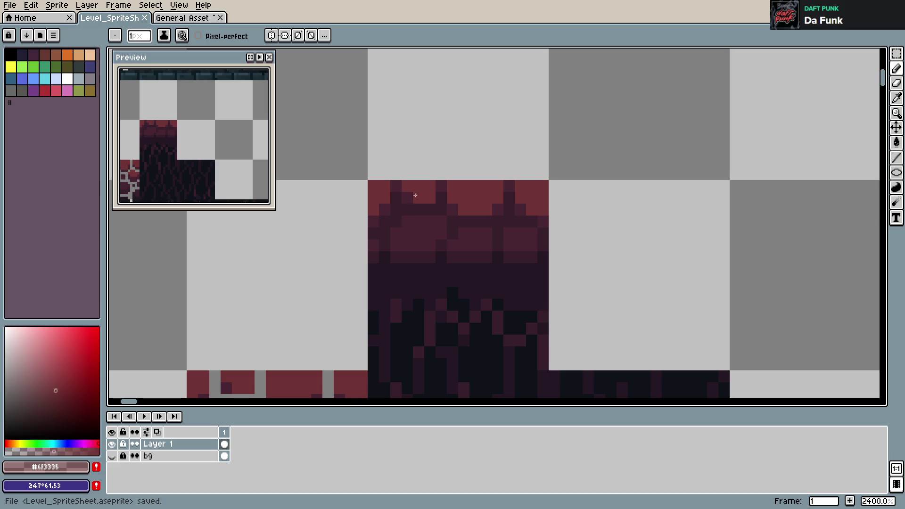
- Paint a dark maroon line along the top bricks and add a bright red top-right pixel
left_click(422, 195, "alt")
left_click_drag(423, 195, 543, 202)
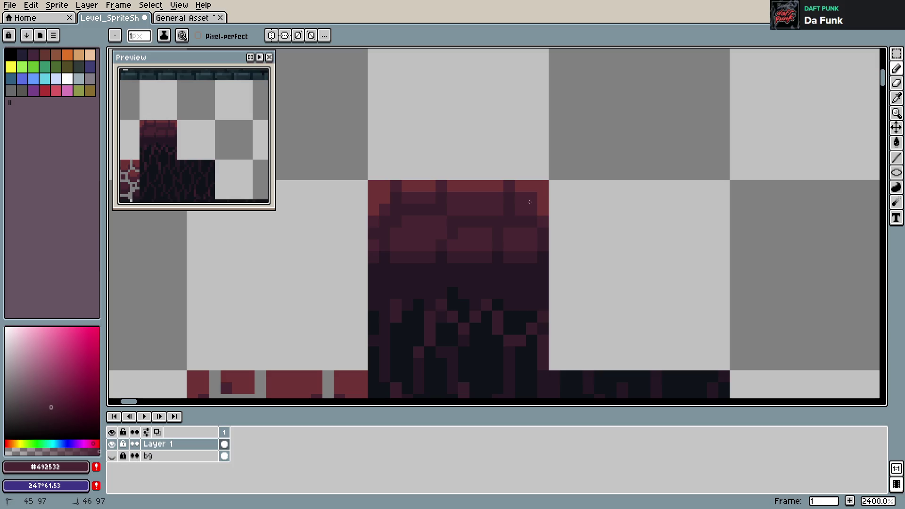
left_click(384, 201)
left_click(373, 210)
left_click(374, 194, "alt")
key("ctrl+s")
left_click(538, 195)
key("ctrl+s")
scroll(642, 206, "down", 6)
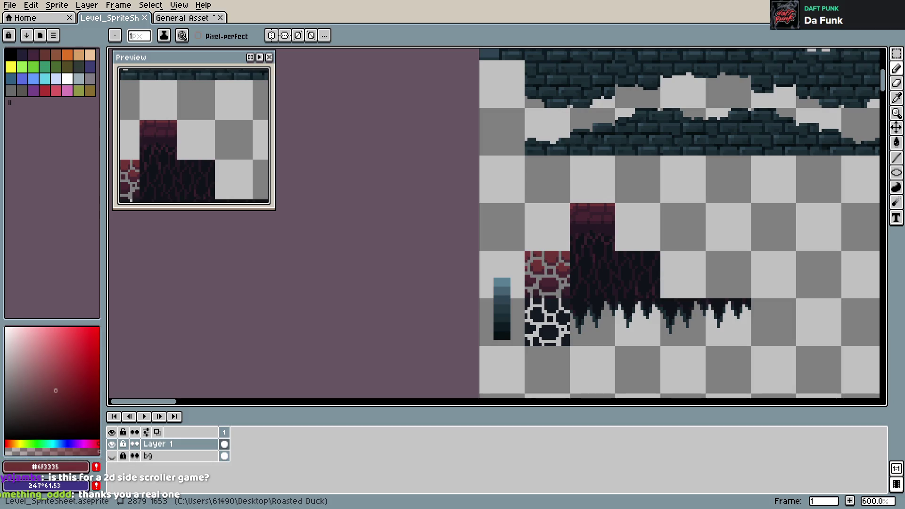
- Zoom back in to 800% on the level spritesheet
scroll(720, 287, "up", 1)
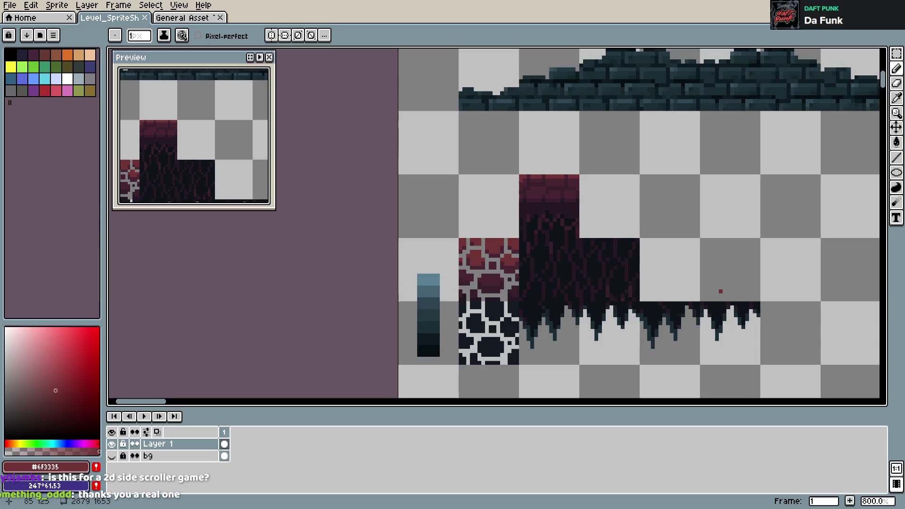
- Paint lighter maroon pixels across the tile top and top-left bricks
left_click_drag(720, 287, 658, 297)
key("ctrl+s")
scroll(482, 227, "up", 3)
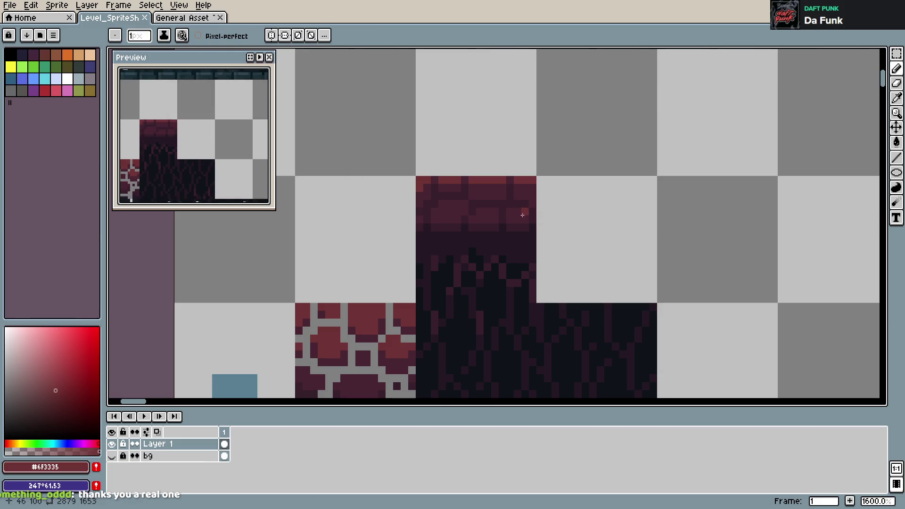
scroll(448, 196, "up", 2)
left_click(448, 202)
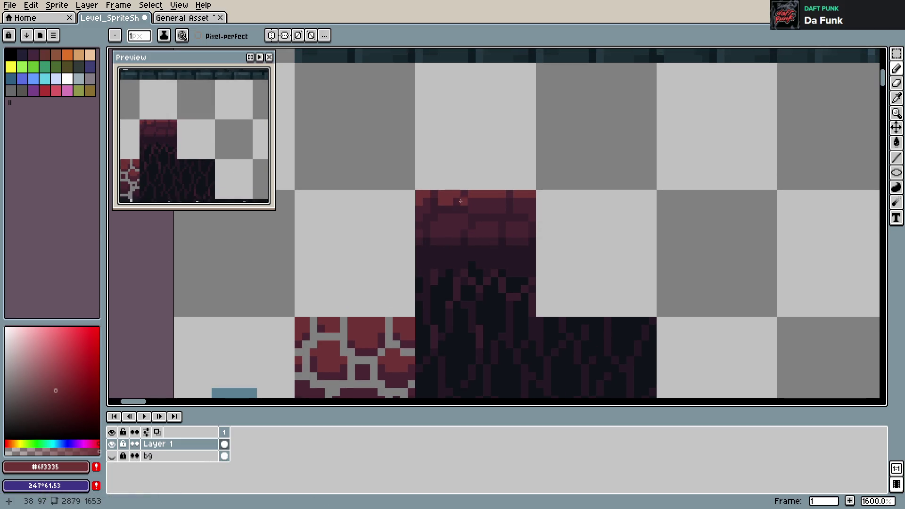
mouse_move(471, 202)
left_mouse_down()
mouse_move(504, 202)
mouse_move(496, 209)
left_mouse_up()
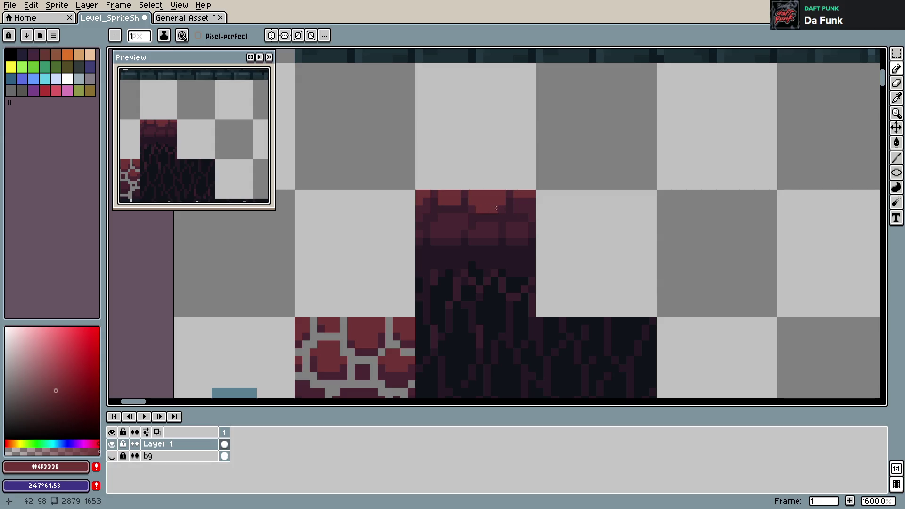
left_click(434, 195)
key("ctrl+s")
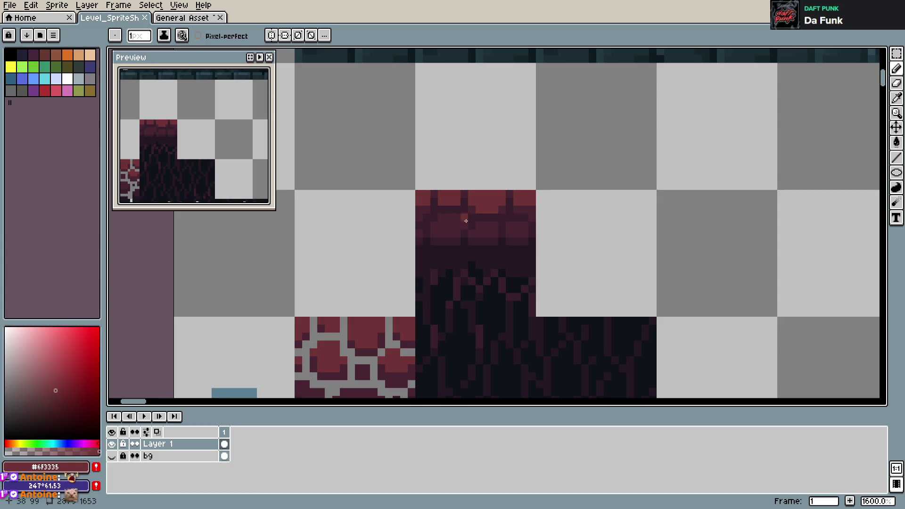
- Try lighter red highlights and dark #251924 pixels on the top bricks, undoing both
left_click_drag(443, 217, 459, 224)
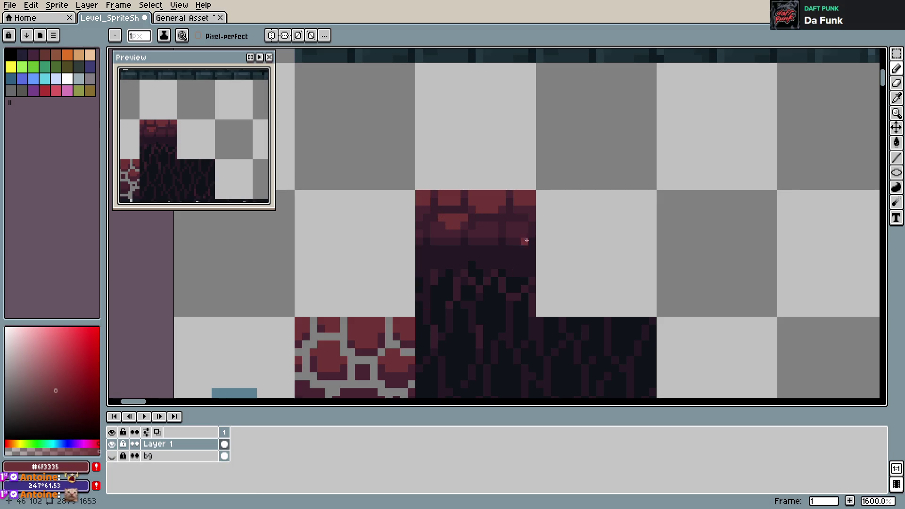
key("ctrl+z")
key("ctrl+s")
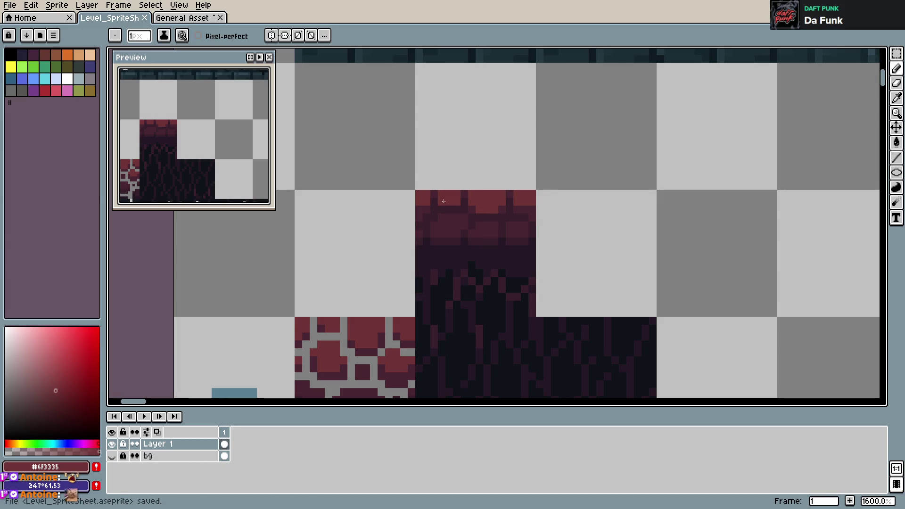
left_click(464, 234, "alt")
left_click(436, 216)
left_click_drag(473, 216, 501, 215)
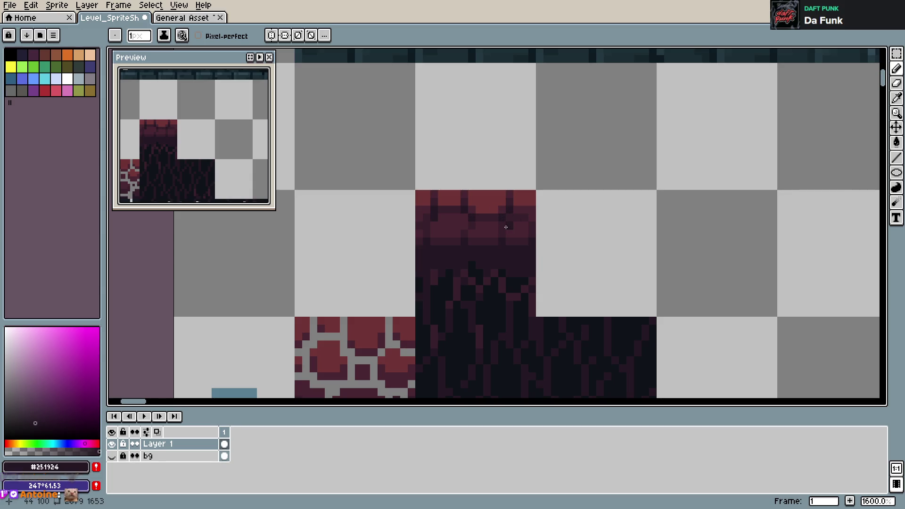
key("ctrl+z")
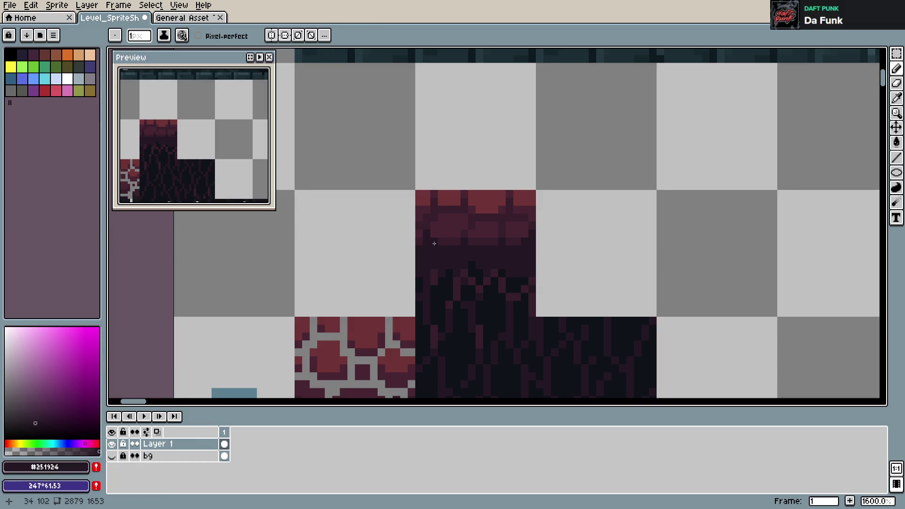
key("ctrl+s")
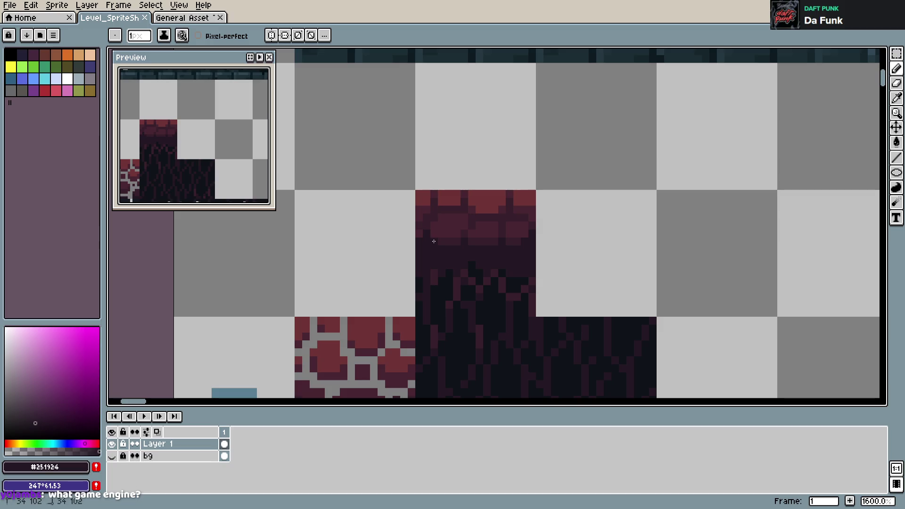
- Sample the #371F2B and #492532 brick shades and undo the last painted pixel
left_click(522, 237, "alt")
left_click(532, 234)
left_click(533, 230, "alt")
key("ctrl+z")
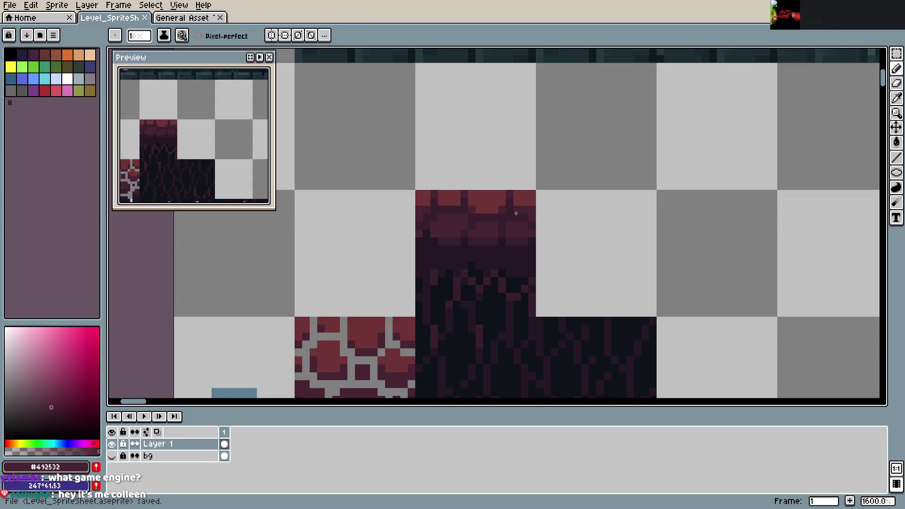
key("ctrl+z")
left_click(535, 222, "alt")
key("ctrl+s")
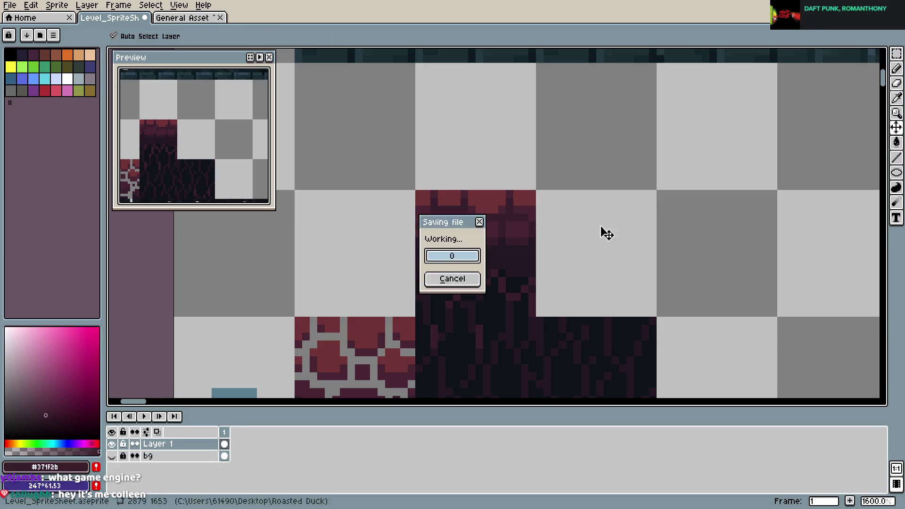
- Place a #492532 pixel on the brick edge, replacing a stray dark pixel
left_click(501, 203, "alt")
left_click(555, 209)
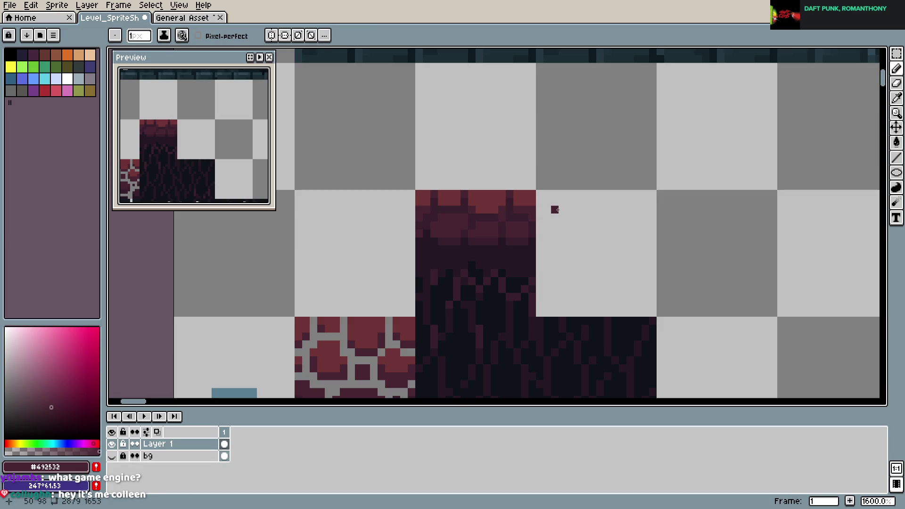
key("ctrl+z")
left_click(546, 210)
key("ctrl+s")
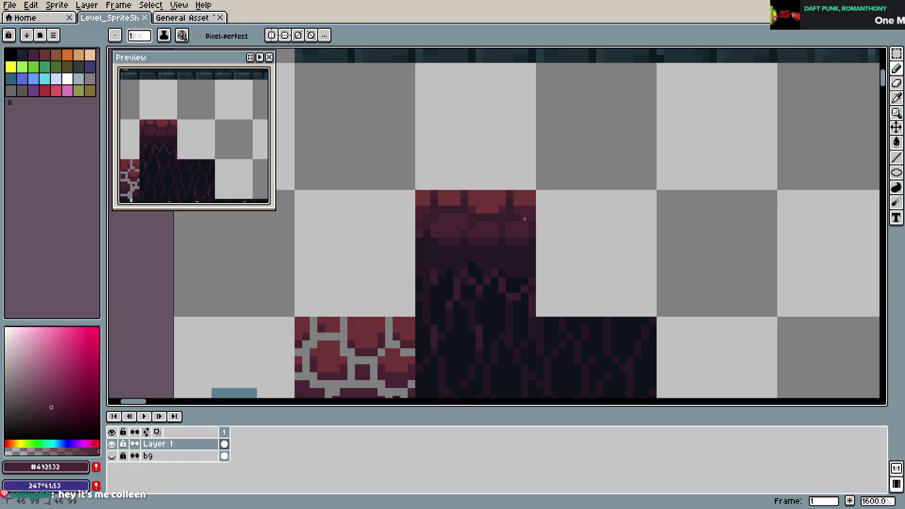
left_click(524, 224, "alt")
left_click(524, 225)
key("ctrl+s")
left_click(425, 203, "alt")
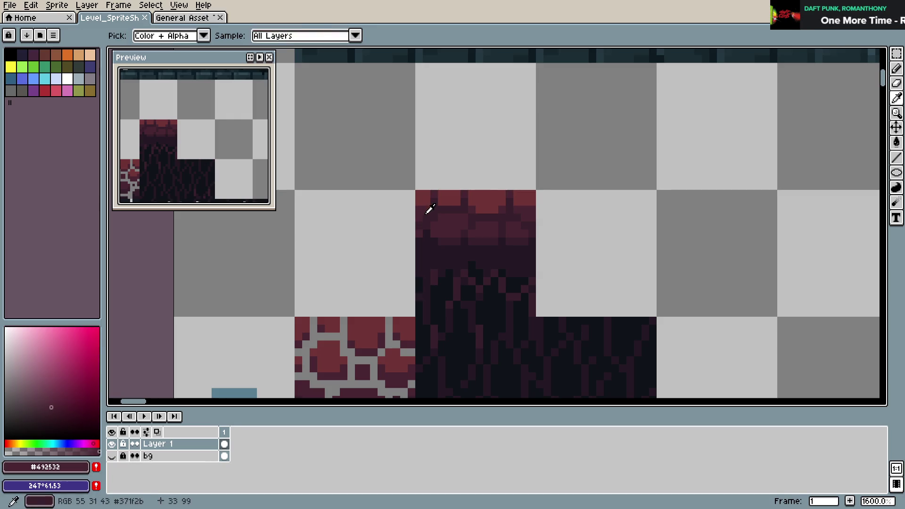
key("ctrl+s")
- Pick the #371F2B brick shade for the Pencil and save the spritesheet
scroll(562, 215, "down", 1)
scroll(568, 224, "down", 1)
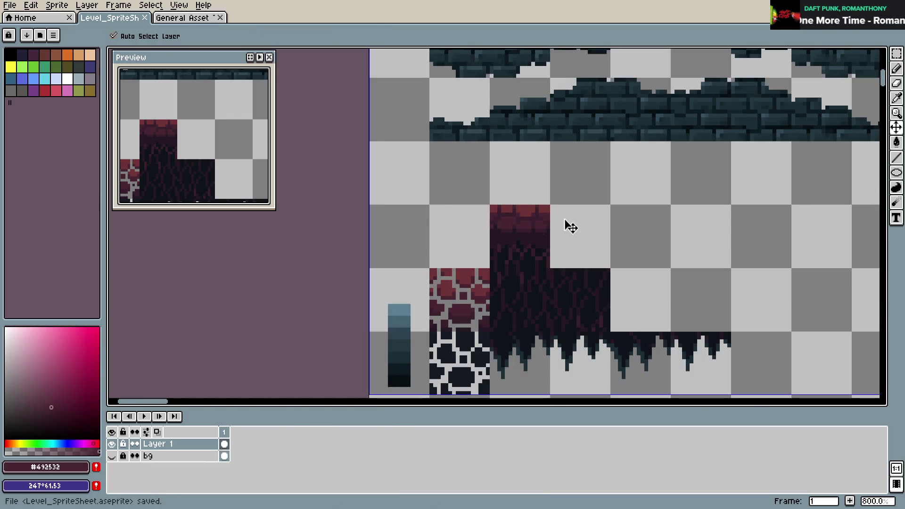
scroll(562, 218, "up", 2)
scroll(562, 218, "up", 2)
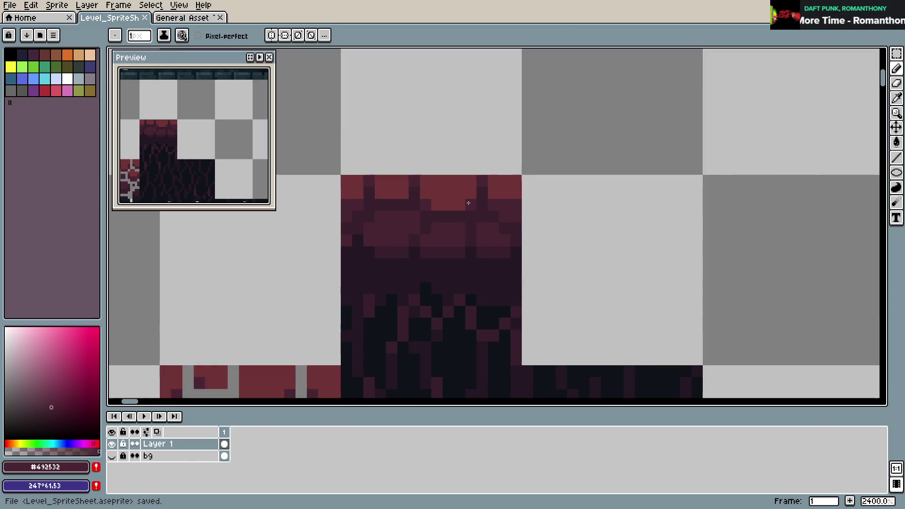
left_click(420, 216, "alt")
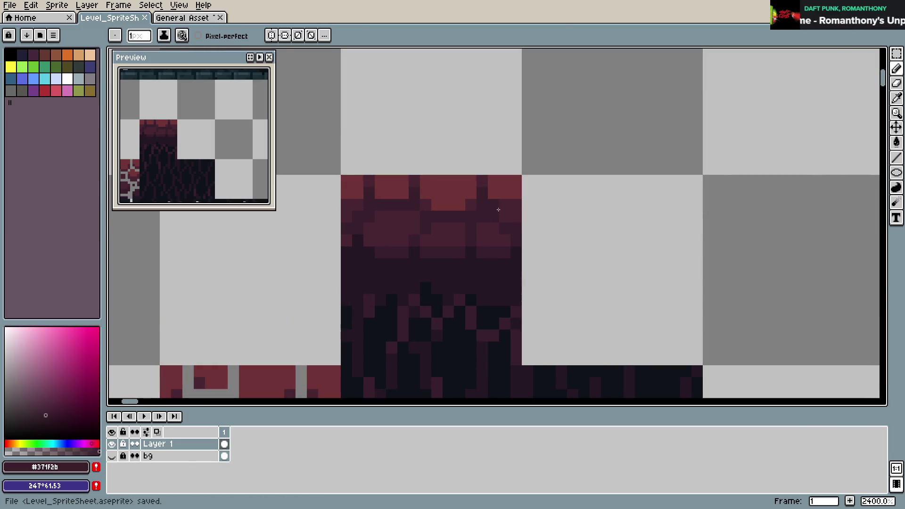
key("b")
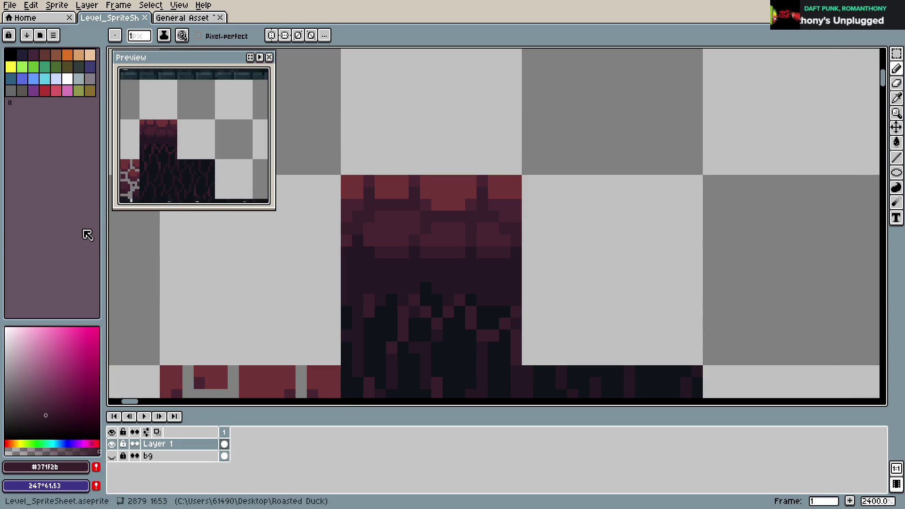
key("ctrl+s")
scroll(448, 225, "down", 5)
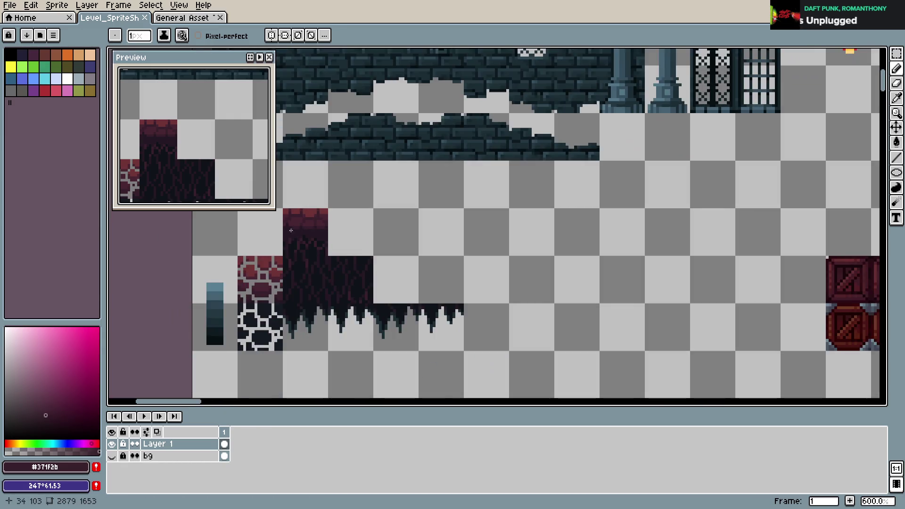
scroll(449, 225, "up", 3)
key("m")
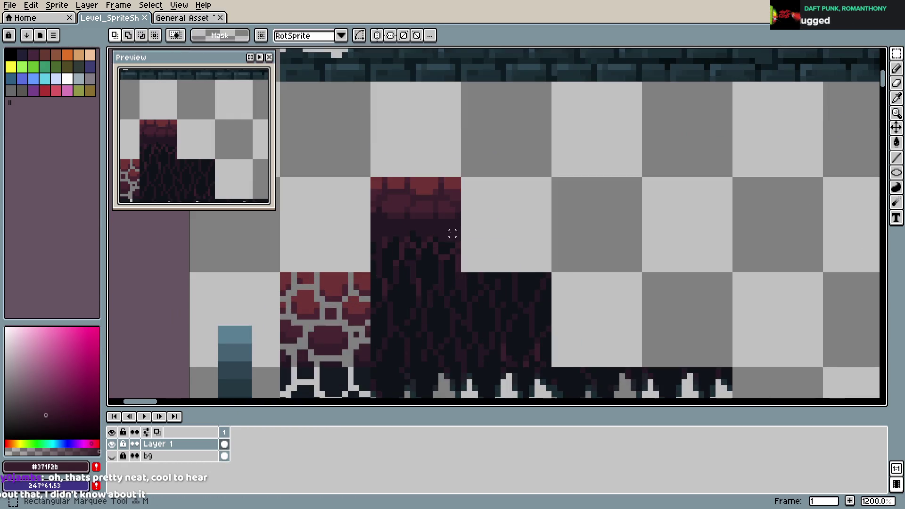
mouse_move(376, 181)
left_mouse_down()
mouse_move(460, 271)
mouse_move(535, 255)
left_mouse_up()
key("ctrl+z")
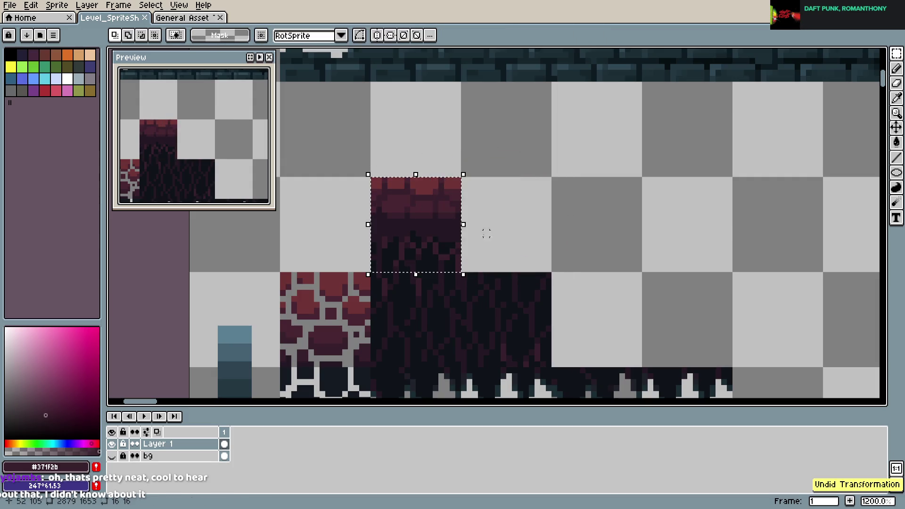
left_click_drag(436, 241, 616, 240)
key("ctrl+d")
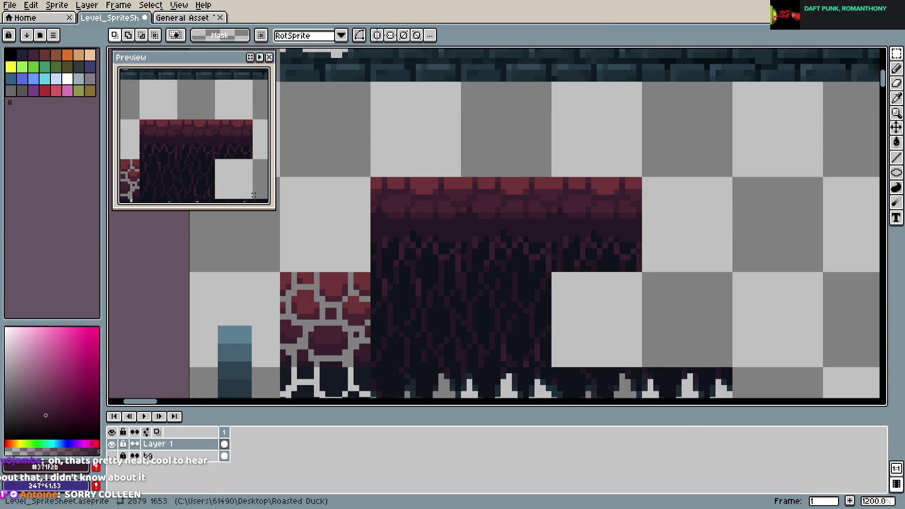
key("ctrl+z")
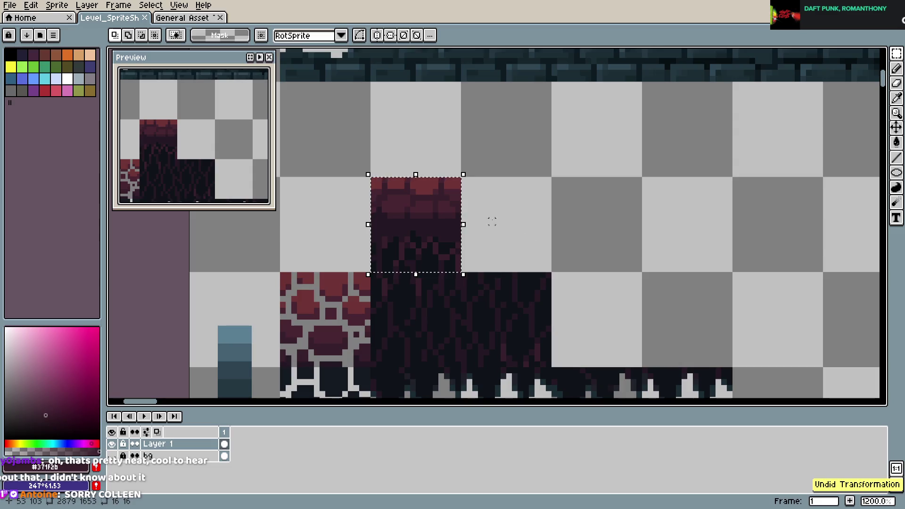
scroll(391, 215, "up", 3)
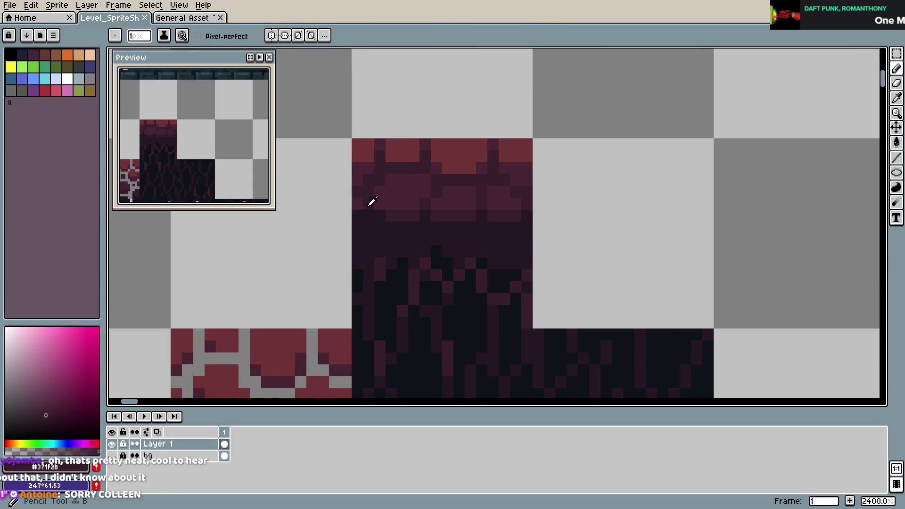
left_click(379, 202, "alt")
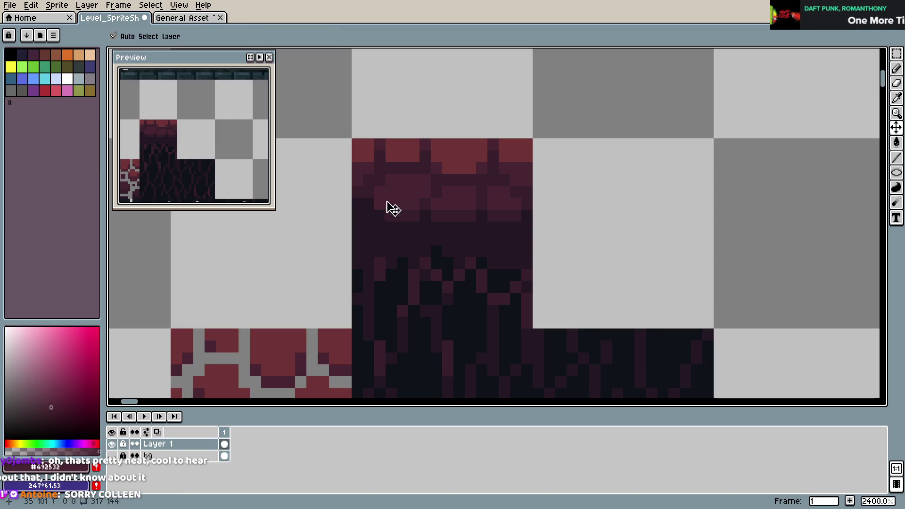
key("ctrl+s")
left_click(519, 197, "alt")
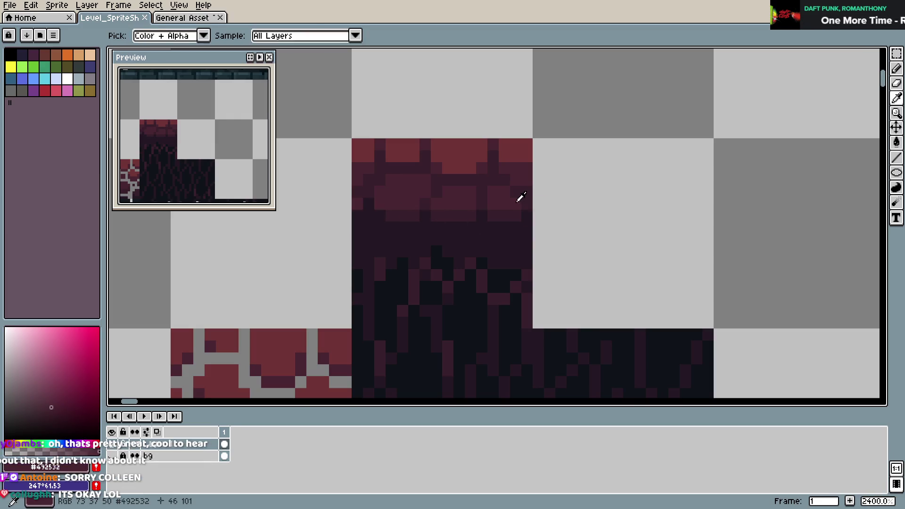
key("ctrl+s")
scroll(608, 203, "down", 1)
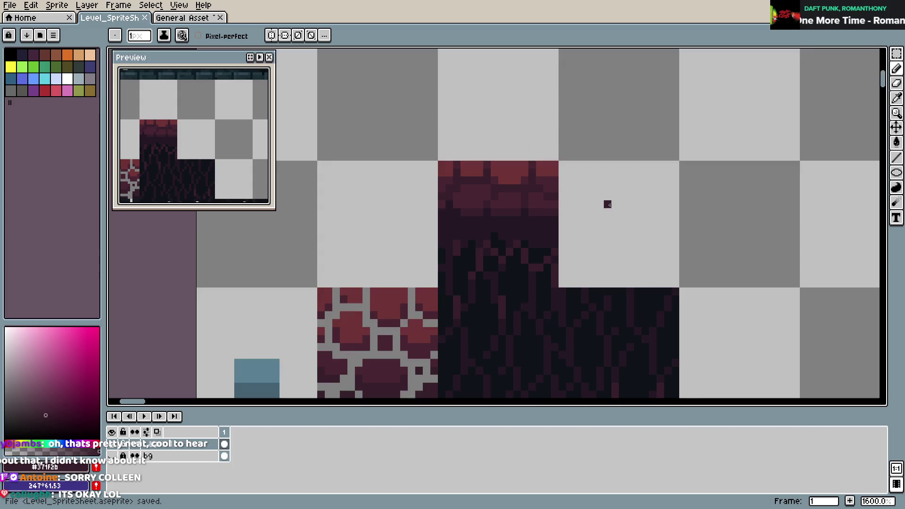
key("m")
mouse_move(438, 162)
left_mouse_down()
mouse_move(559, 282)
mouse_move(555, 252)
mouse_move(628, 235)
mouse_move(726, 238)
left_mouse_up()
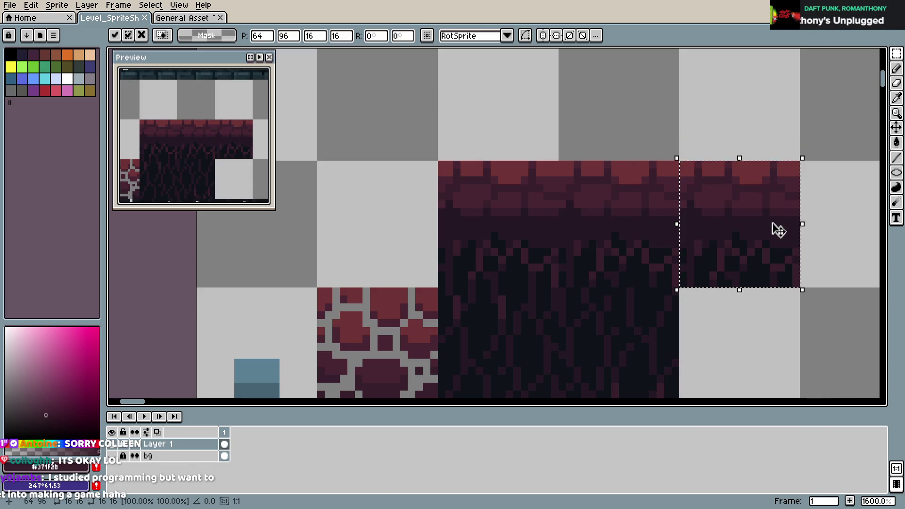
scroll(774, 228, "down", 4)
left_click_drag(747, 228, 632, 256)
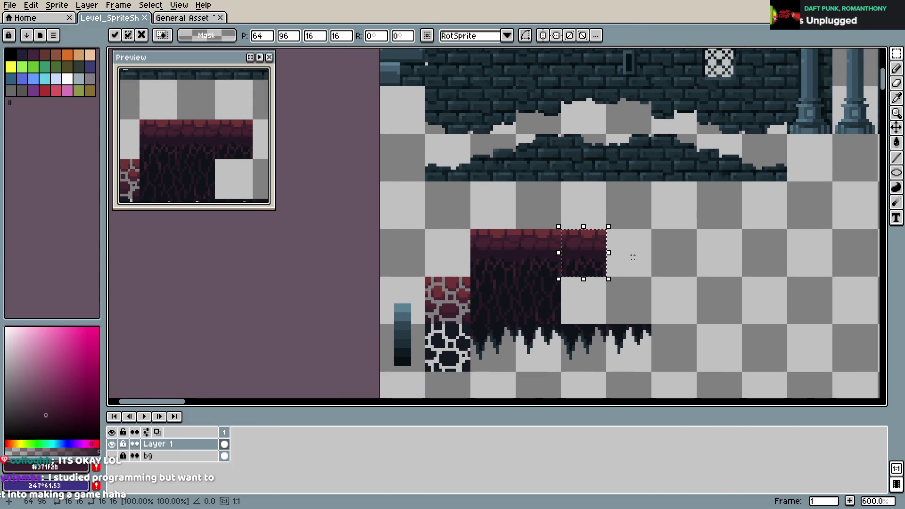
key("Escape")
scroll(501, 259, "up", 3)
scroll(500, 259, "up", 3)
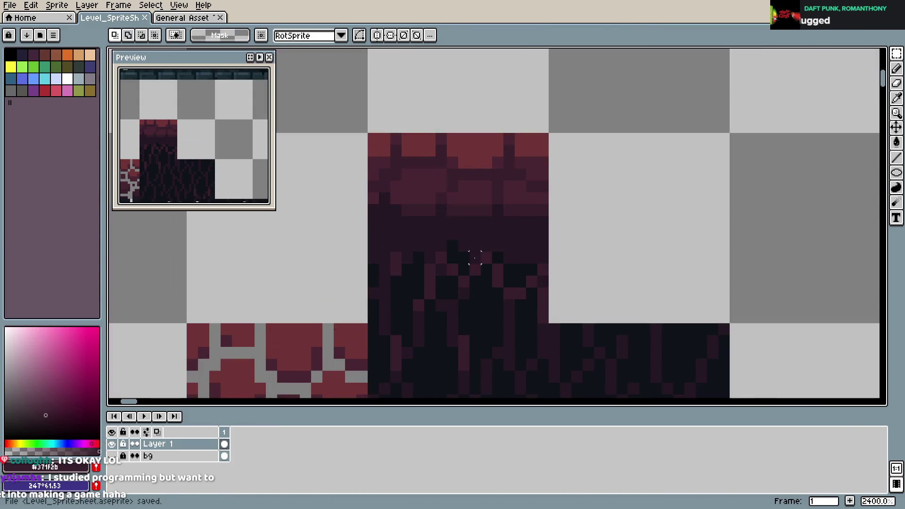
key("b")
- Draw short #0F1319 vine strands under the bricks on the tile's left, centre and right, then save
left_click(462, 245, "alt")
left_click(463, 234)
left_click_drag(510, 258, 509, 233)
left_click(498, 235)
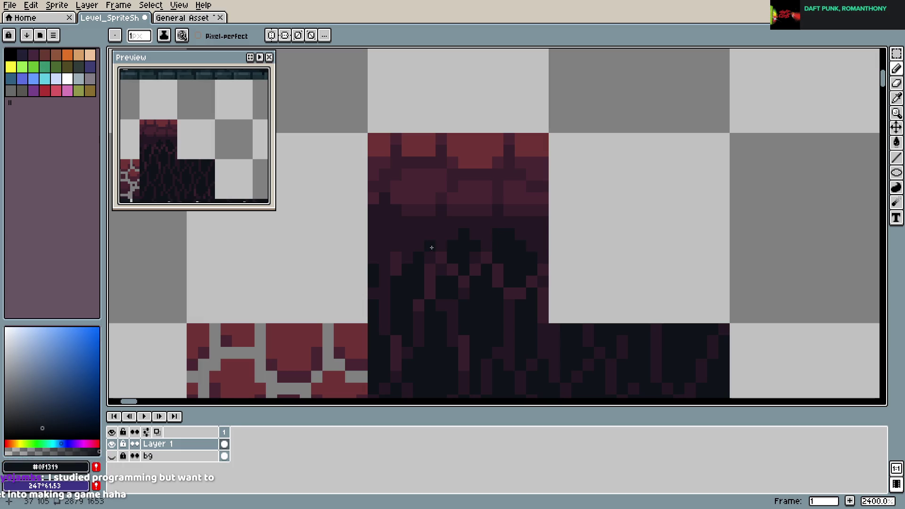
left_click_drag(408, 261, 407, 232)
key("alt")
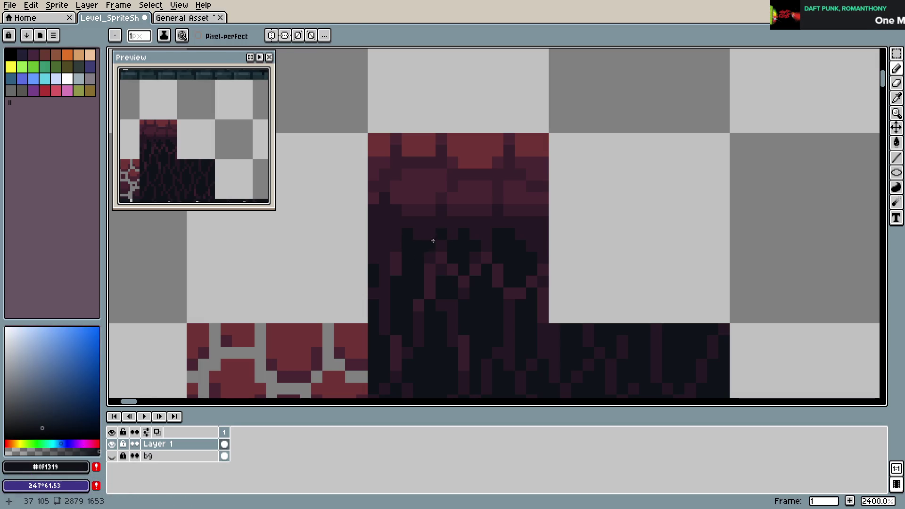
left_click_drag(382, 245, 385, 223)
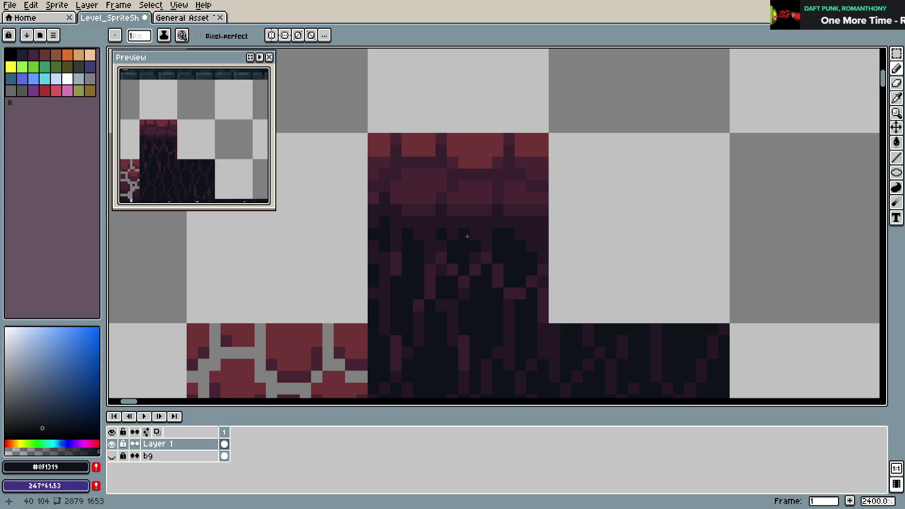
left_click_drag(534, 228, 540, 227)
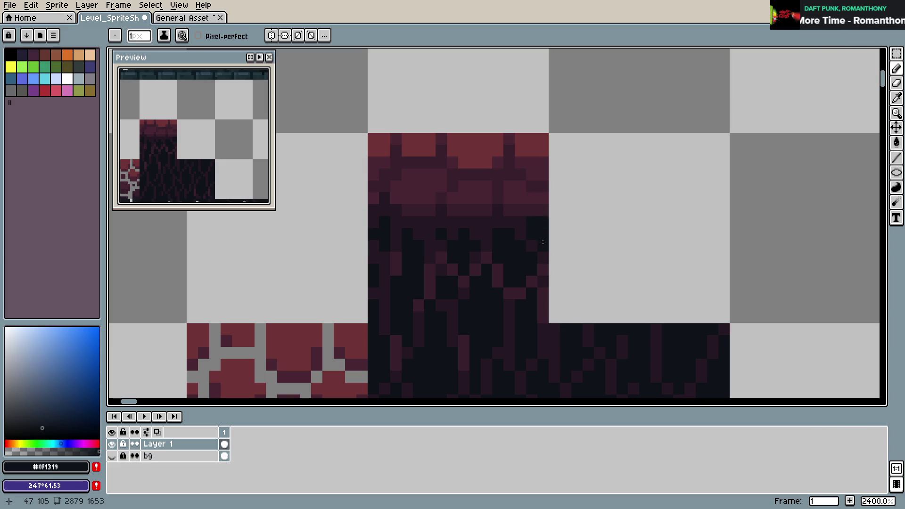
left_click(526, 213, "alt")
key("ctrl+s")
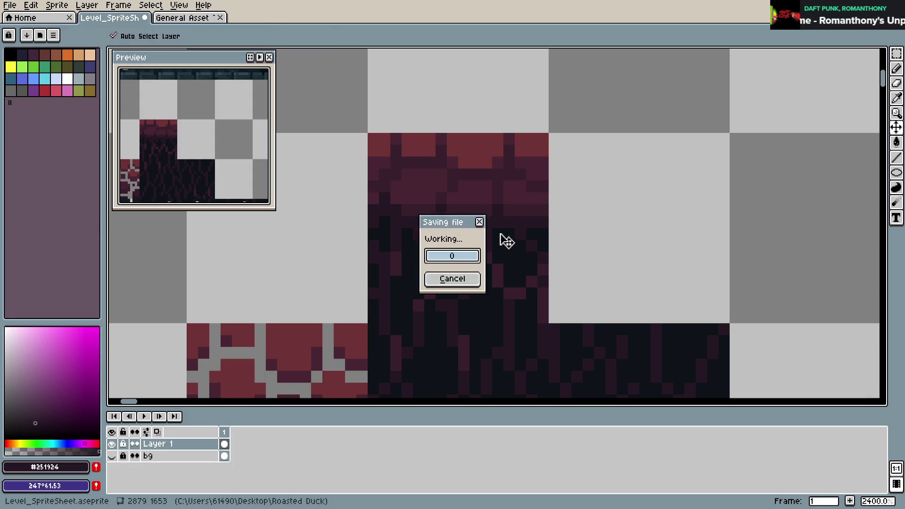
- Trial-copy the vine tile onto the empty tile to its right, discard it, and save
left_click(498, 227, "alt")
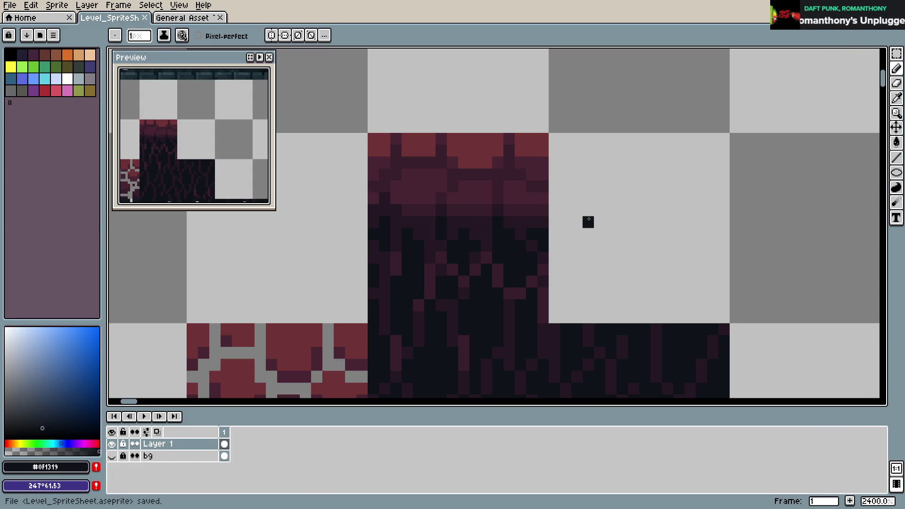
scroll(588, 222, "down", 1)
scroll(505, 228, "up", 2)
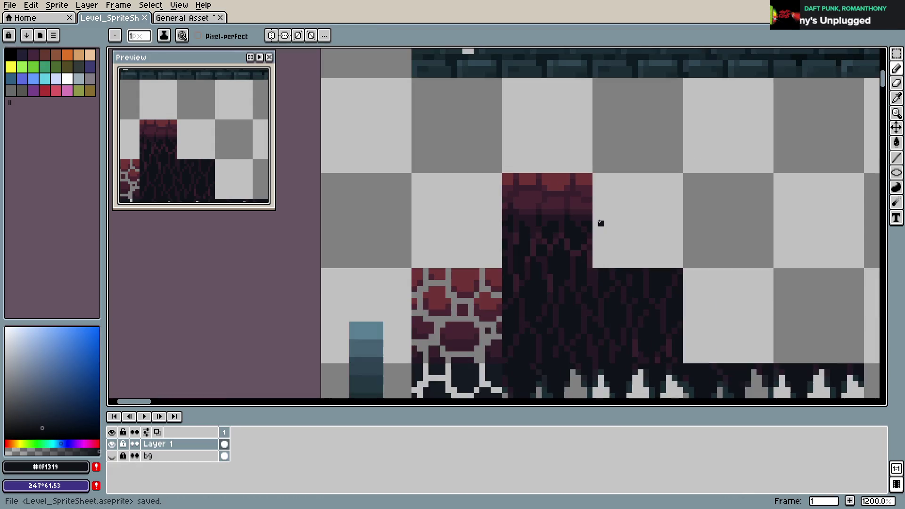
scroll(601, 225, "down", 3)
left_click_drag(623, 224, 579, 225)
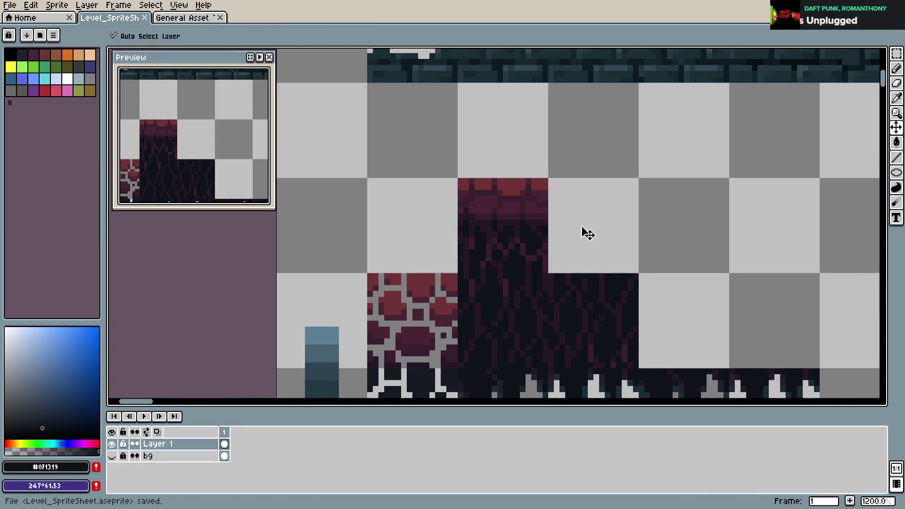
key("m")
mouse_move(458, 179)
left_mouse_down()
mouse_move(540, 263)
mouse_move(627, 257)
left_mouse_up()
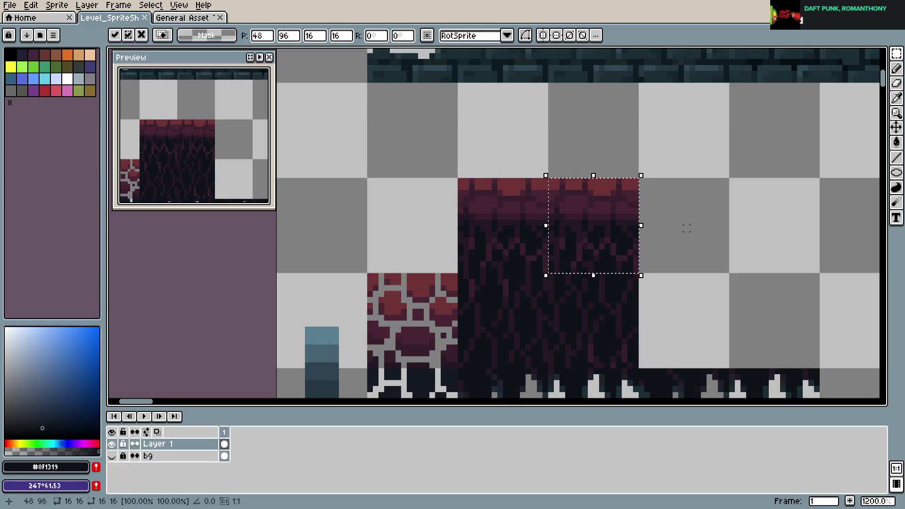
key("Escape")
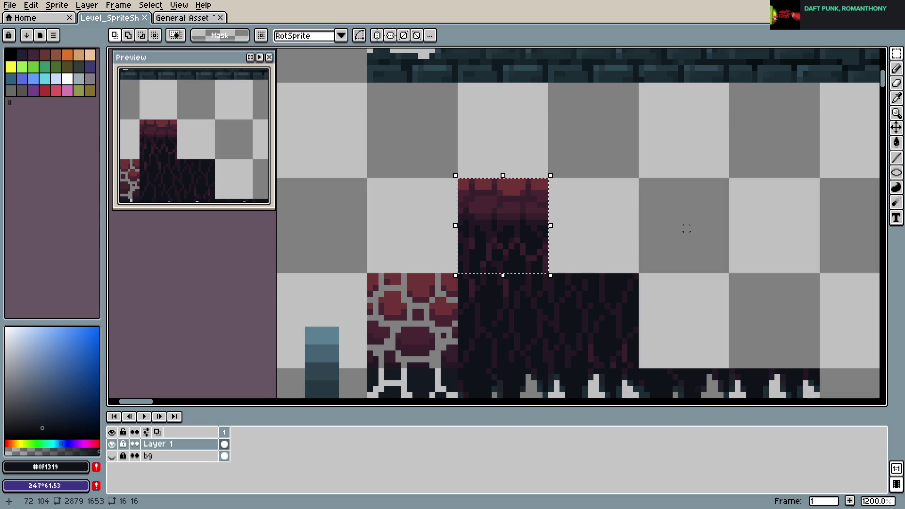
key("ctrl+s")
- Set the Pencil colour to the plum #371F2B sampled from the tile
scroll(496, 216, "up", 3)
key("b")
left_click(505, 214, "alt")
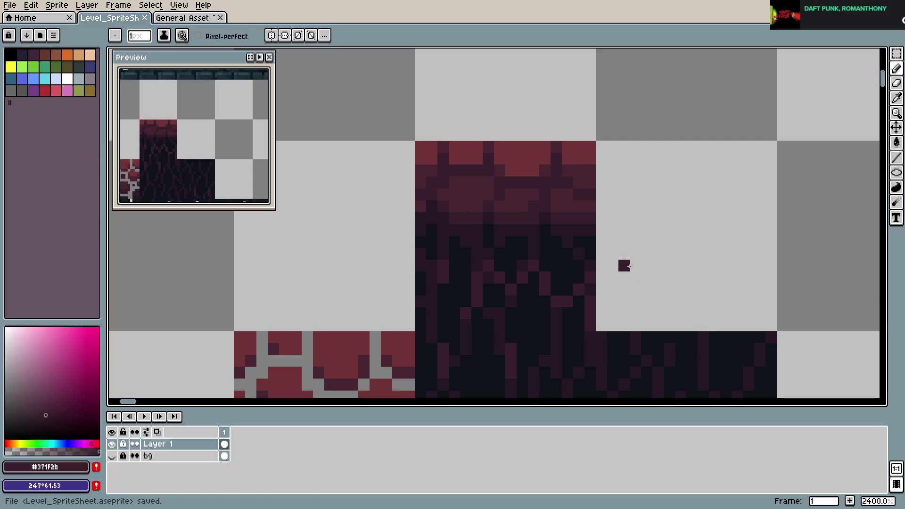
- Pick dark plum #251924 from the tile and paint one pixel into the vine drips
scroll(627, 264, "down", 3)
key("ctrl+s")
scroll(651, 257, "down", 3)
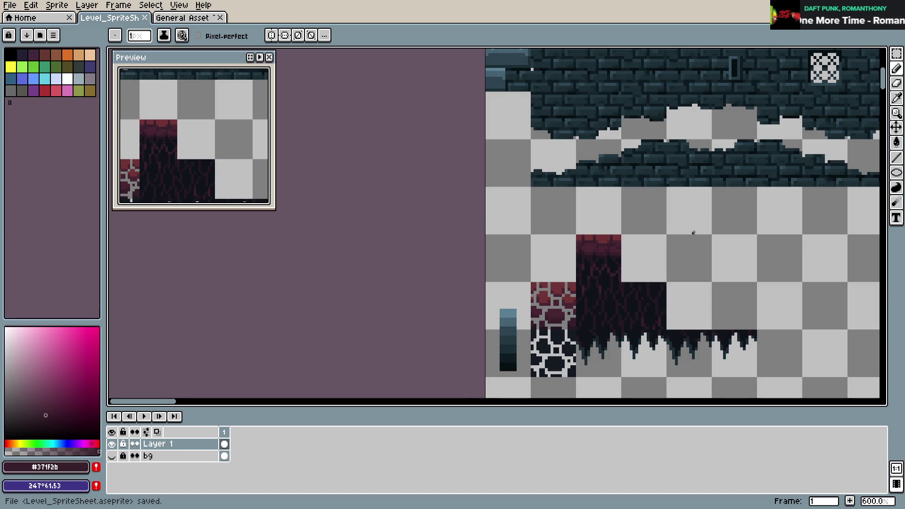
scroll(694, 233, "up", 1)
scroll(580, 245, "up", 4)
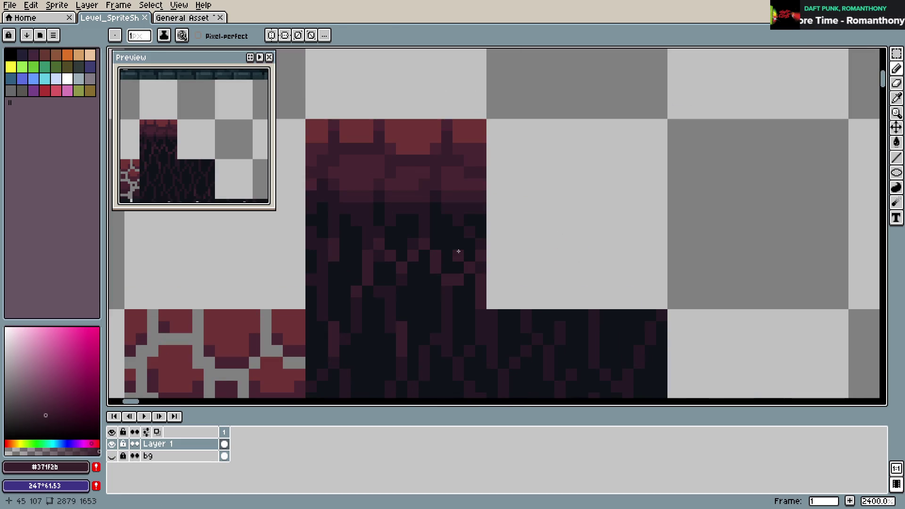
left_click_drag(458, 251, 535, 236)
left_click(521, 270, "alt")
left_click(513, 253)
- Add a near-black #0F1319 pixel to the vine drips and save
left_click(502, 219, "alt")
left_click(461, 238, "alt")
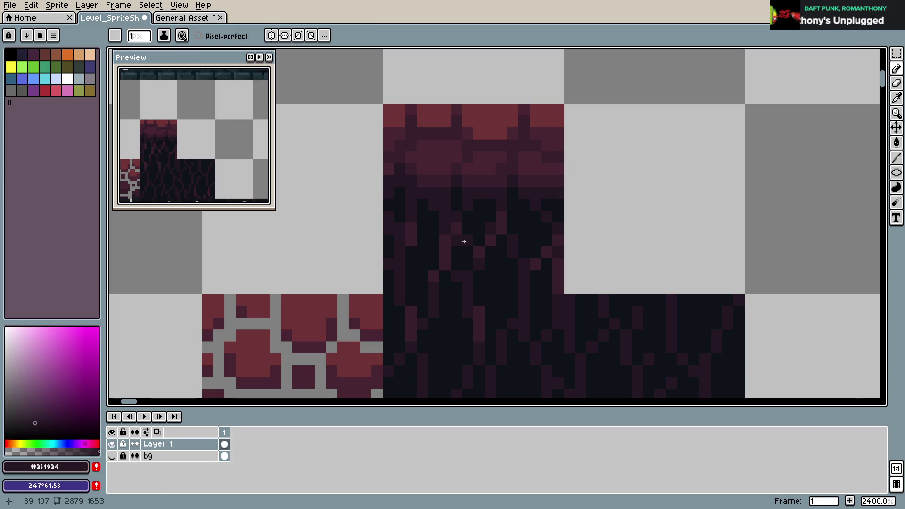
left_click(457, 229)
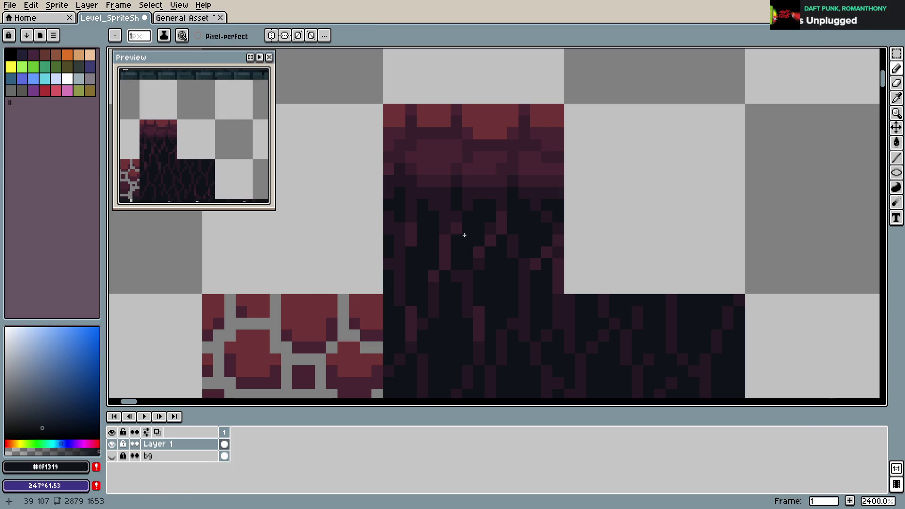
key("ctrl+s")
- Pick plum #371F2B and paint two pixels on the vine tile, one at its right edge
left_click(453, 226, "alt")
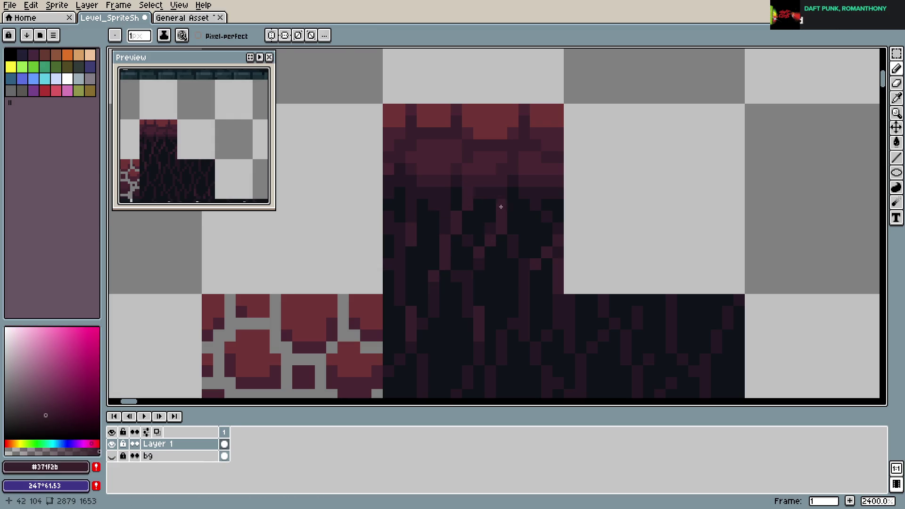
scroll(550, 240, "down", 1)
scroll(495, 245, "up", 1)
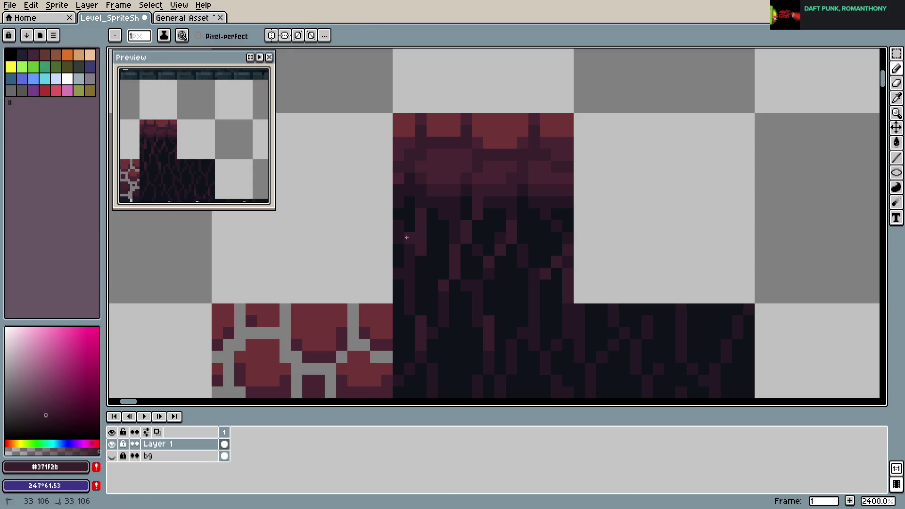
left_click(427, 253, "alt")
left_click(428, 208, "alt")
key("ctrl+s")
scroll(589, 225, "down", 2)
scroll(590, 224, "up", 3)
left_click(384, 235)
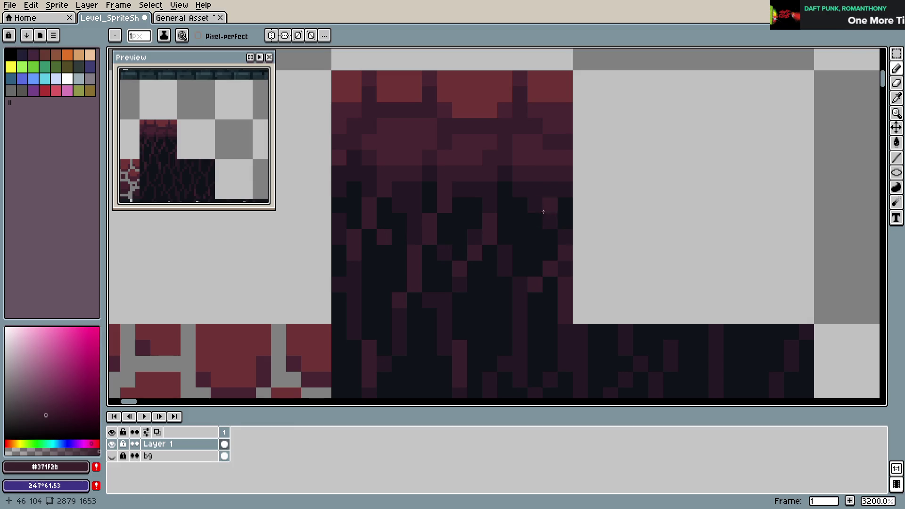
left_click(537, 205)
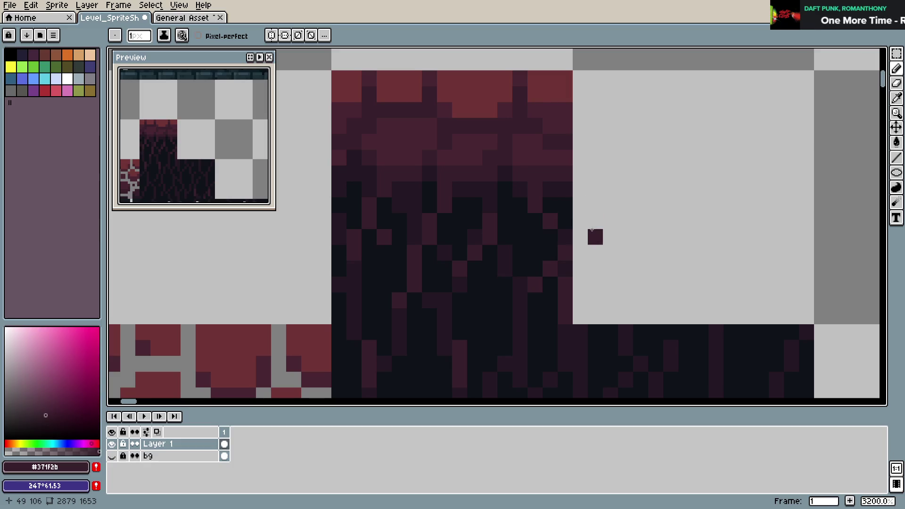
- Save Level_SpriteSheet.aseprite again
scroll(594, 233, "down", 1)
key("ctrl+s")
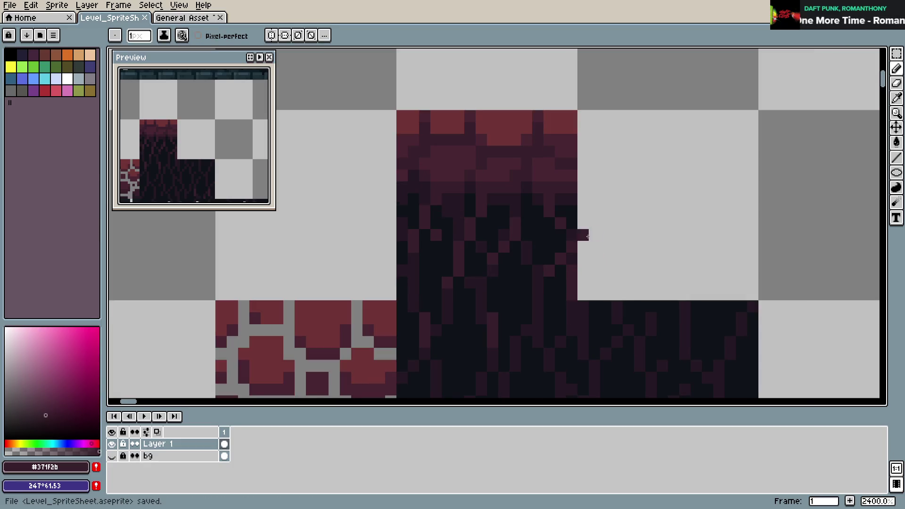
scroll(564, 264, "up", 1)
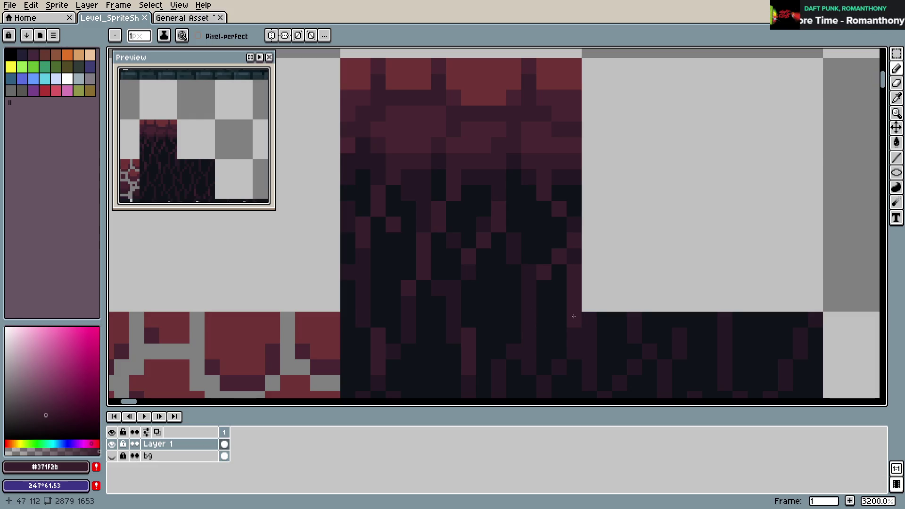
scroll(600, 301, "down", 1)
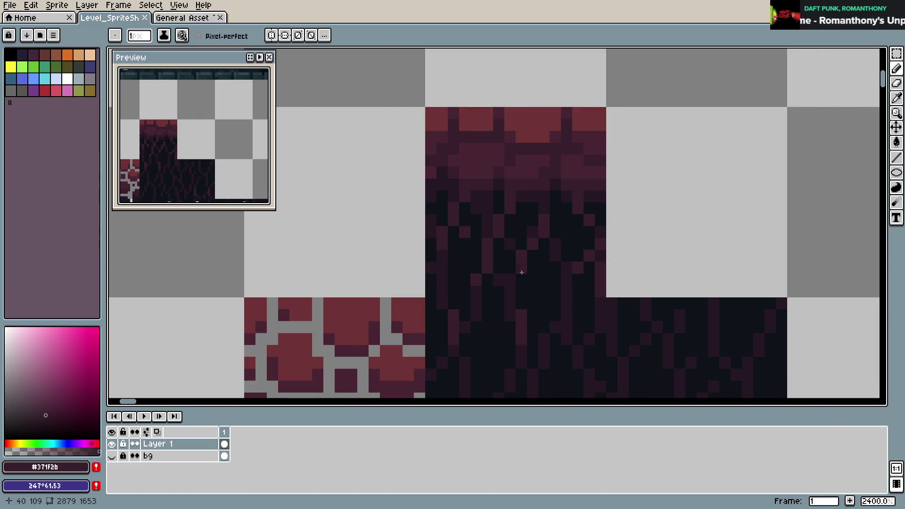
scroll(580, 269, "down", 1)
key("ctrl+s")
scroll(597, 263, "down", 1)
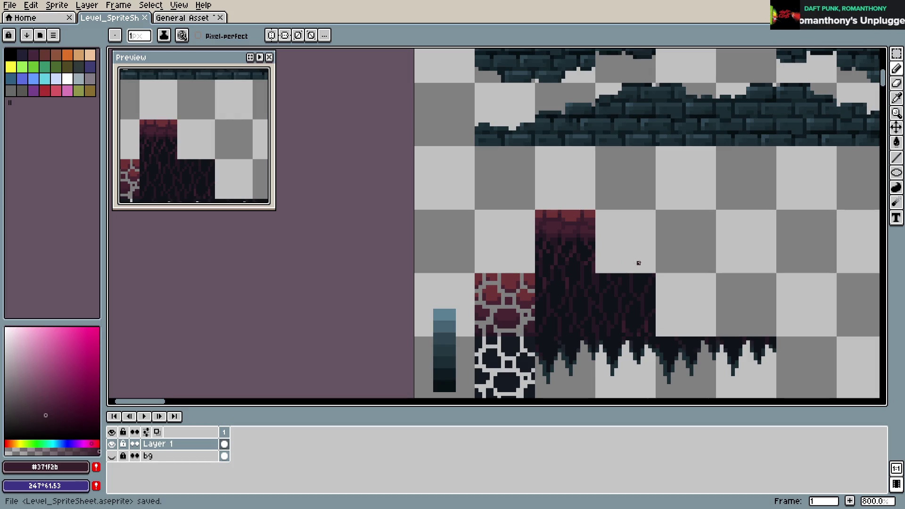
scroll(638, 263, "up", 1)
scroll(561, 292, "up", 1)
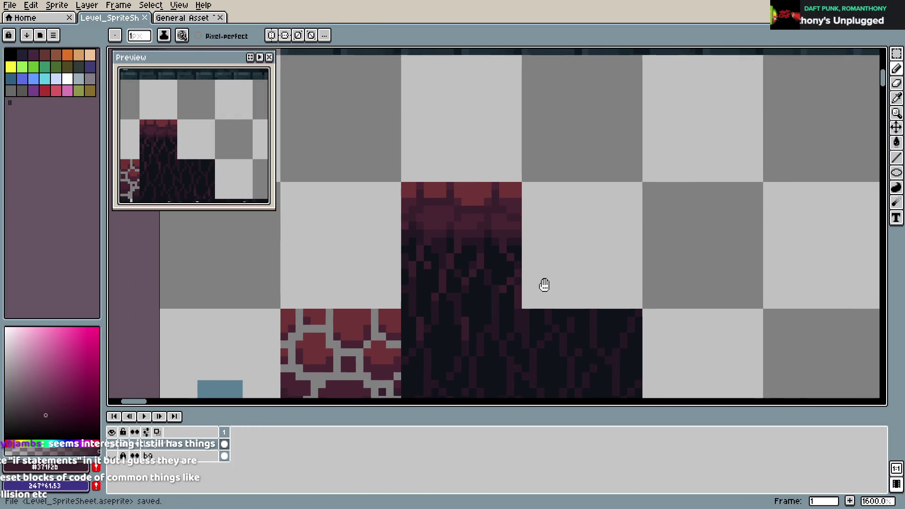
- Test moving the marquee-selected vine tile one tile right, cancel the move, and save
left_click_drag(487, 309, 546, 304)
key("m")
mouse_move(438, 181)
left_mouse_down()
mouse_move(556, 305)
mouse_move(639, 273)
mouse_move(632, 277)
left_mouse_up()
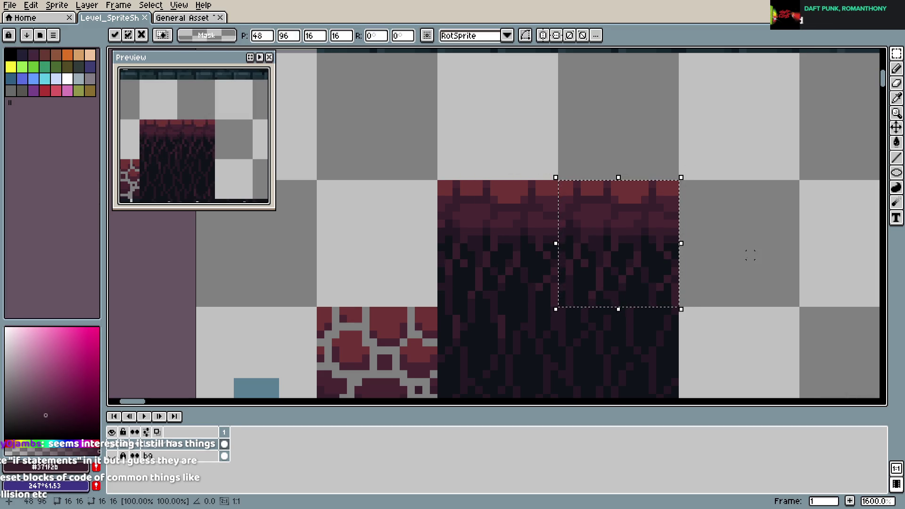
key("Escape")
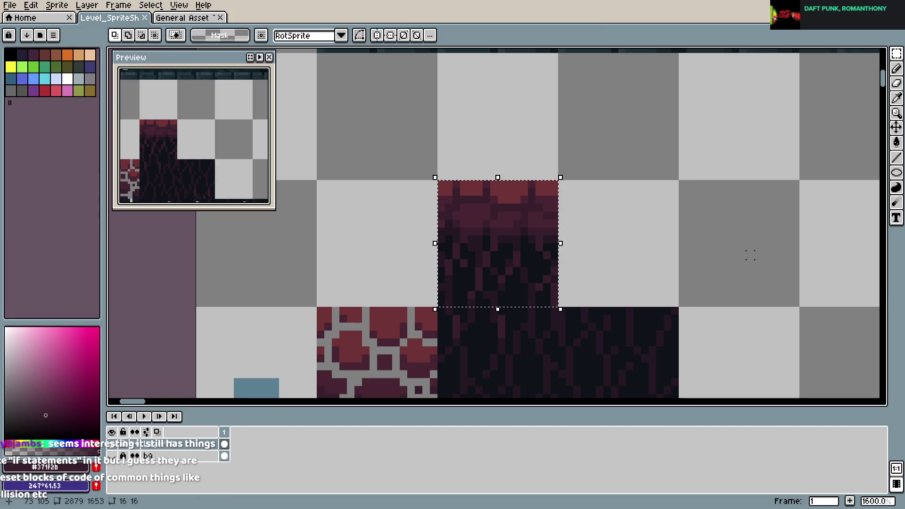
key("ctrl+s")
- Pick near-black #0F1319 from the vine tile over the spike row and save
scroll(692, 269, "down", 3)
left_click_drag(692, 269, 576, 262)
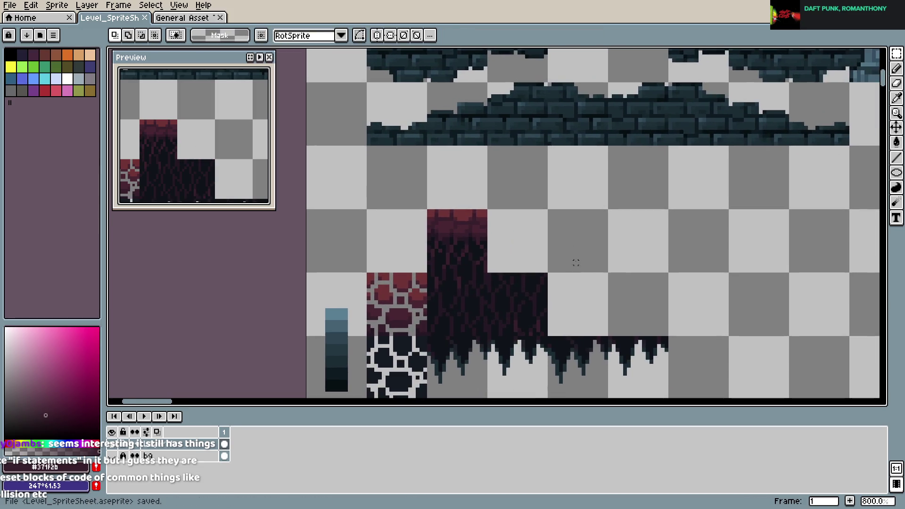
scroll(549, 294, "up", 5)
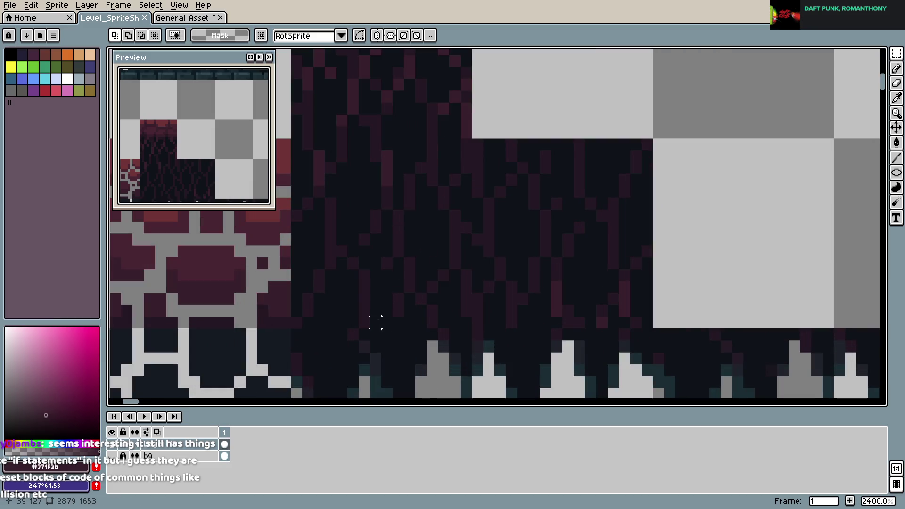
key("ctrl+s")
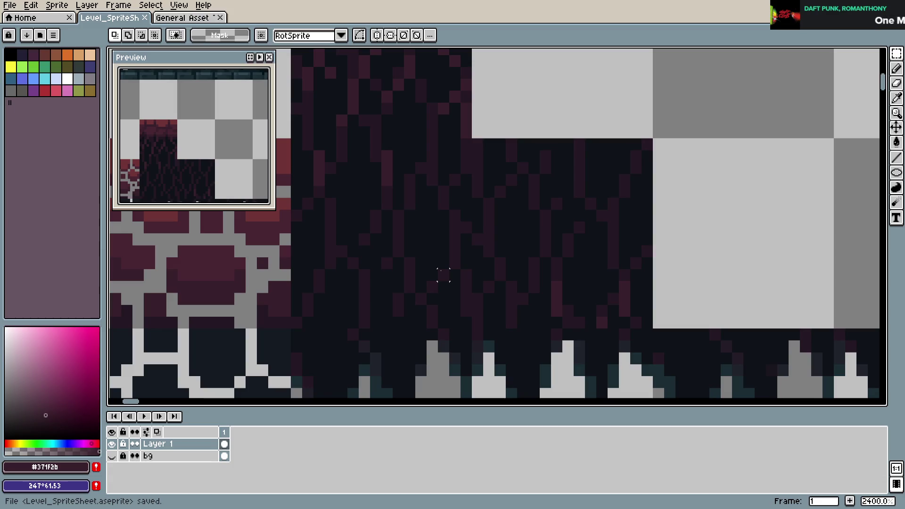
left_click(376, 315, "alt")
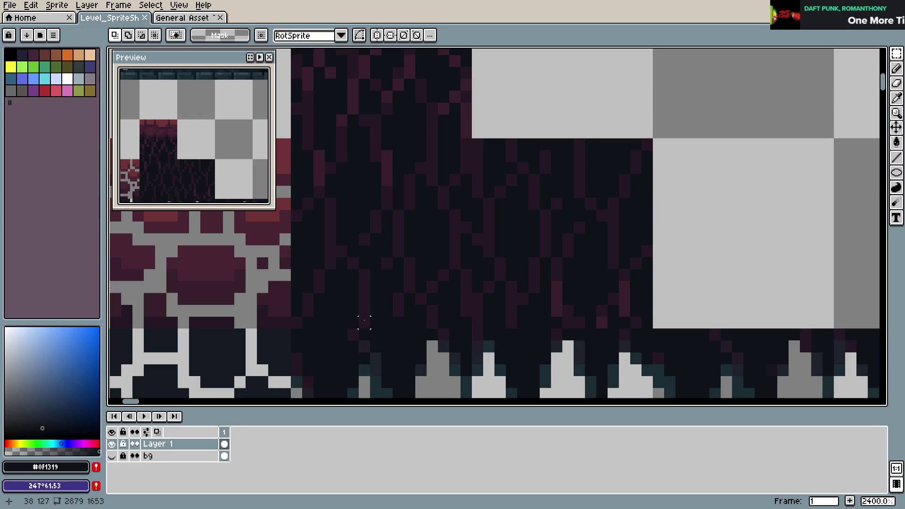
key("ctrl+s")
scroll(465, 299, "down", 3)
scroll(516, 283, "up", 3)
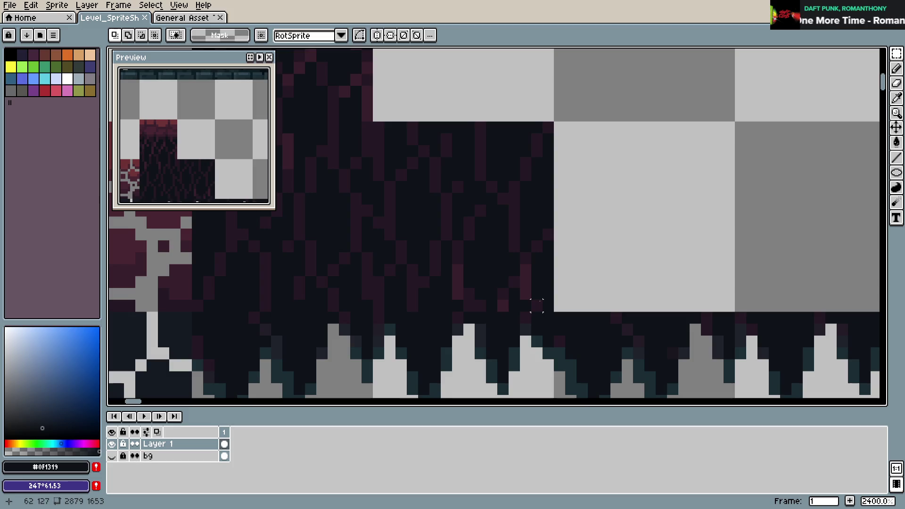
- Save, then sample plum #371F2B from the vines with the Eyedropper
key("b")
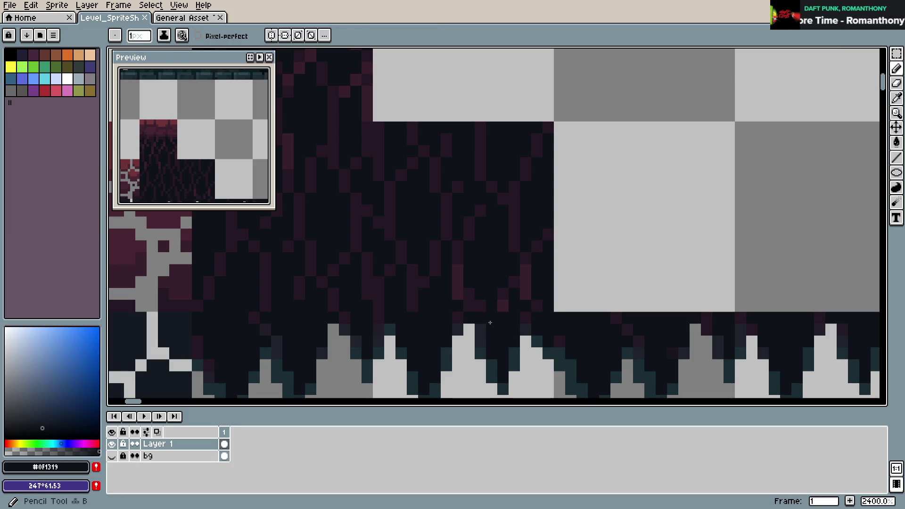
key("ctrl+s")
scroll(486, 313, "down", 2)
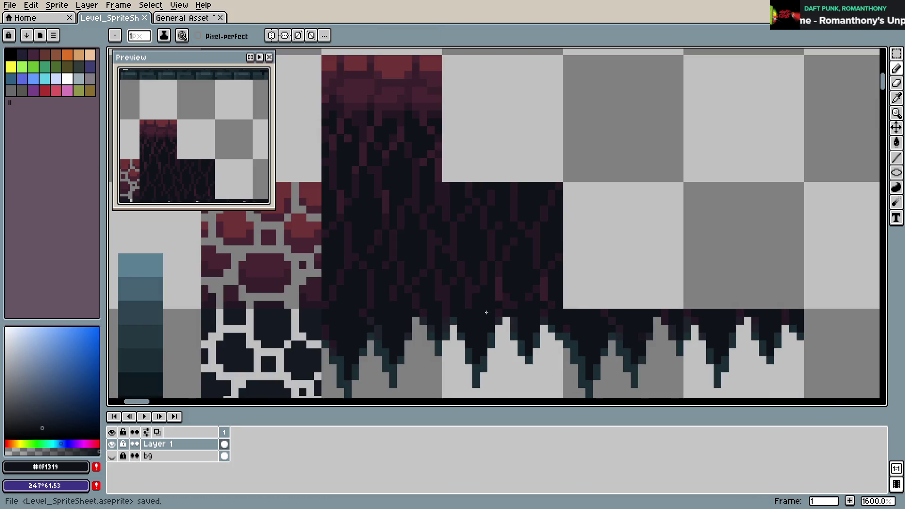
scroll(557, 293, "up", 2)
key("v")
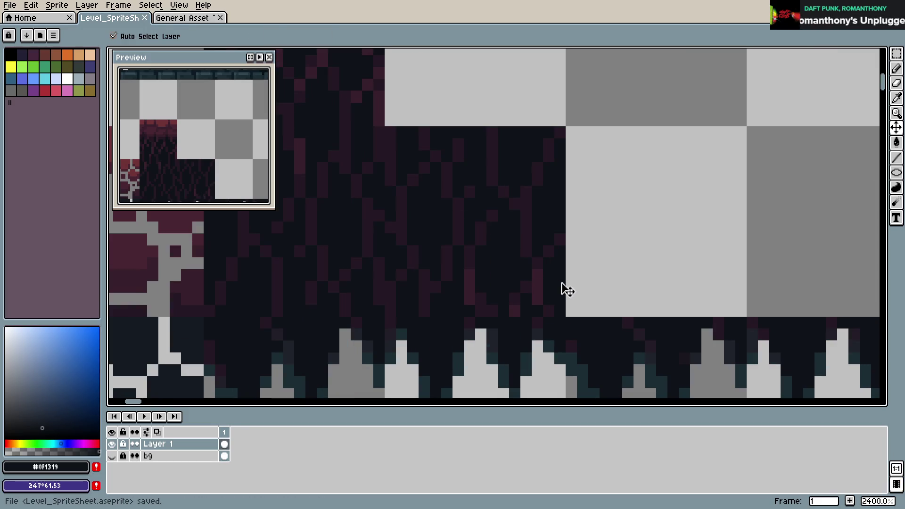
scroll(433, 235, "up", 1)
key("i")
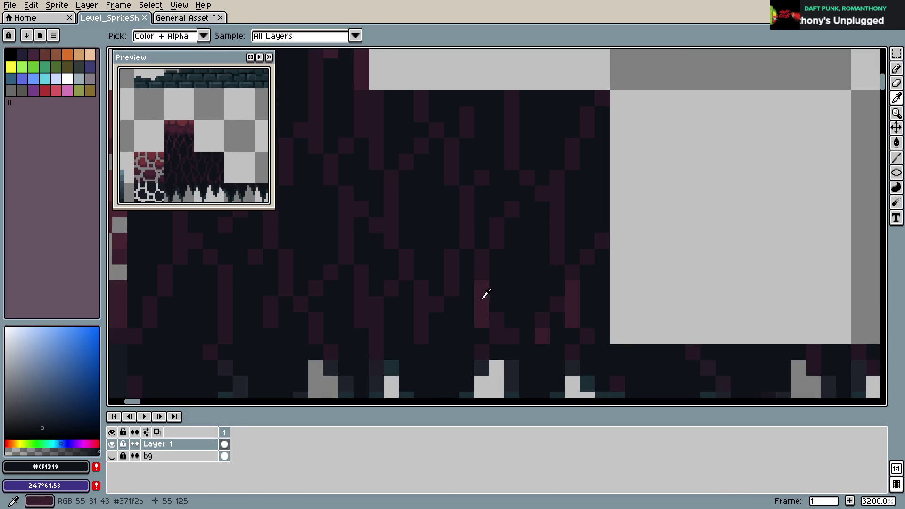
left_click(482, 296)
key("b")
- Paint a few dark-red pixels on the vines, then undo the stroke
scroll(447, 259, "left", 3)
left_click_drag(459, 252, 421, 203)
key("v")
key("ctrl+z")
scroll(491, 240, "down", 3)
scroll(458, 236, "up", 2)
- Paint a dark-pink streak into the vine texture and save
key("b")
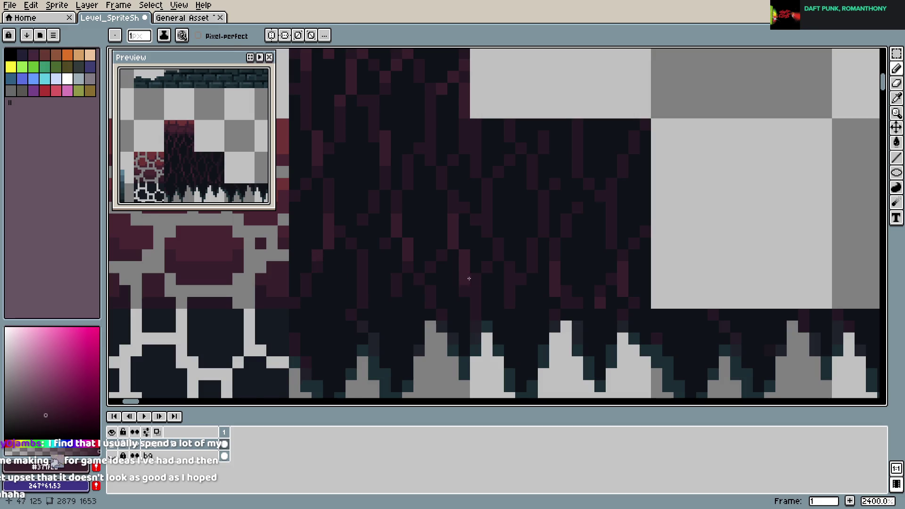
scroll(471, 255, "down", 3)
scroll(506, 216, "up", 3)
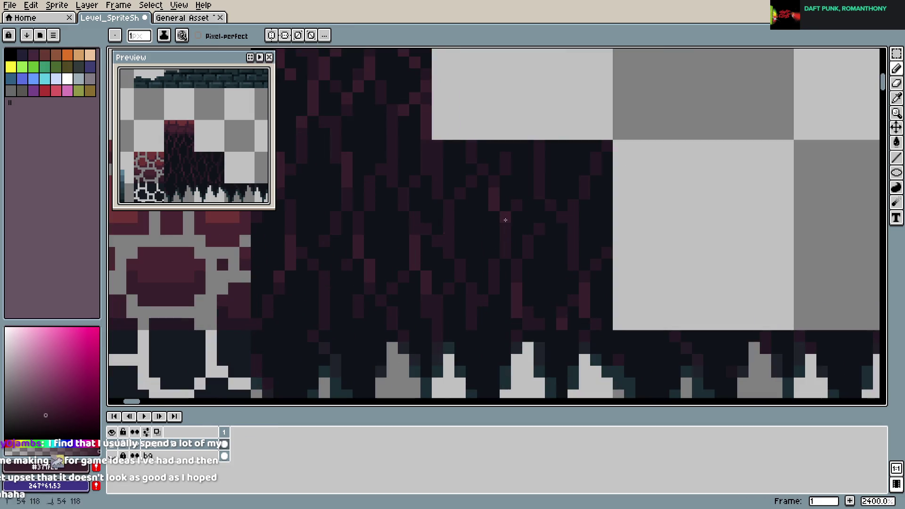
left_click_drag(553, 210, 571, 230)
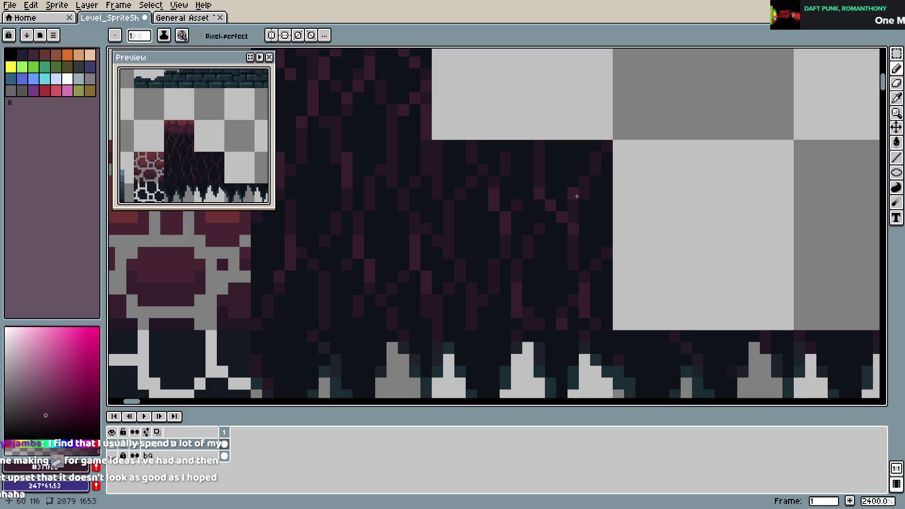
key("ctrl+s")
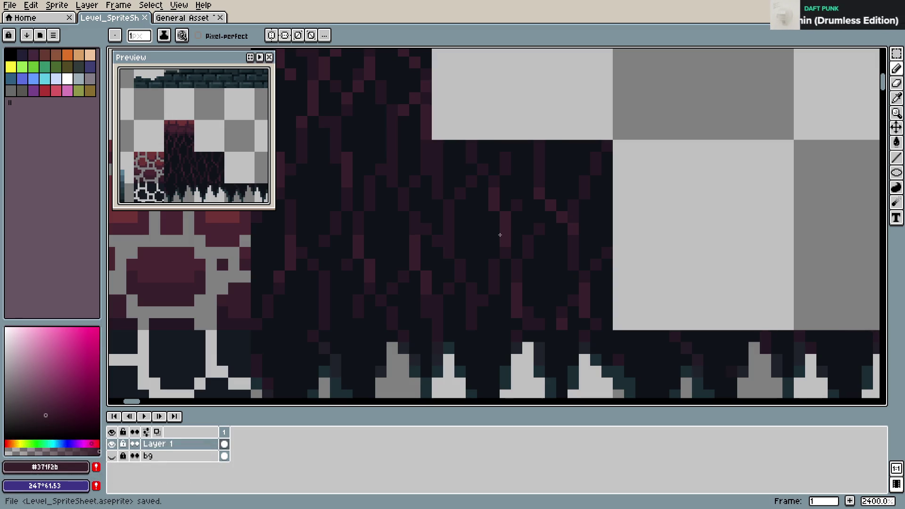
- Save Level_SpriteSheet.aseprite twice more
scroll(626, 273, "down", 2)
scroll(626, 274, "down", 1)
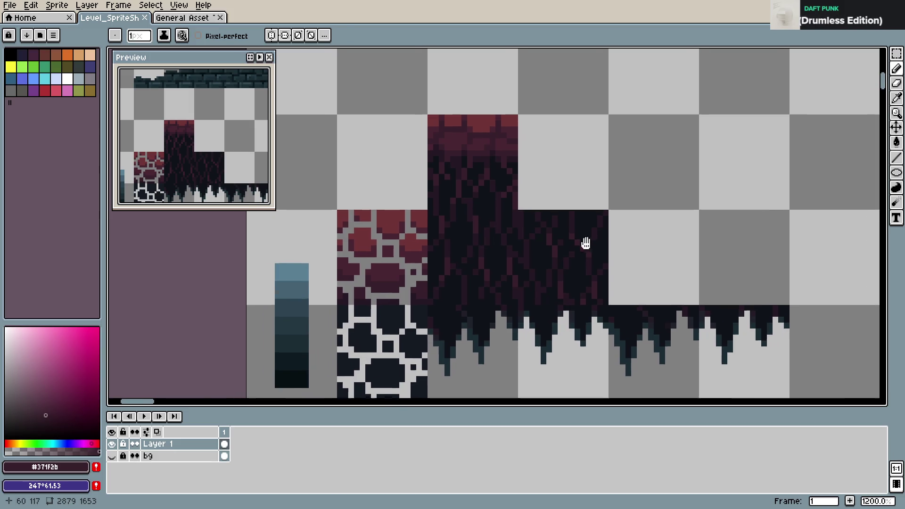
scroll(579, 234, "up", 3)
scroll(568, 226, "down", 2)
key("ctrl+s")
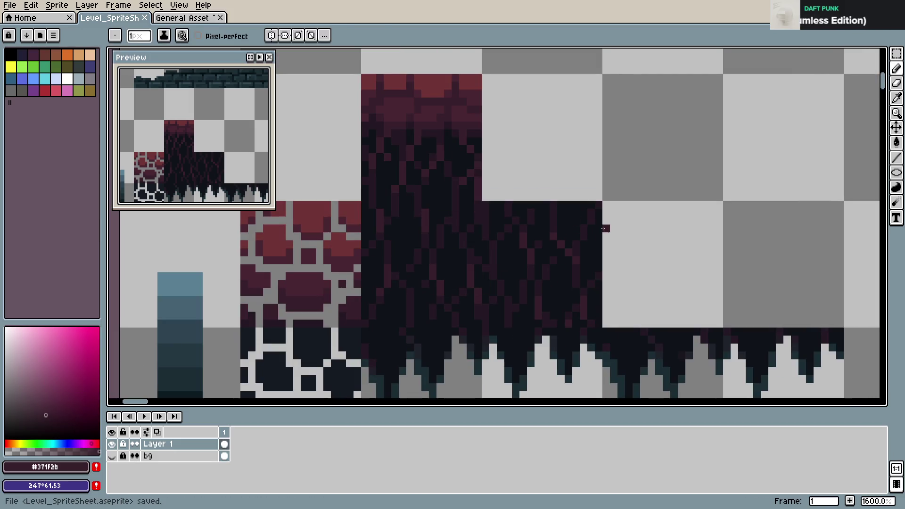
scroll(576, 309, "up", 1)
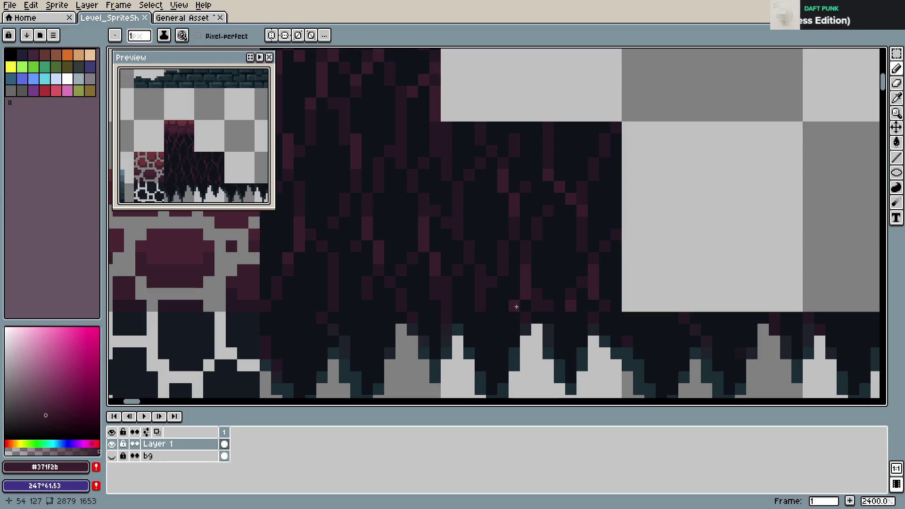
scroll(561, 297, "down", 1)
key("ctrl+s")
scroll(620, 253, "down", 1)
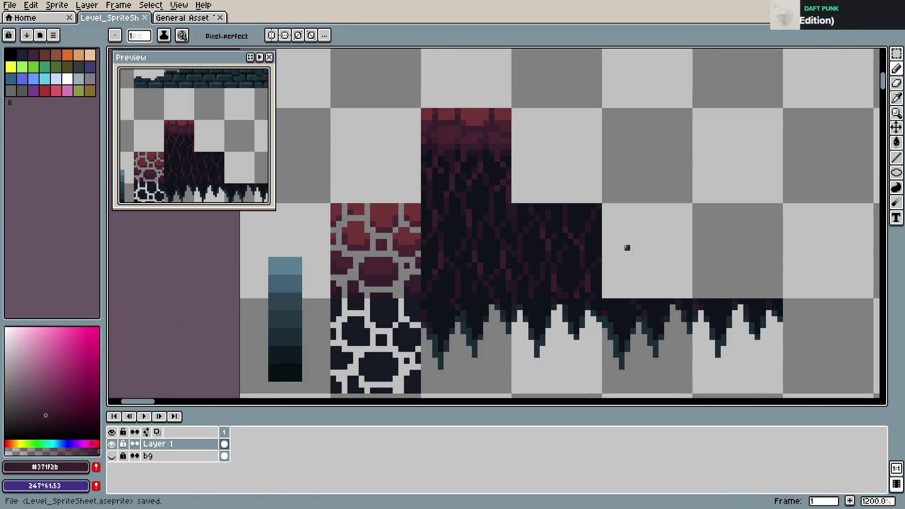
scroll(594, 269, "up", 1)
scroll(528, 245, "up", 1)
- Sample the darker vine shade #251924 and dismiss a brief warning
left_click(495, 228, "alt")
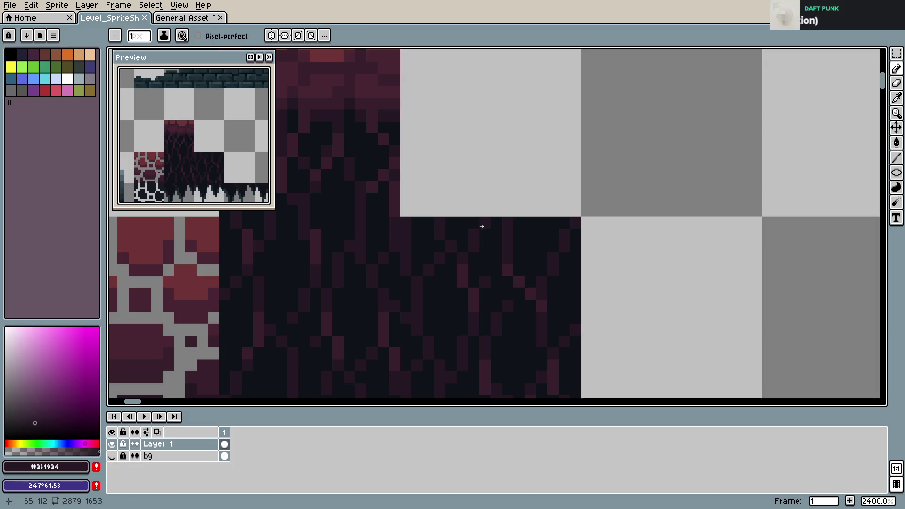
scroll(557, 231, "down", 1)
left_click(583, 239)
key("Escape")
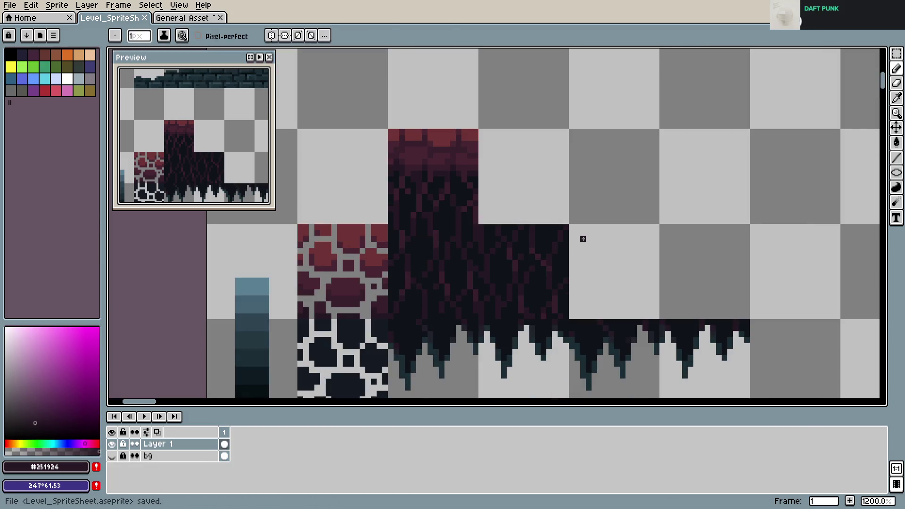
scroll(580, 238, "up", 1)
scroll(542, 227, "up", 1)
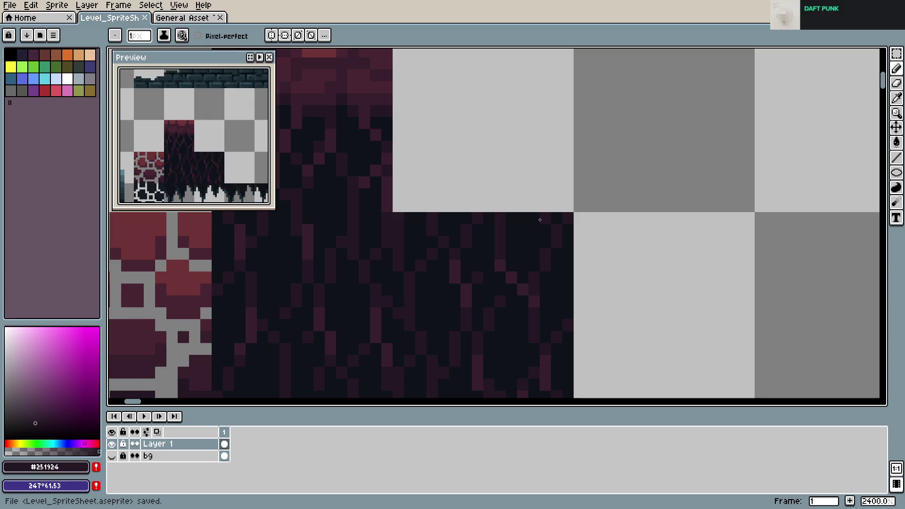
scroll(540, 220, "down", 2)
scroll(578, 250, "up", 2)
- Marquee-select a square of the dark vine block
key("v")
key("m")
left_click_drag(414, 186, 532, 307)
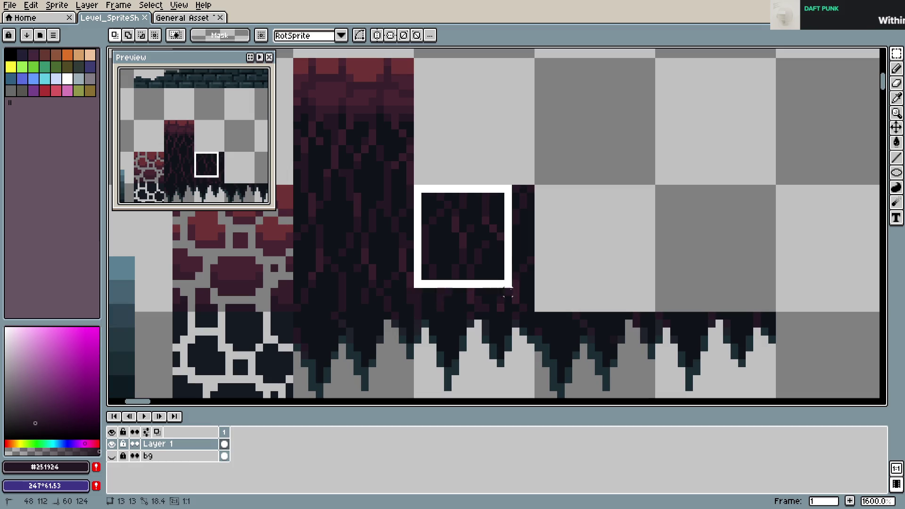
- Drop a copy of the dark square further right, then undo it and save
left_click_drag(491, 278, 613, 278)
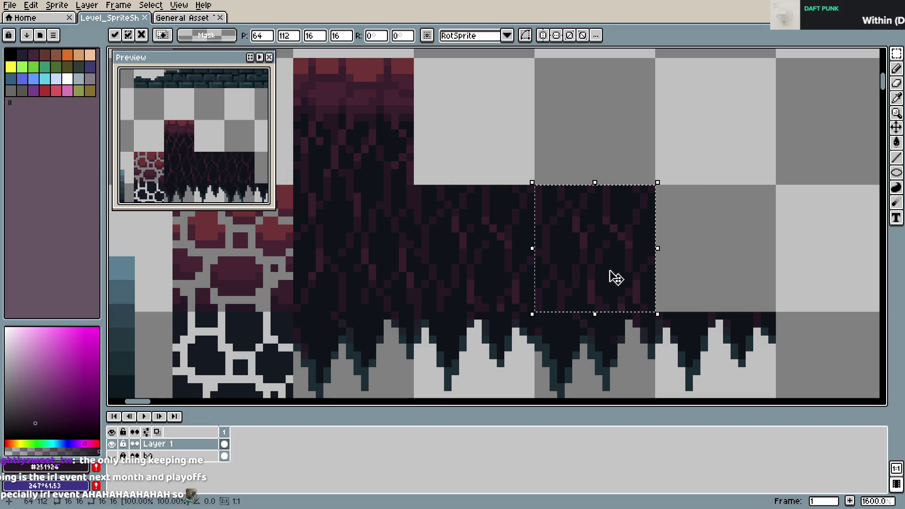
left_click(719, 244)
scroll(719, 244, "down", 1)
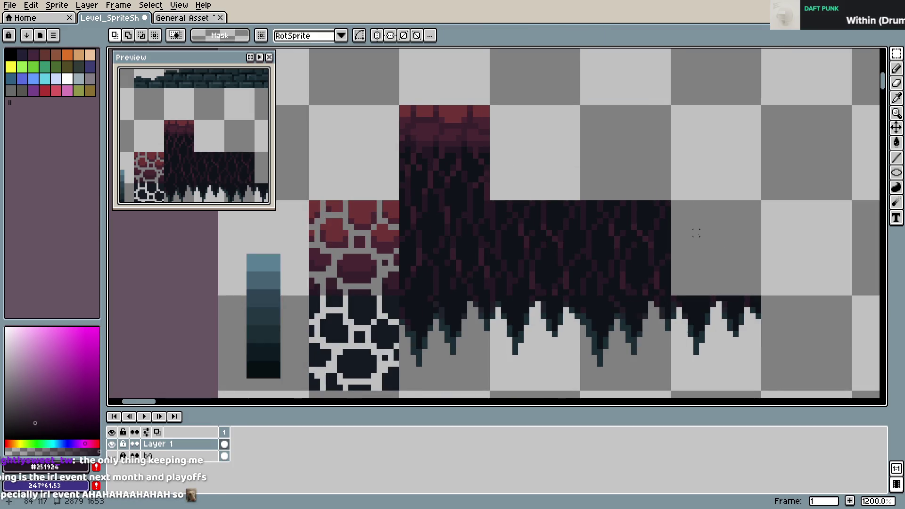
key("ctrl+z")
key("ctrl+s")
scroll(696, 232, "down", 3)
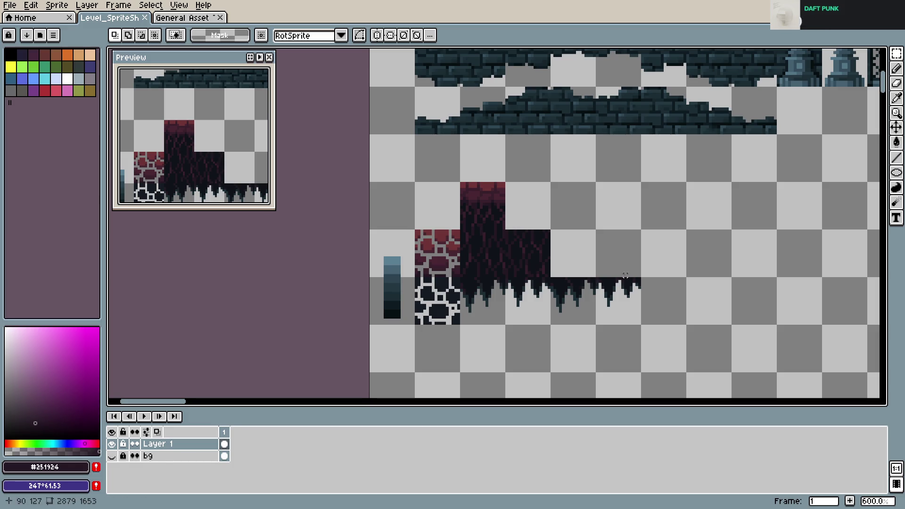
- Pick near-black #0F1319 from the vines and dot one pixel
scroll(530, 249, "up", 1)
scroll(512, 193, "up", 2)
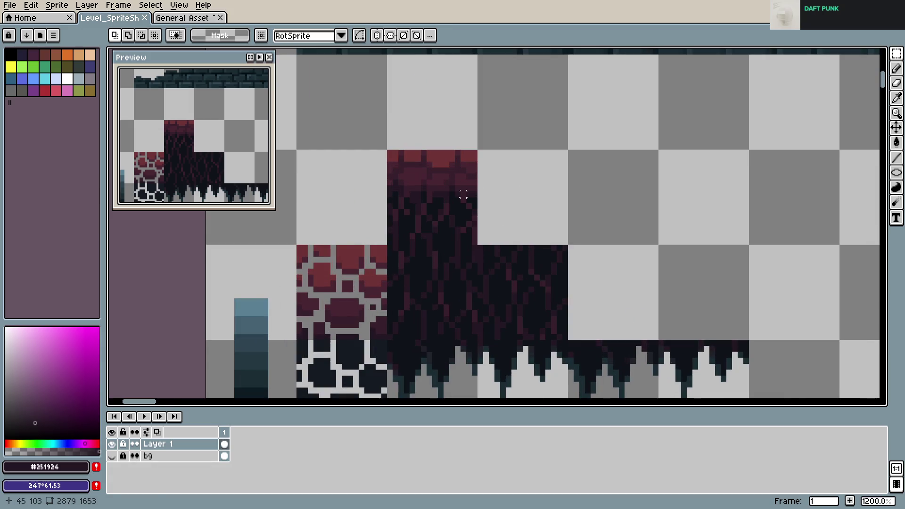
left_click(473, 195, "alt")
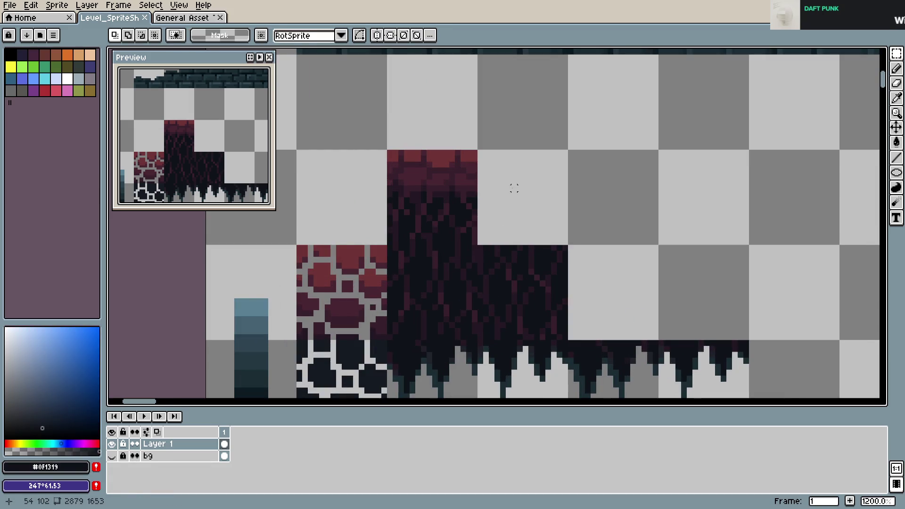
left_click(472, 186)
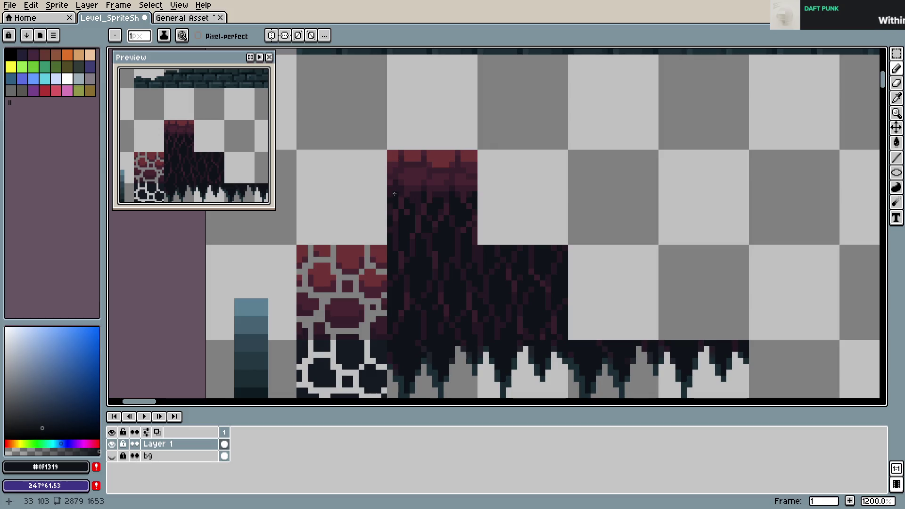
- Marquee the crimson-topped vine tile, cancel it, and save the spritesheet
key("ctrl+s")
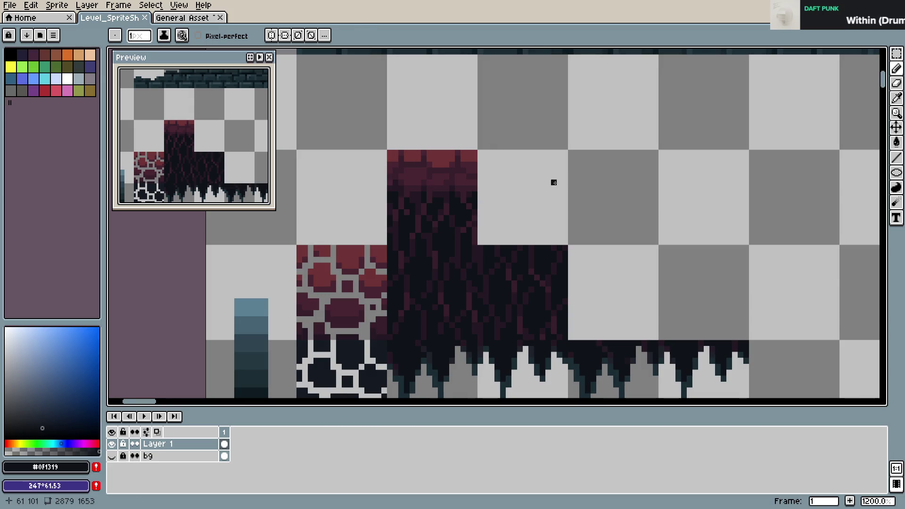
scroll(547, 182, "down", 1)
scroll(528, 179, "up", 1)
key("e")
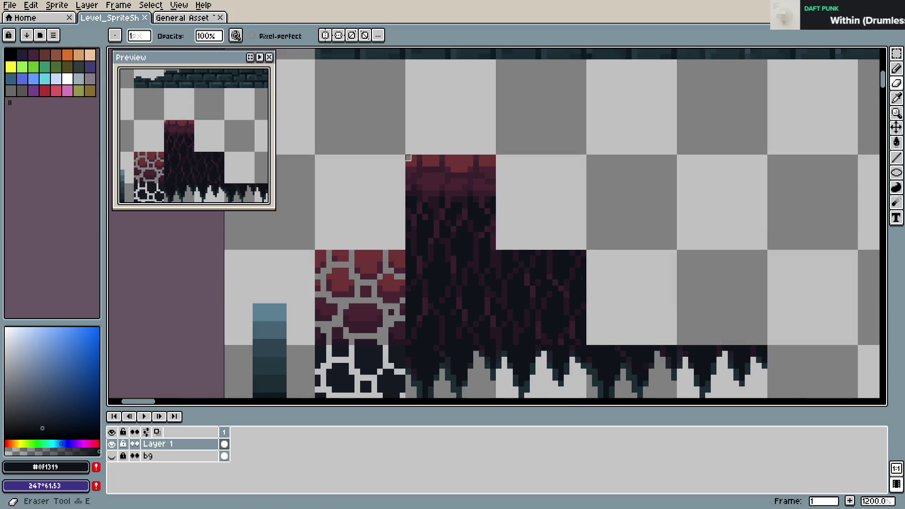
key("m")
mouse_move(407, 156)
left_mouse_down()
mouse_move(487, 246)
mouse_move(552, 222)
mouse_move(636, 216)
left_mouse_up()
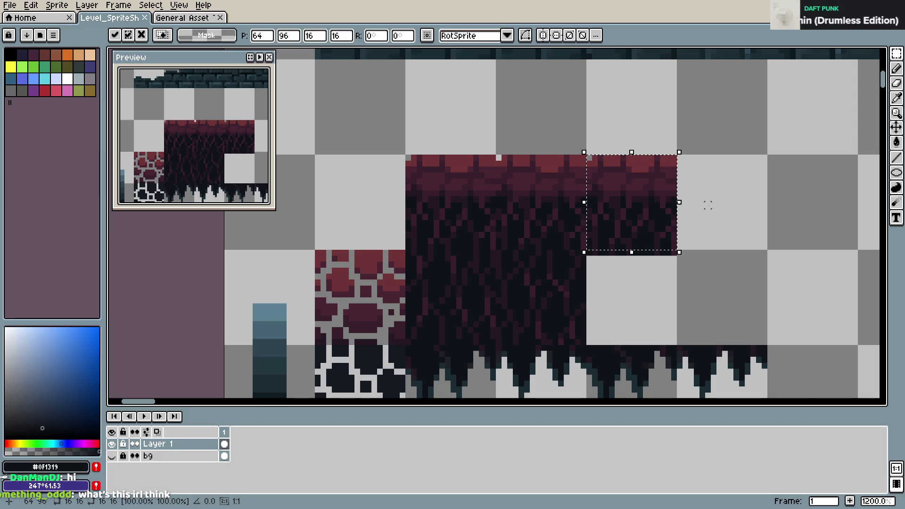
key("Escape")
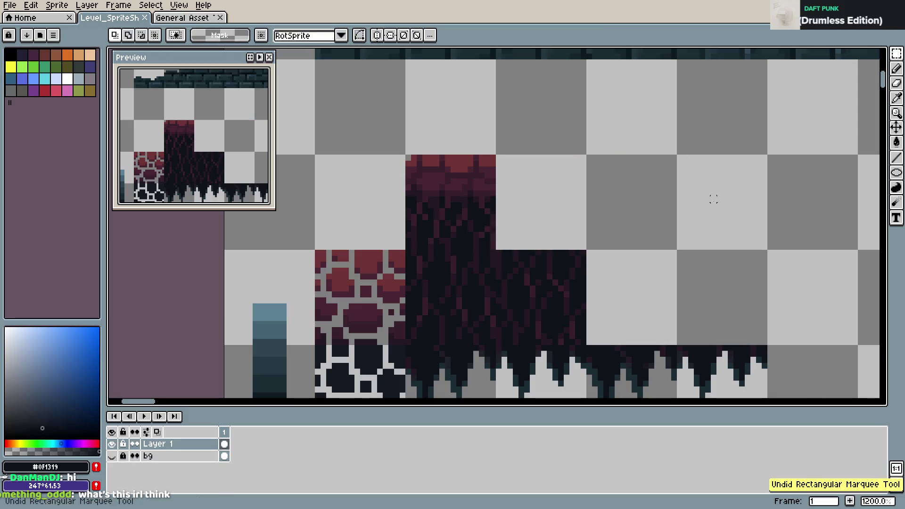
key("ctrl+s")
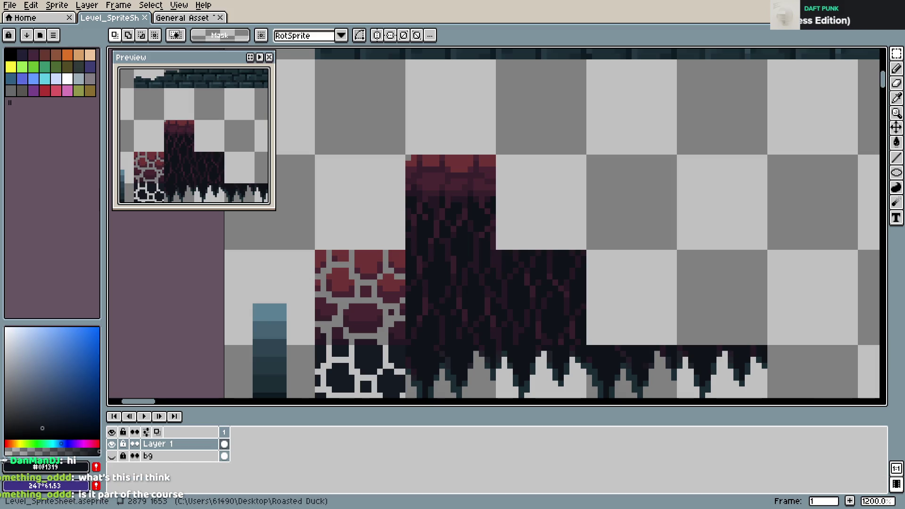
- Paste the dark texture copy, then pick brick red #6F3335 from the tile top
key("ctrl+v")
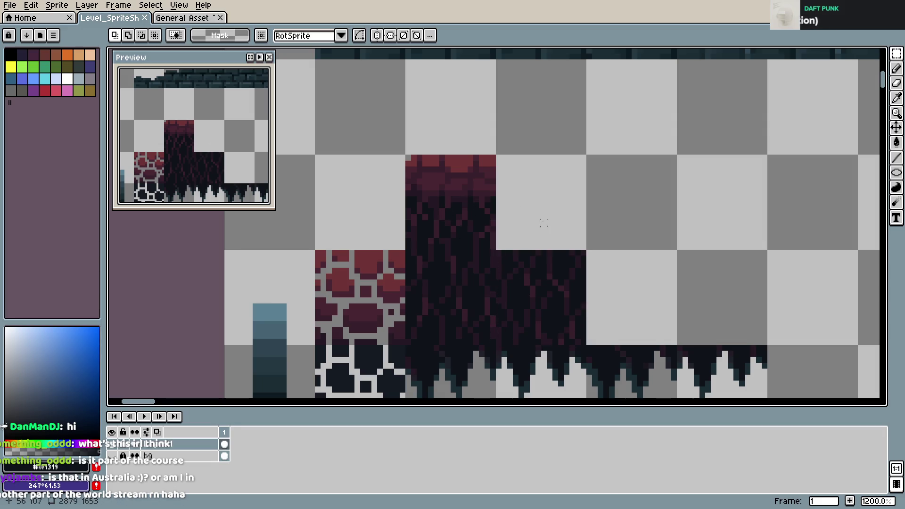
key("b")
left_click(412, 158, "alt")
- Sample the darker red #492532 near the teal brick rows and save
key("ctrl+s")
scroll(532, 182, "up", 1)
scroll(532, 182, "down", 1)
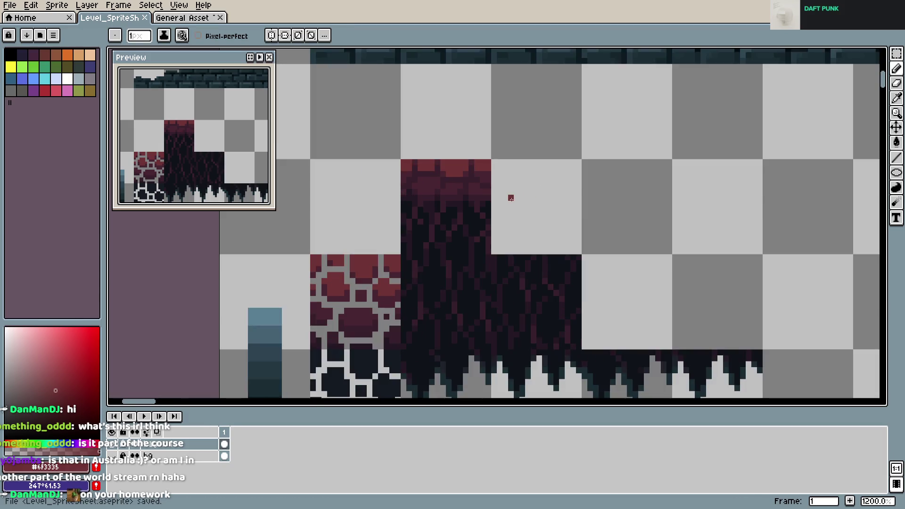
left_click_drag(494, 180, 548, 215)
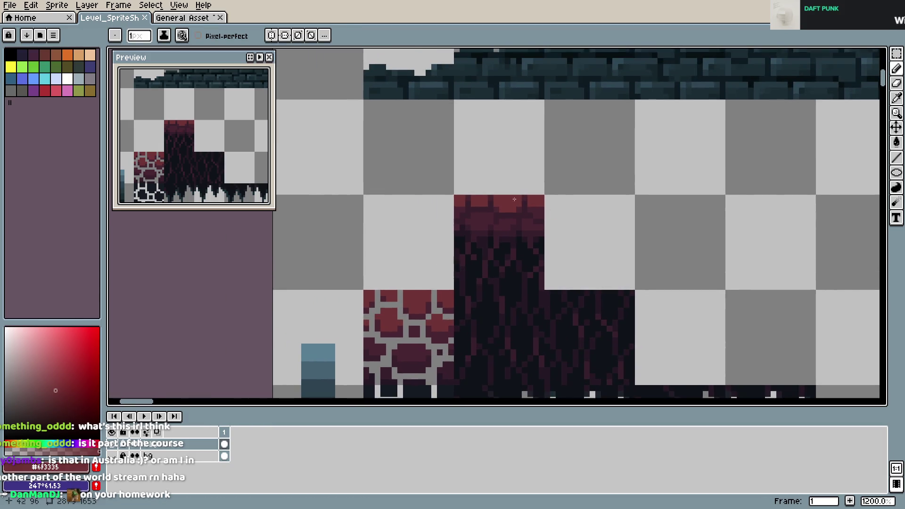
key("ctrl+s")
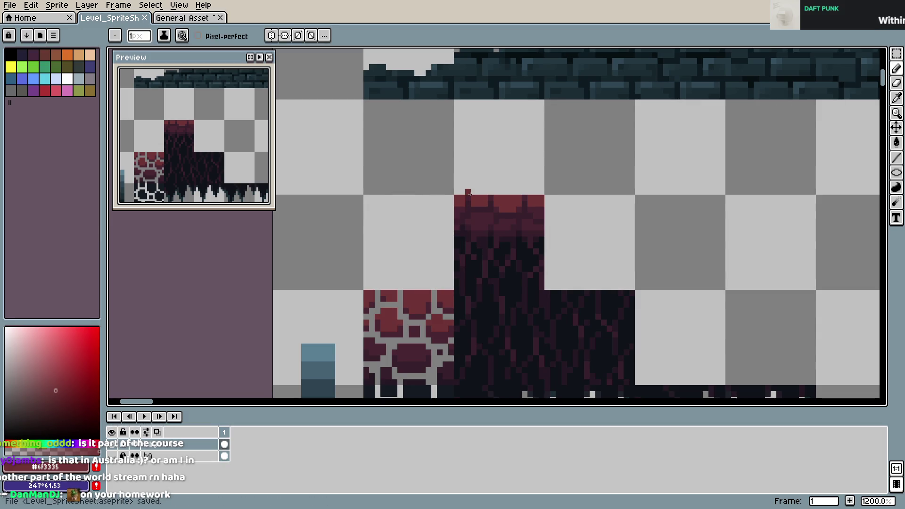
left_click(538, 218, "alt")
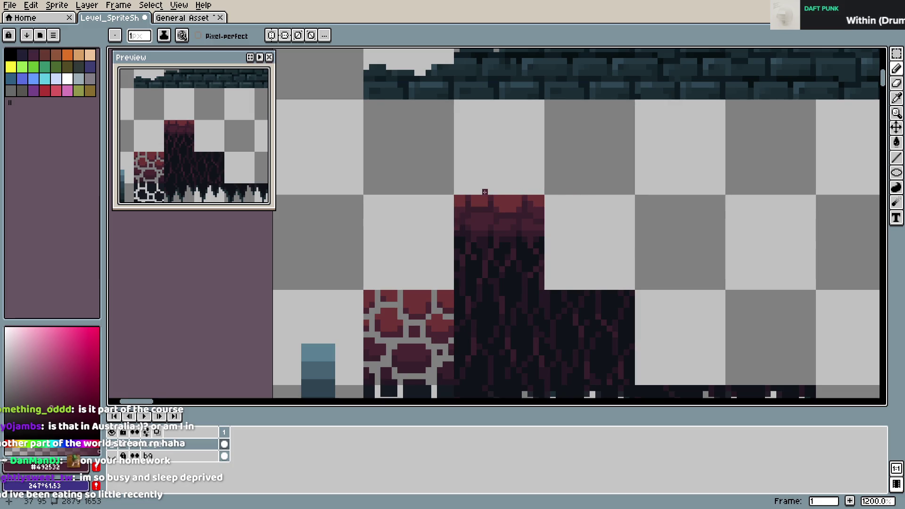
key("ctrl+s")
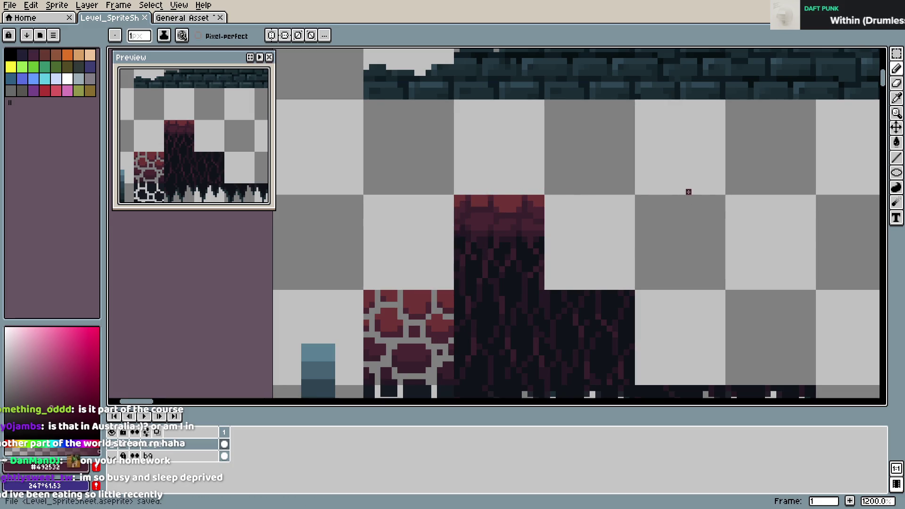
- Pick near-black #0F1319 from the canvas and save
scroll(683, 196, "down", 1)
scroll(592, 198, "up", 2)
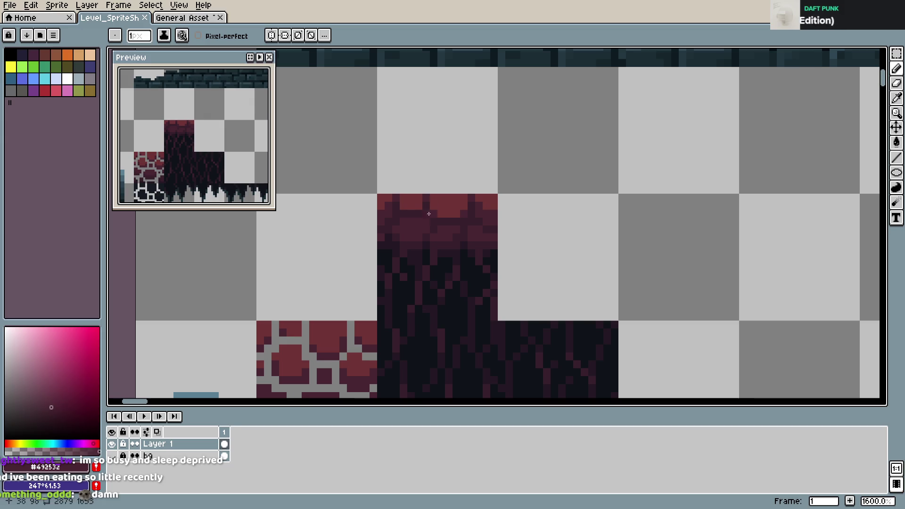
left_click(453, 255, "alt")
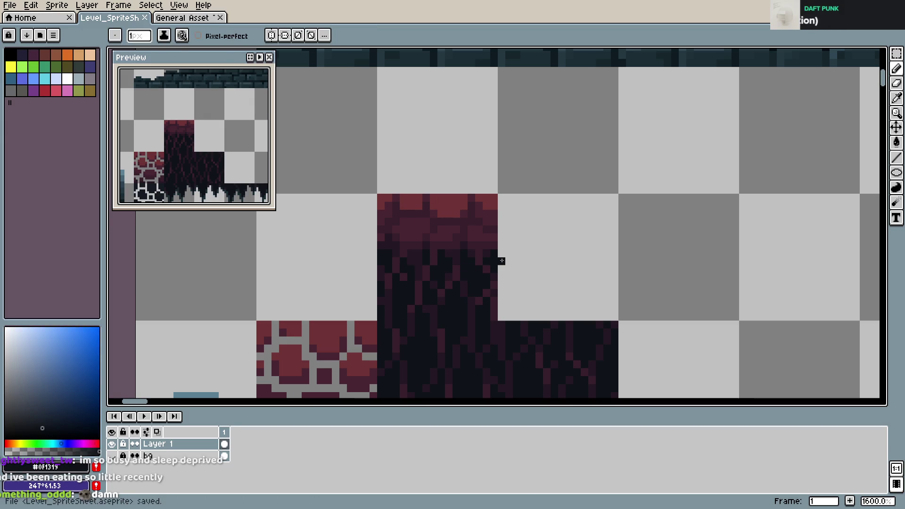
key("ctrl+s")
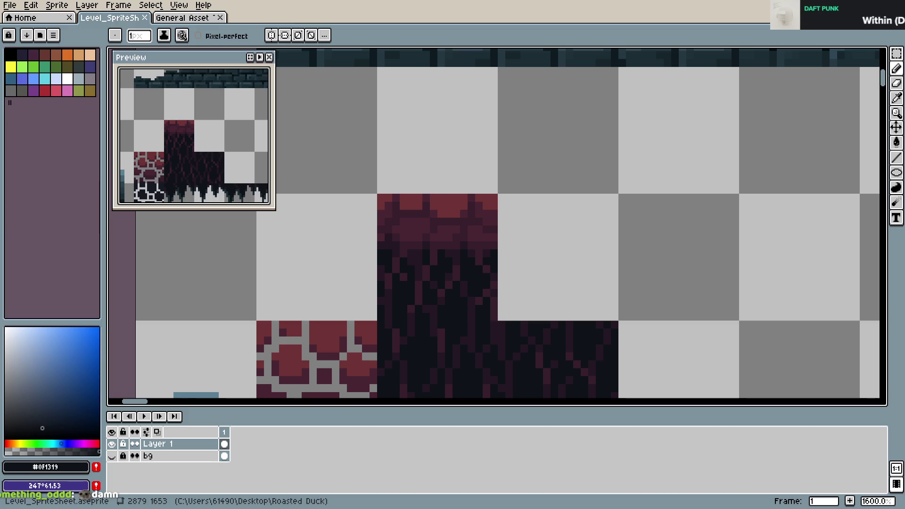
- Sample the dark crimson #371F2B from the stone tile and save
scroll(490, 272, "down", 1)
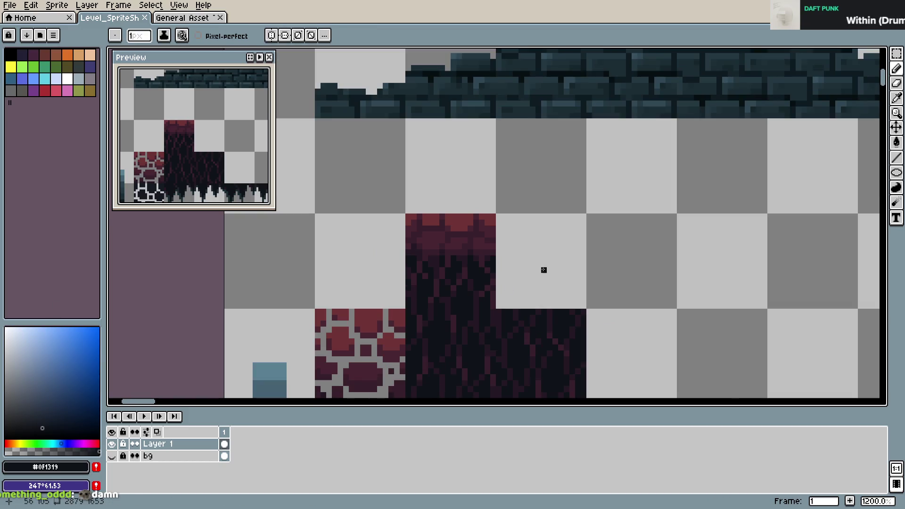
left_click_drag(538, 268, 519, 289)
scroll(519, 289, "up", 1)
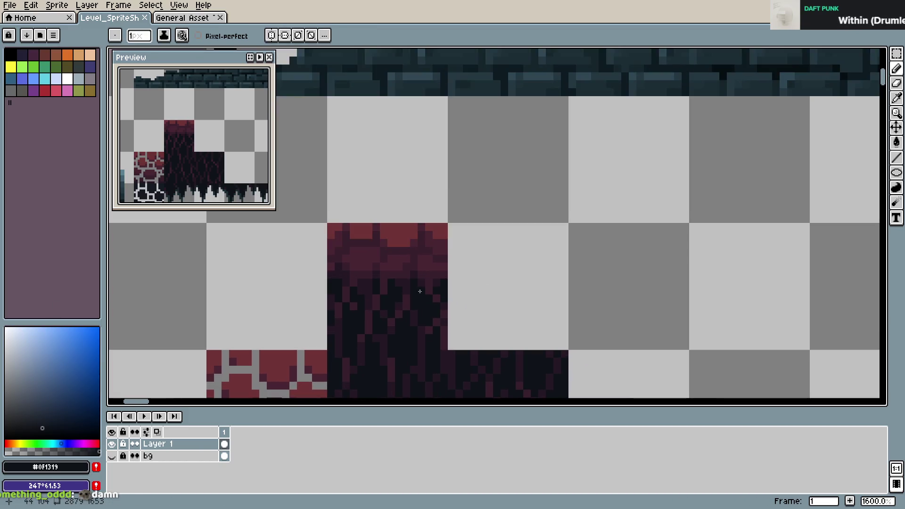
left_click(360, 278, "alt")
key("ctrl+s")
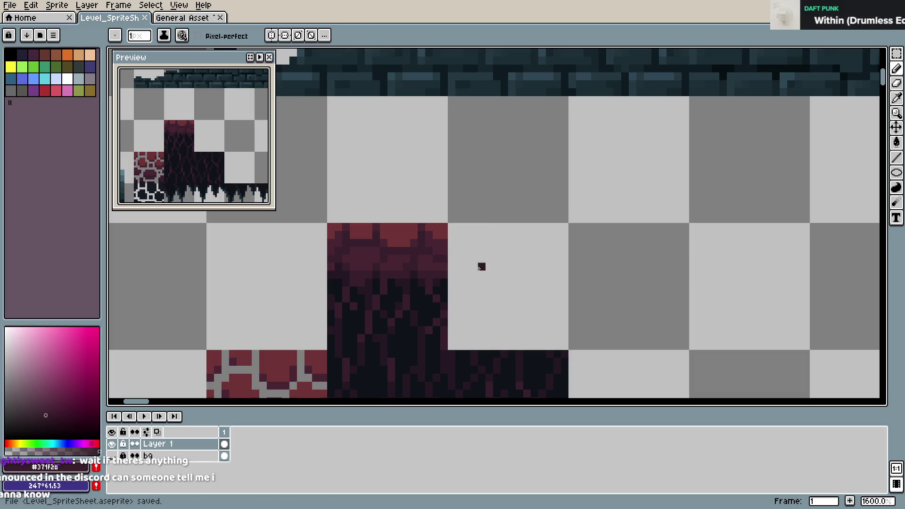
key("ctrl+s")
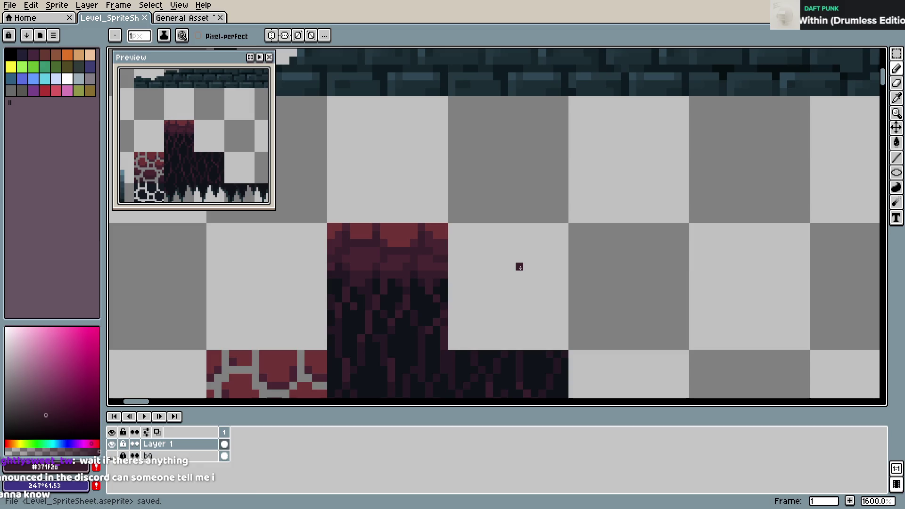
- Try lighter crimson shades, then return to dark crimson #371F2B and save
left_click(364, 258, "alt")
left_click(419, 268)
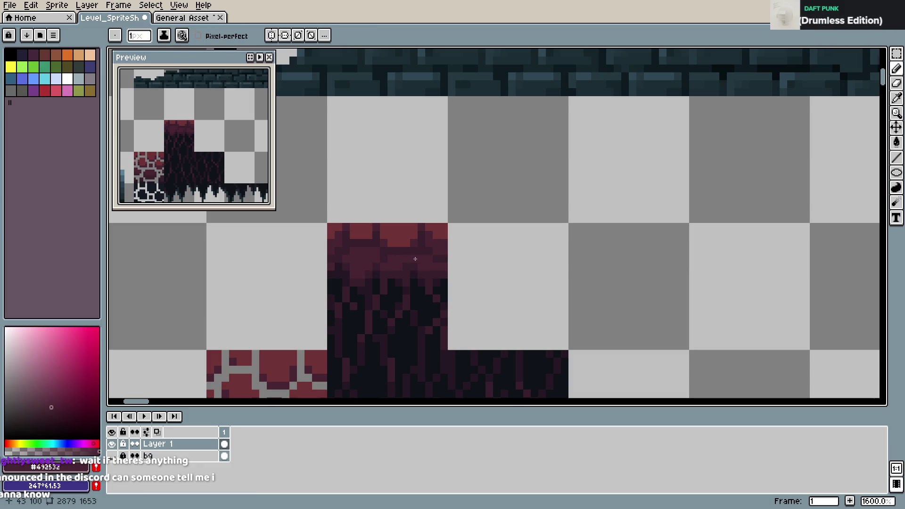
key("ctrl+s")
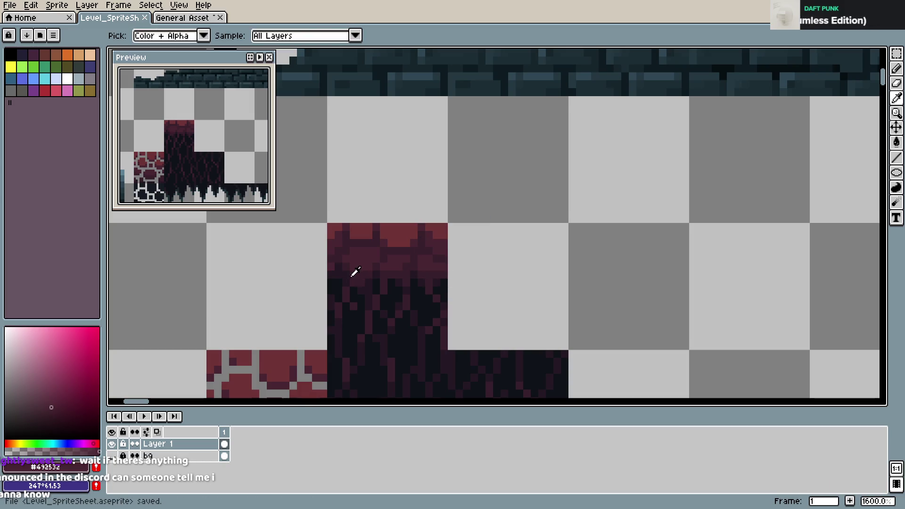
left_click(356, 272, "alt")
left_click(366, 275)
key("ctrl+s")
scroll(512, 267, "down", 1)
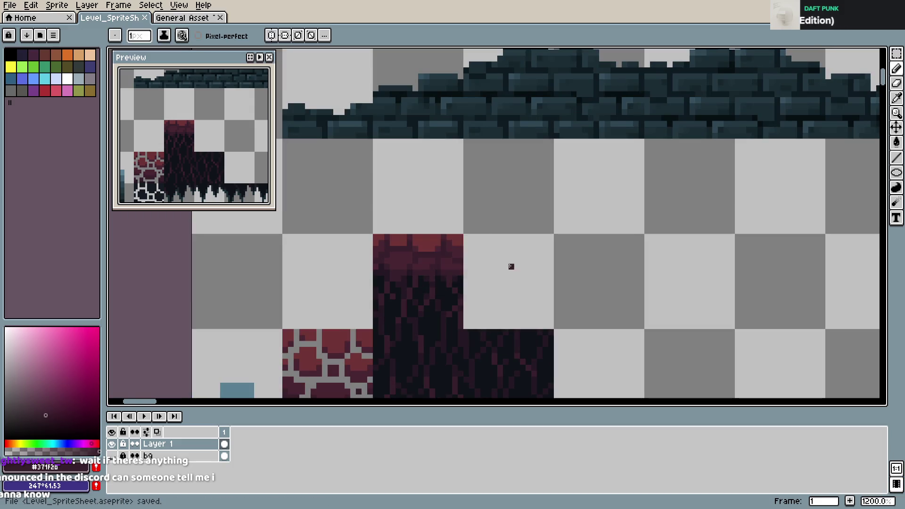
scroll(510, 266, "down", 4)
scroll(510, 266, "up", 4)
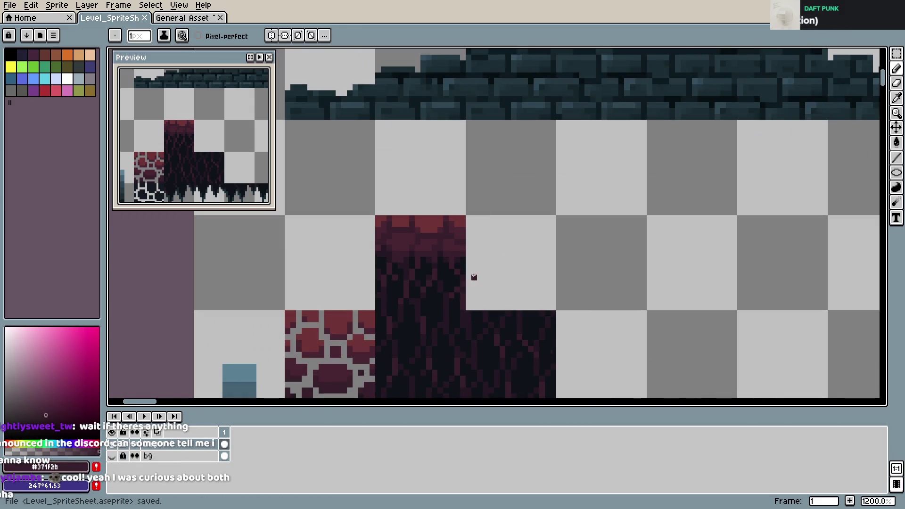
- Marquee the top crimson stone tile and try moving it, undoing the failed move and saving
key("m")
mouse_move(372, 217)
left_mouse_down()
mouse_move(463, 308)
mouse_move(605, 280)
left_mouse_up()
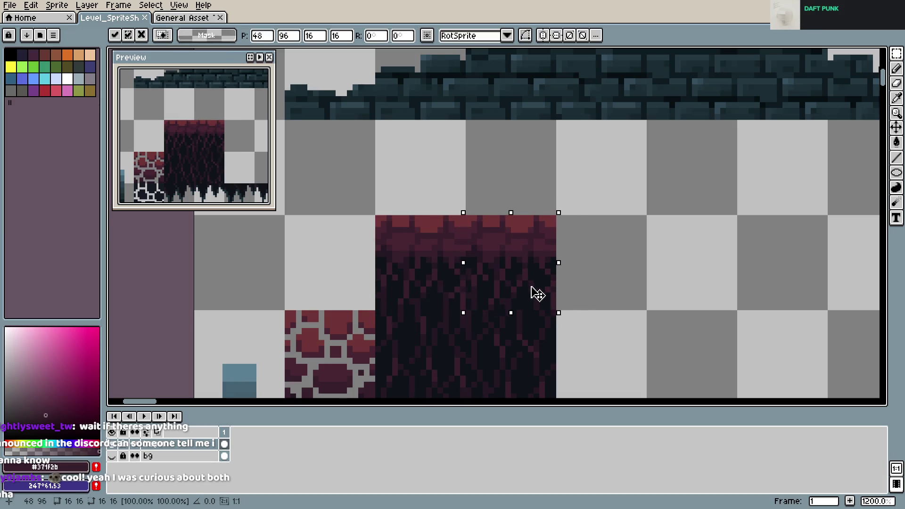
left_click(712, 260)
scroll(703, 257, "up", 1)
key("ctrl+z")
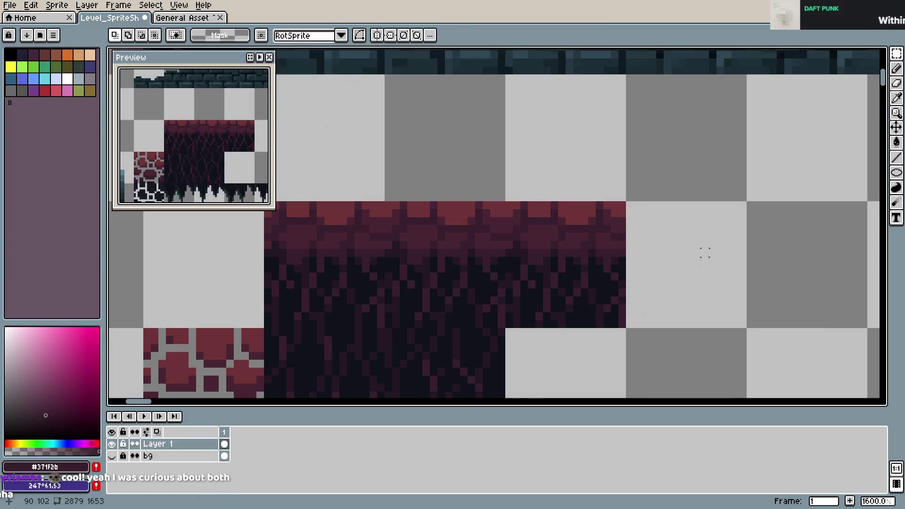
key("ctrl+z")
key("ctrl+s")
scroll(578, 259, "down", 3)
scroll(578, 258, "down", 1)
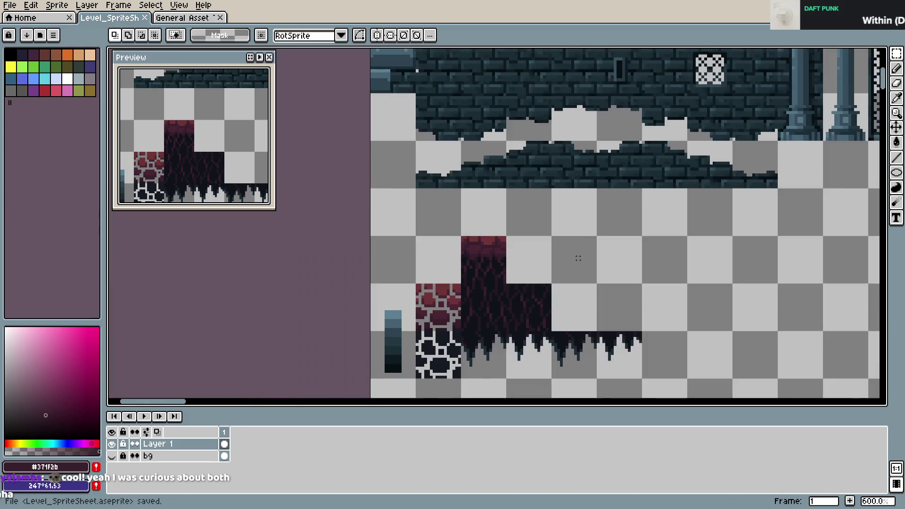
scroll(475, 243, "up", 3)
- Place a copy of the crimson stone tile one tile to the right
mouse_move(450, 228)
left_mouse_down()
mouse_move(537, 319)
mouse_move(604, 297)
left_mouse_up()
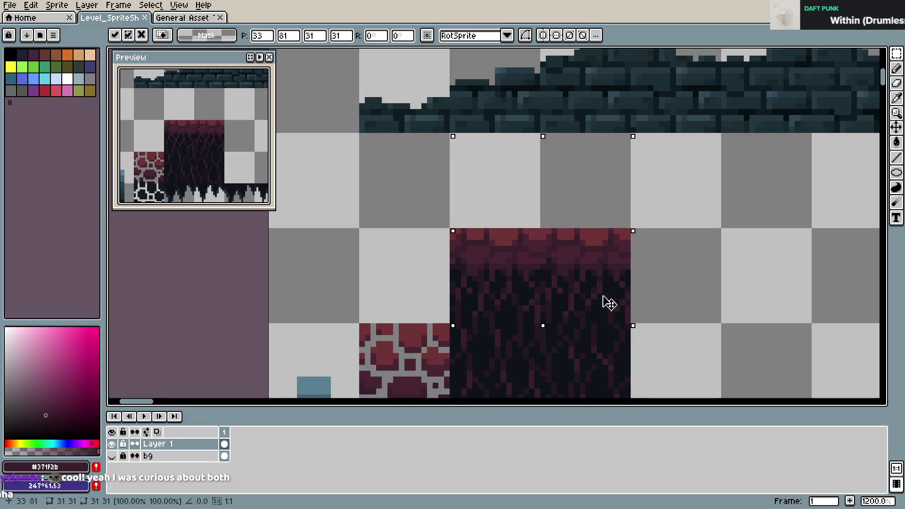
key("ctrl+z")
left_click(651, 263)
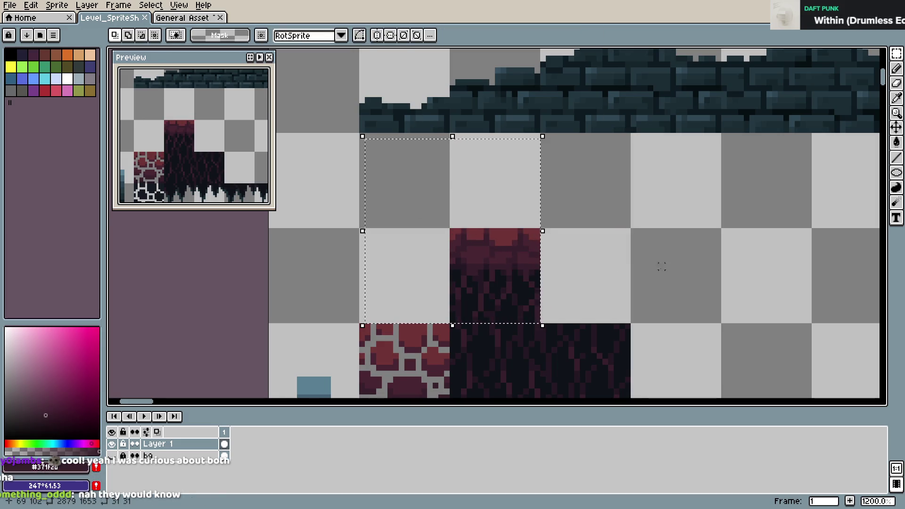
mouse_move(453, 232)
left_mouse_down()
mouse_move(537, 324)
mouse_move(615, 307)
left_mouse_up()
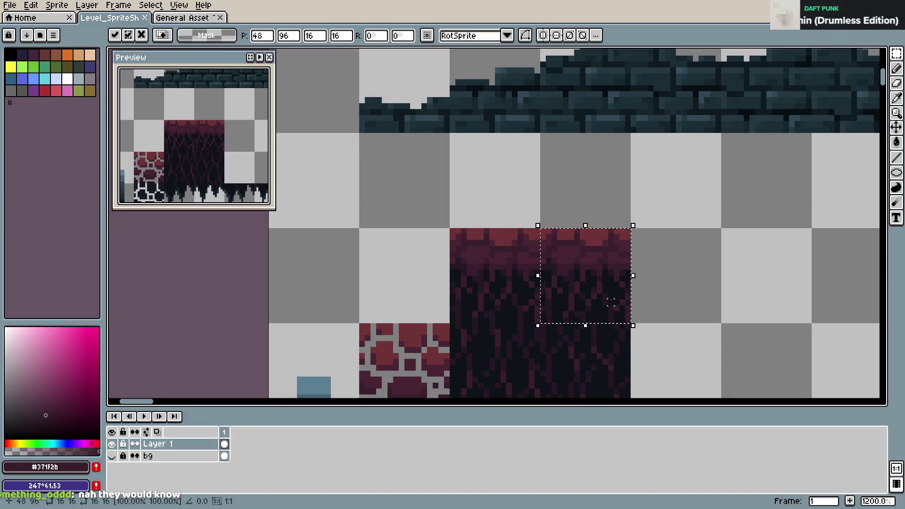
left_click(695, 290)
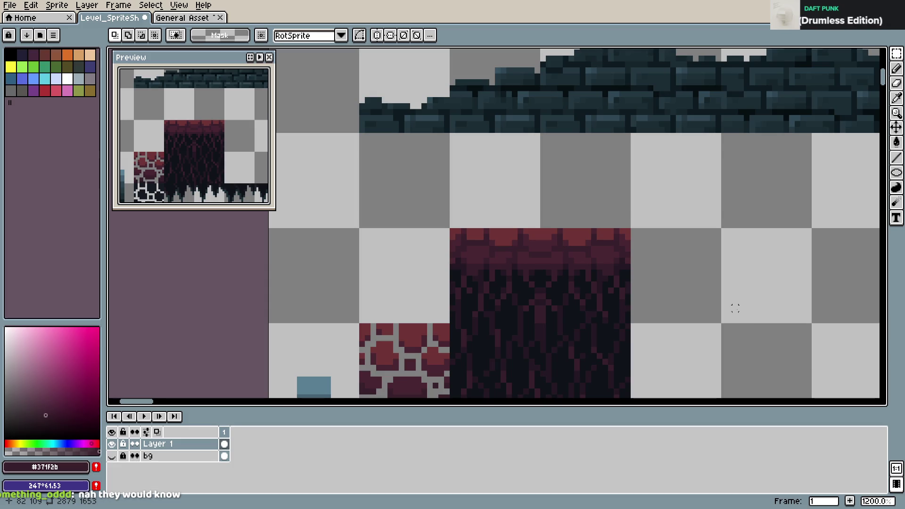
- Select the widened crimson tile area and save the sprite sheet
left_click_drag(542, 231, 631, 324)
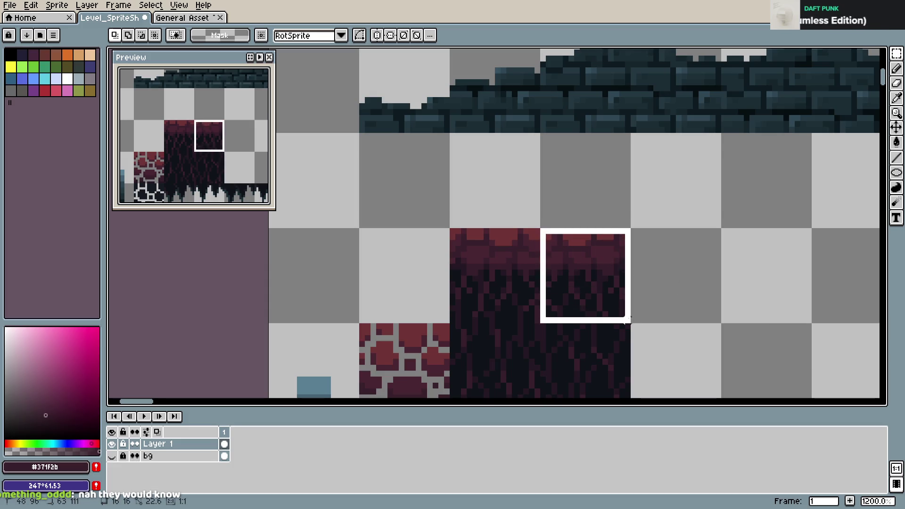
scroll(678, 307, "down", 2)
left_click_drag(678, 306, 622, 283)
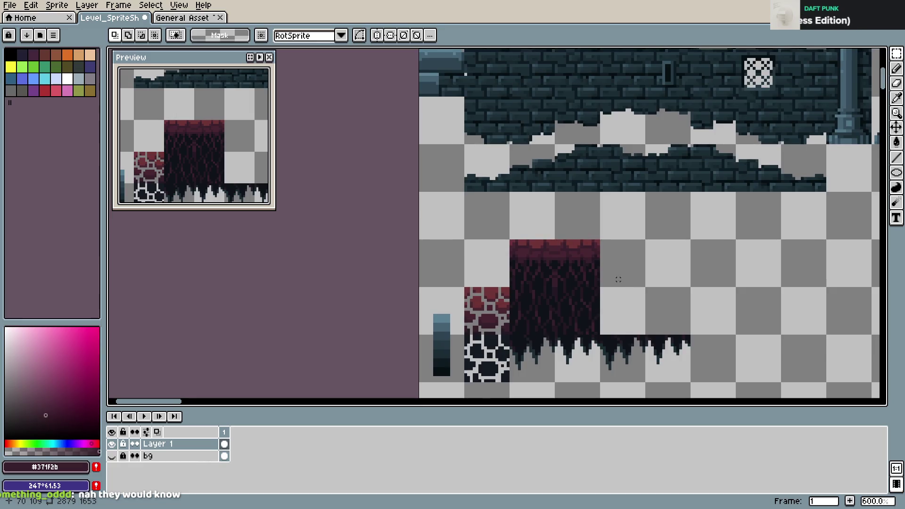
scroll(617, 279, "up", 3)
key("ctrl+s")
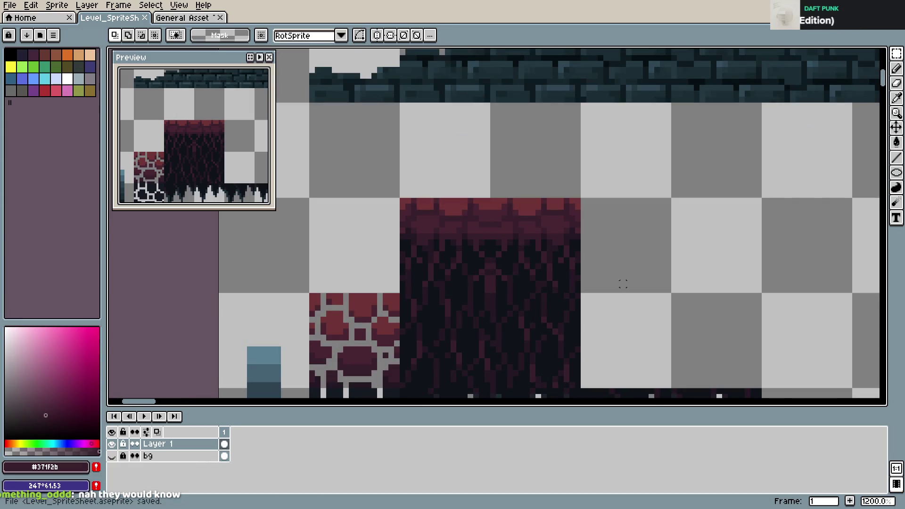
key("ctrl+s")
- Marquee the pebble-stone block and drag it to the right of the vine block
scroll(679, 289, "down", 3)
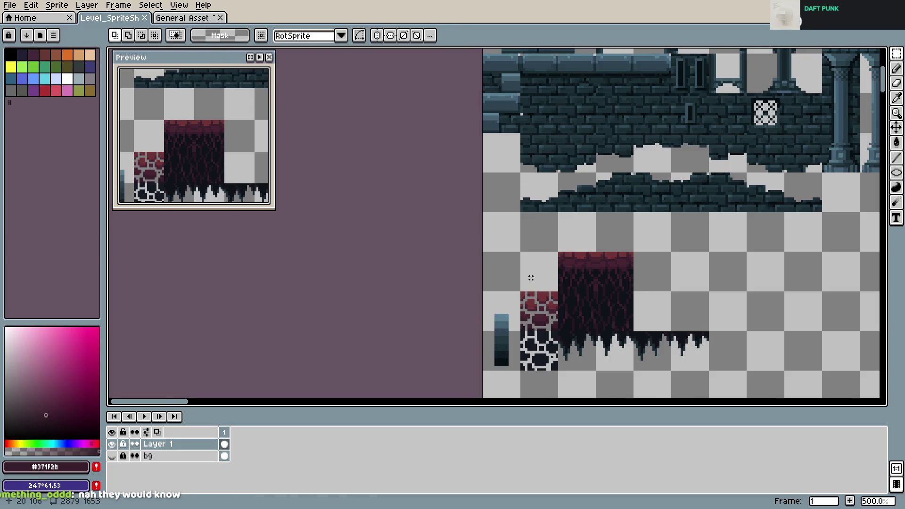
scroll(530, 278, "up", 2)
left_click_drag(561, 312, 447, 254)
mouse_move(393, 238)
left_mouse_down()
mouse_move(462, 374)
mouse_move(634, 300)
mouse_move(755, 300)
left_mouse_up()
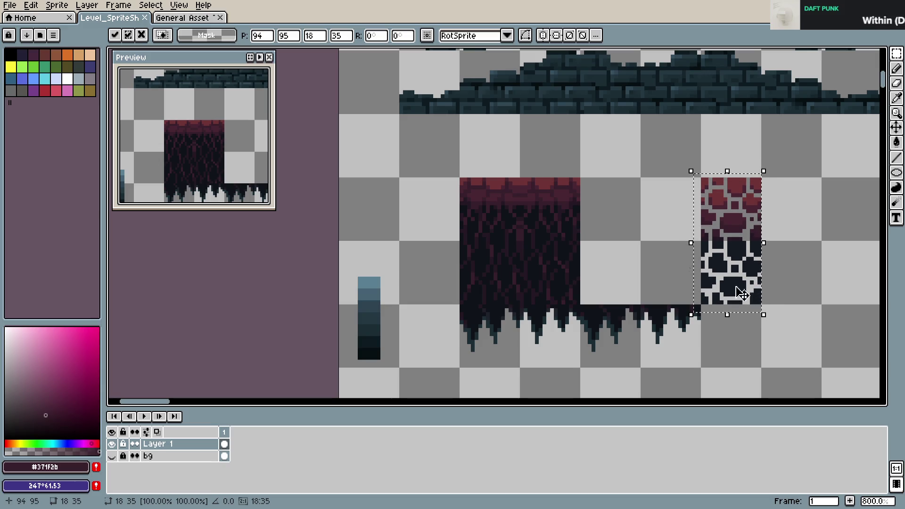
- Drop the pebble-stone block, then try shifting the red strip and revert the change
left_click(450, 187)
left_click_drag(450, 187, 595, 241)
mouse_move(521, 212)
left_mouse_down()
mouse_move(669, 263)
mouse_move(641, 273)
left_mouse_up()
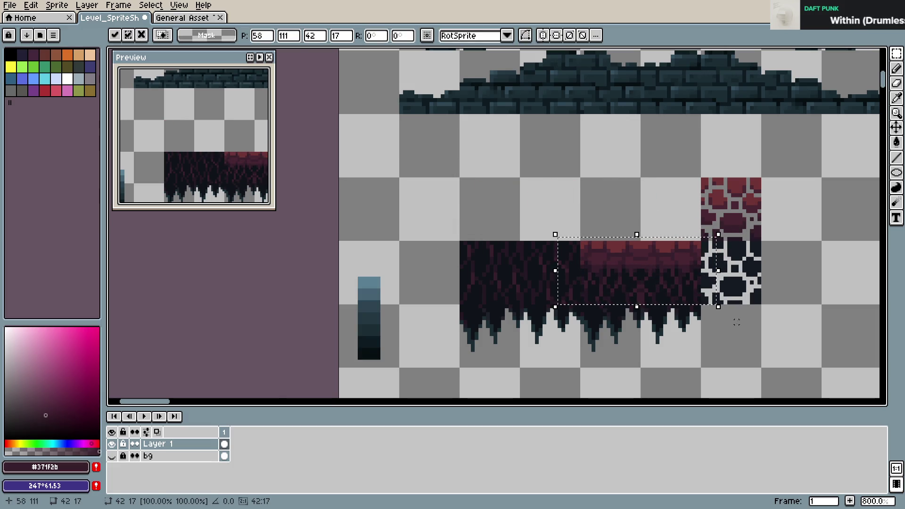
key("ctrl+z")
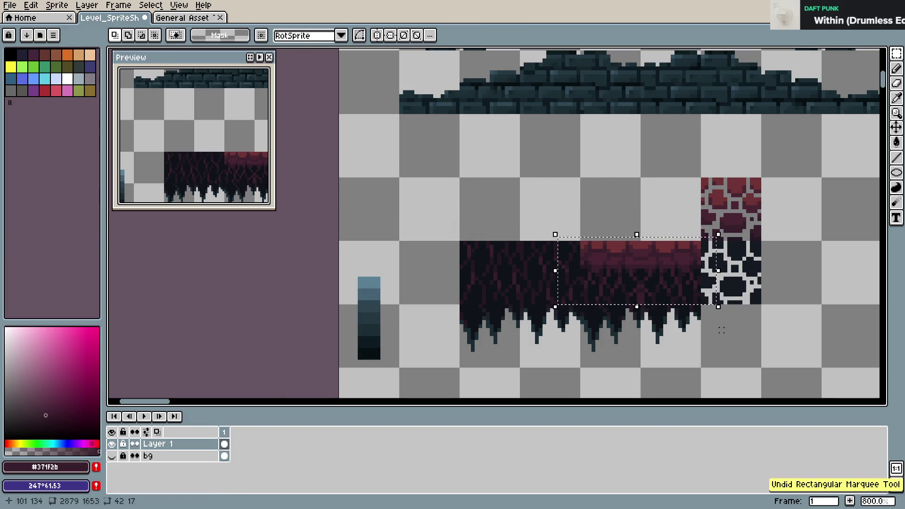
key("ctrl+z")
key("ctrl+z")
key("ctrl+z")
key("ctrl+y")
key("ctrl+d")
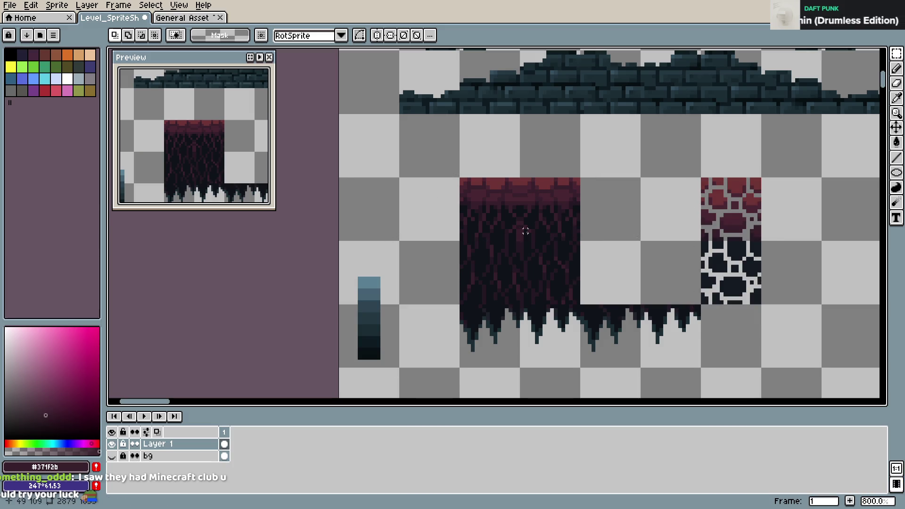
- Delete the extra spiky strip and slide the pebble-stone block flush against the red block
left_click_drag(580, 297, 700, 376)
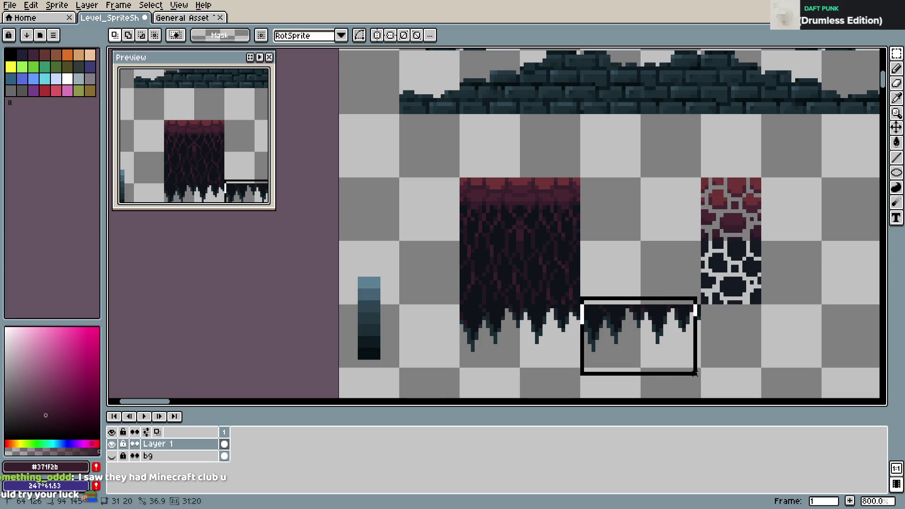
key("Delete")
left_click_drag(687, 141, 788, 307)
left_click_drag(744, 263, 629, 268)
key("ctrl+d")
- Save the sprite sheet, confirming the save warning
key("ctrl+s")
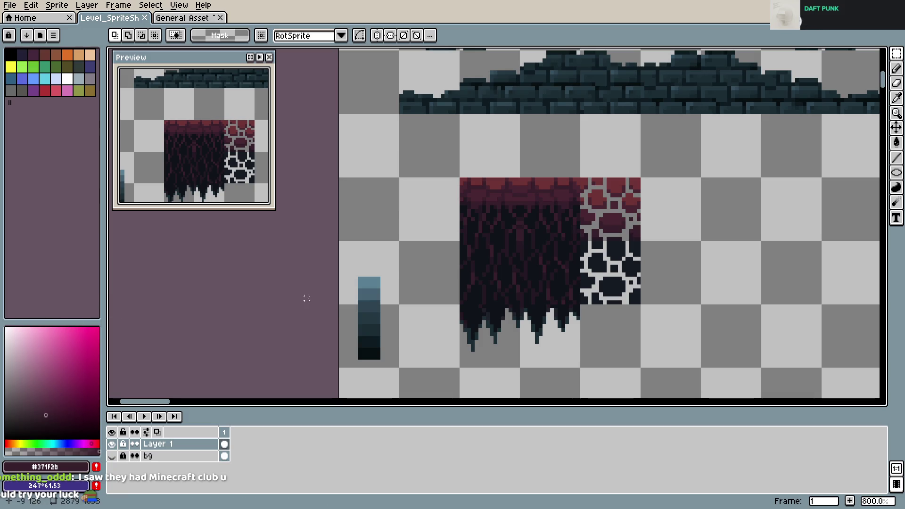
key("ctrl+s")
key("Return")
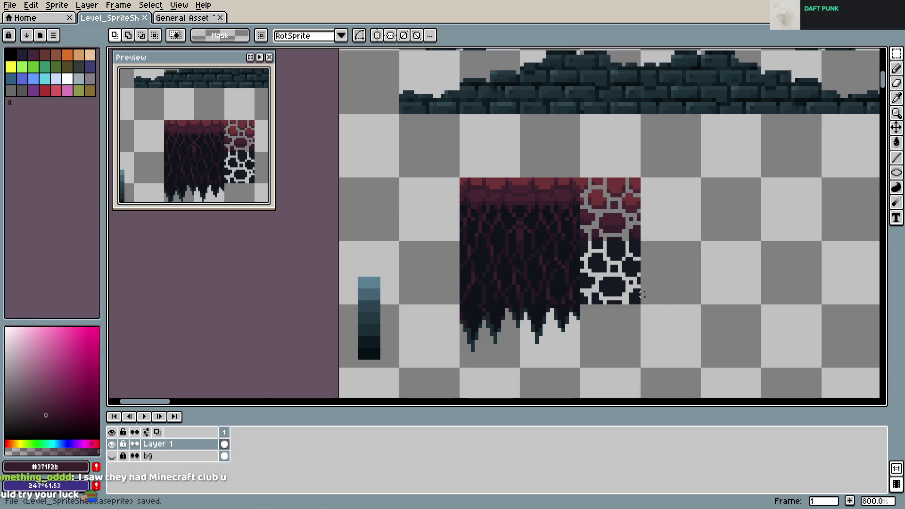
scroll(612, 272, "up", 2)
left_click_drag(615, 257, 534, 264)
scroll(534, 264, "up", 1)
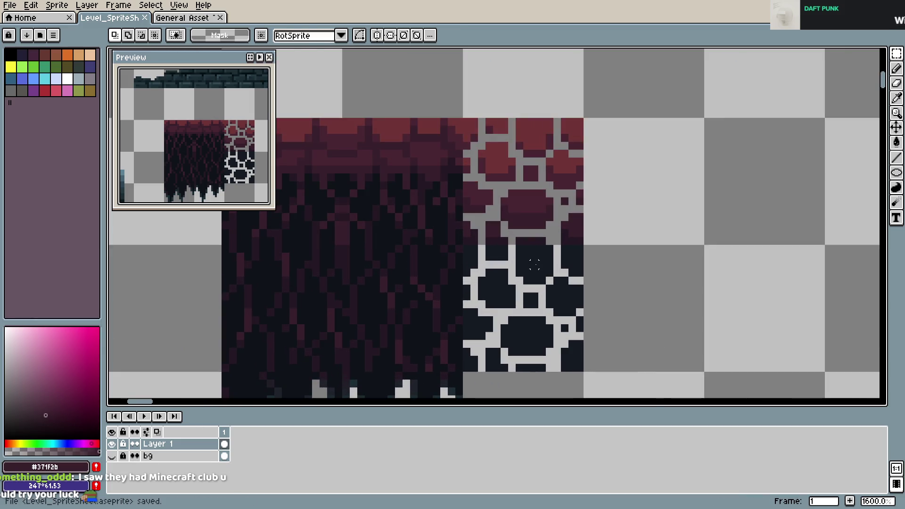
- With the Pencil, sample deep plum #251924 and paint the lower pebbles, undoing one stray pixel
key("b")
left_click(540, 246, "alt")
left_click_drag(542, 248, 529, 270)
left_click(566, 251)
left_click_drag(576, 258, 575, 263)
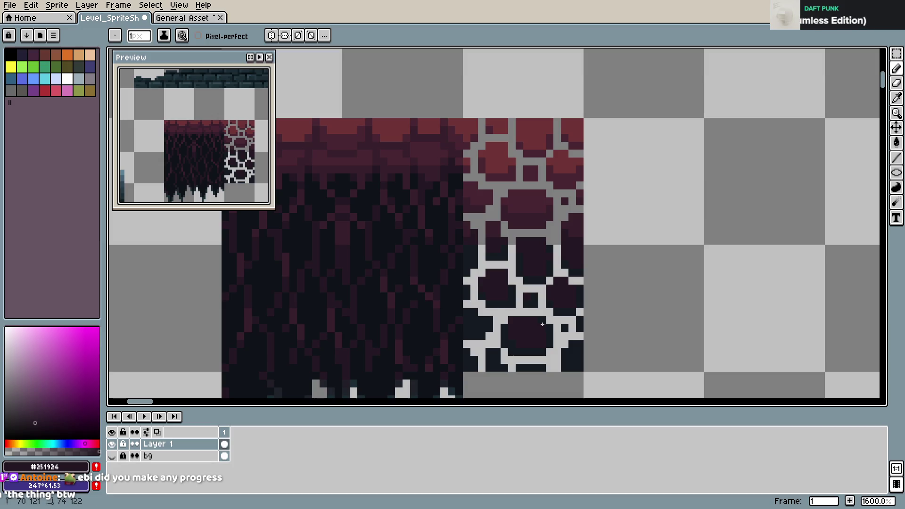
left_click(558, 352)
key("ctrl+z")
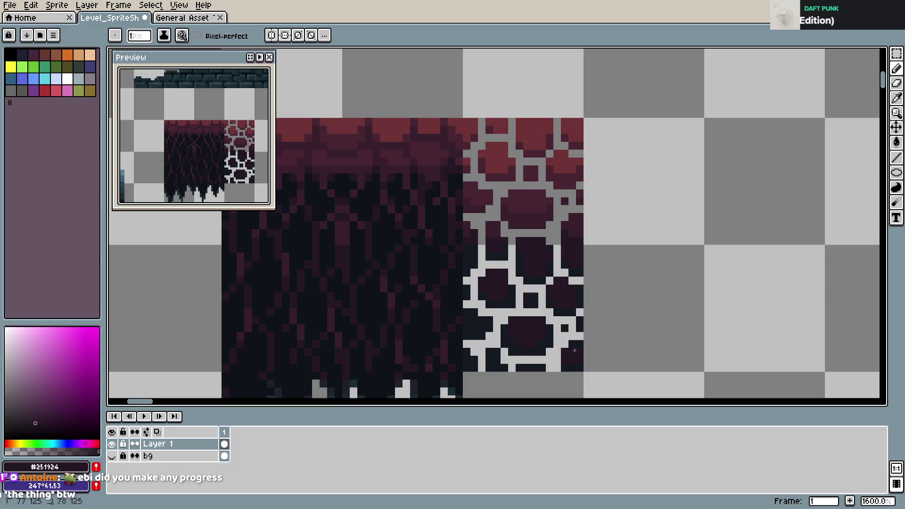